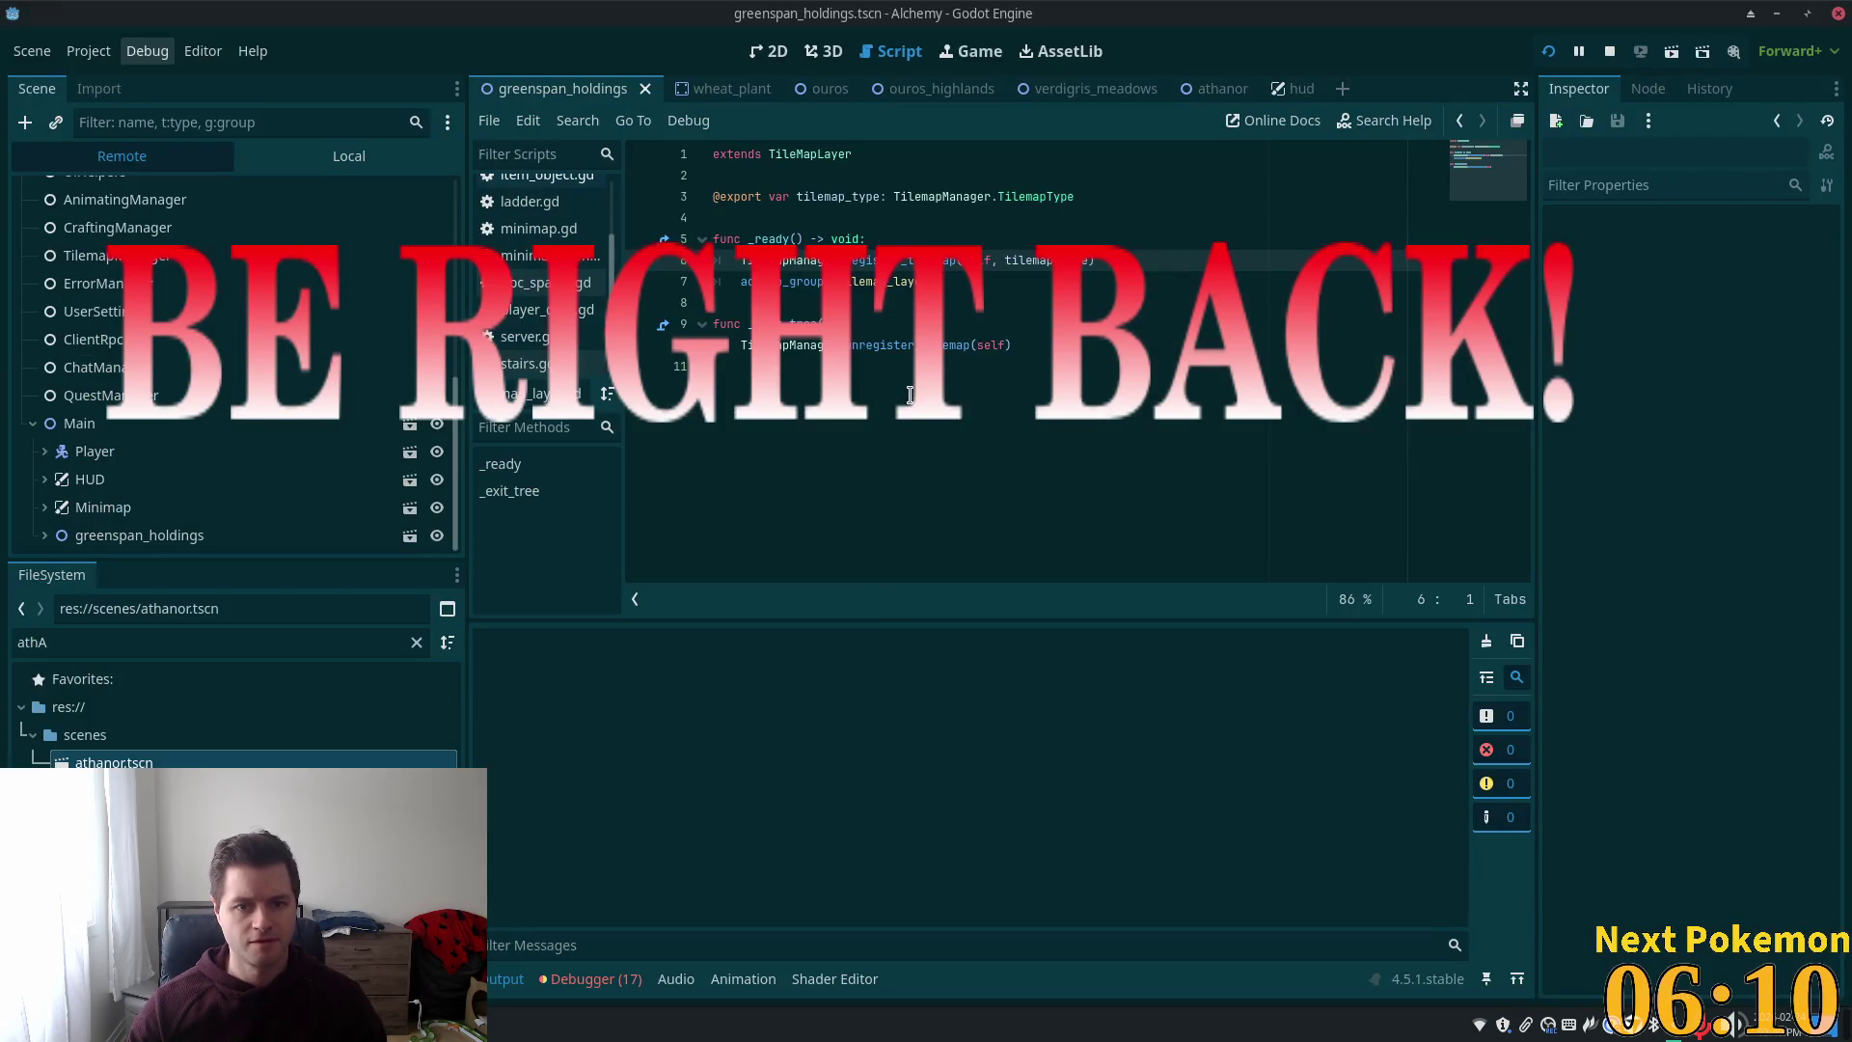
# Switch from Godot to the code editor showing player_data.gd
pyautogui.hotkey('alt', 'Tab')
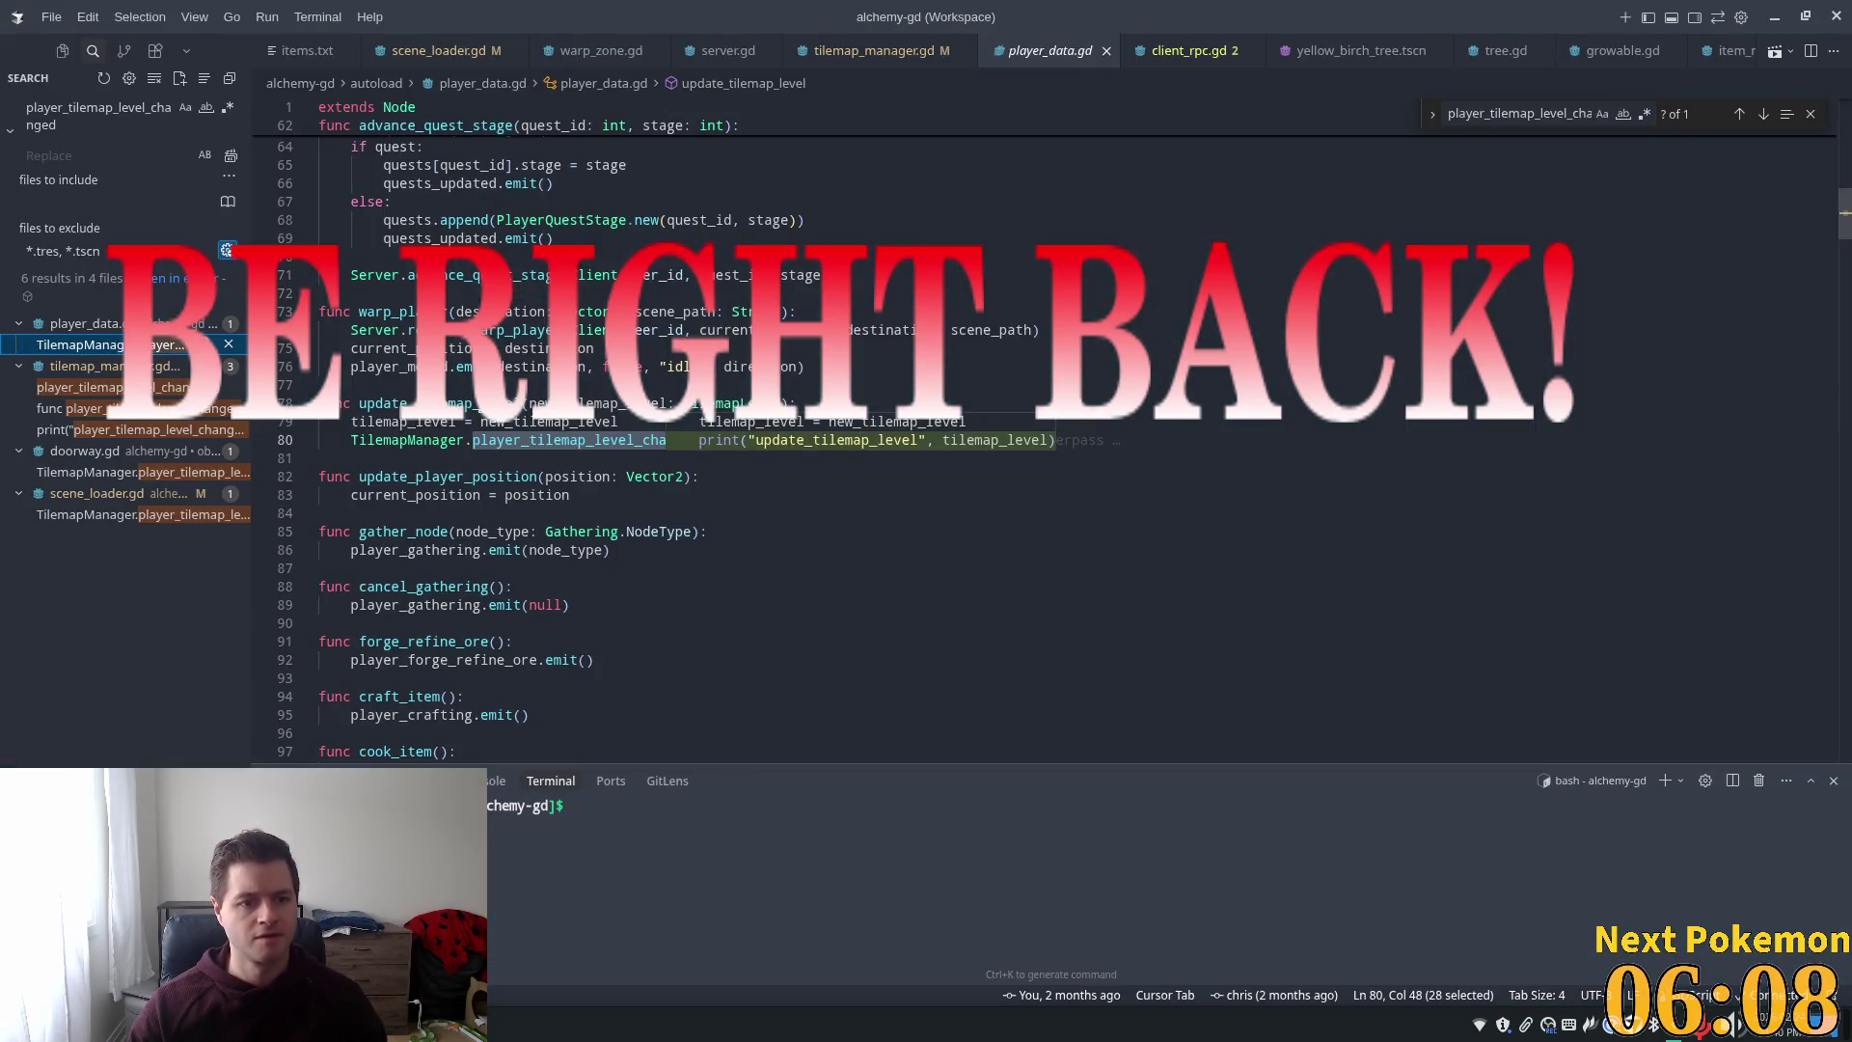
# Complete the TilemapManager.player_tilemap_level_changed() call on line 80 and check its definition
pyautogui.write('nged(')
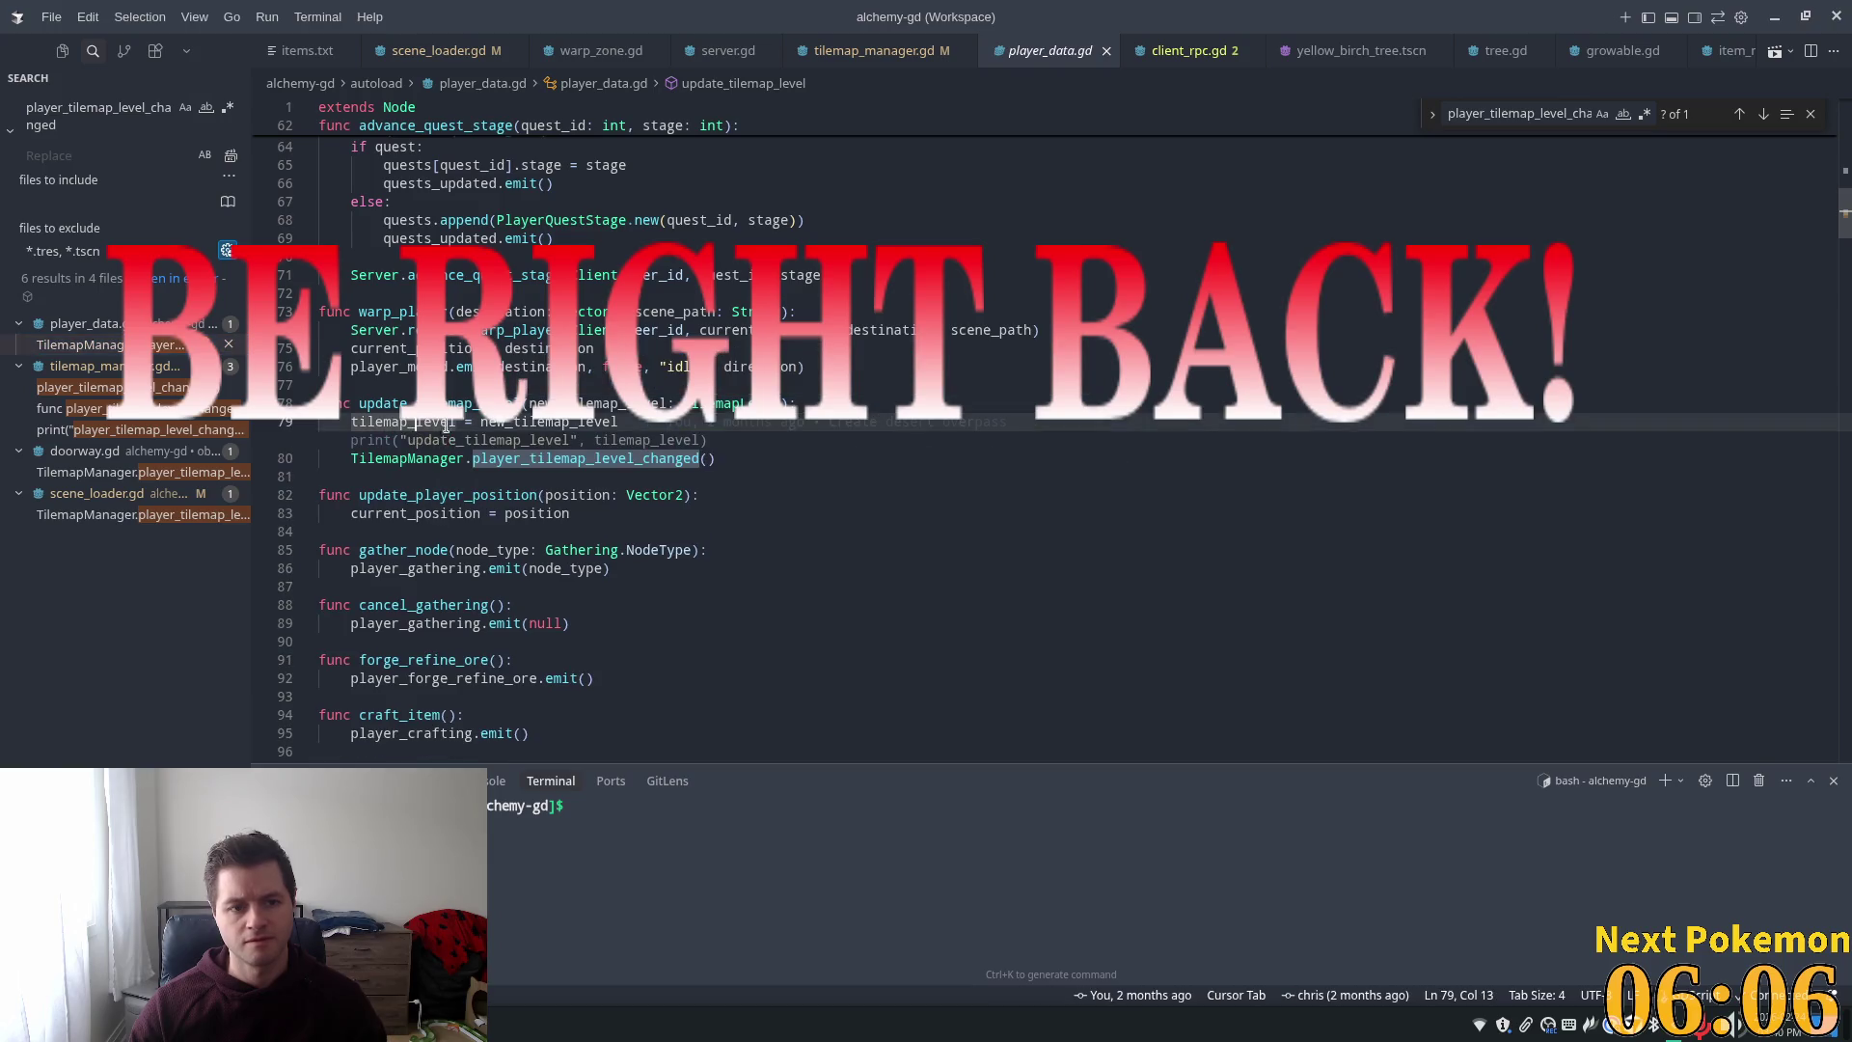
pyautogui.press('Return')
pyautogui.click(725, 486)
pyautogui.click(636, 440)
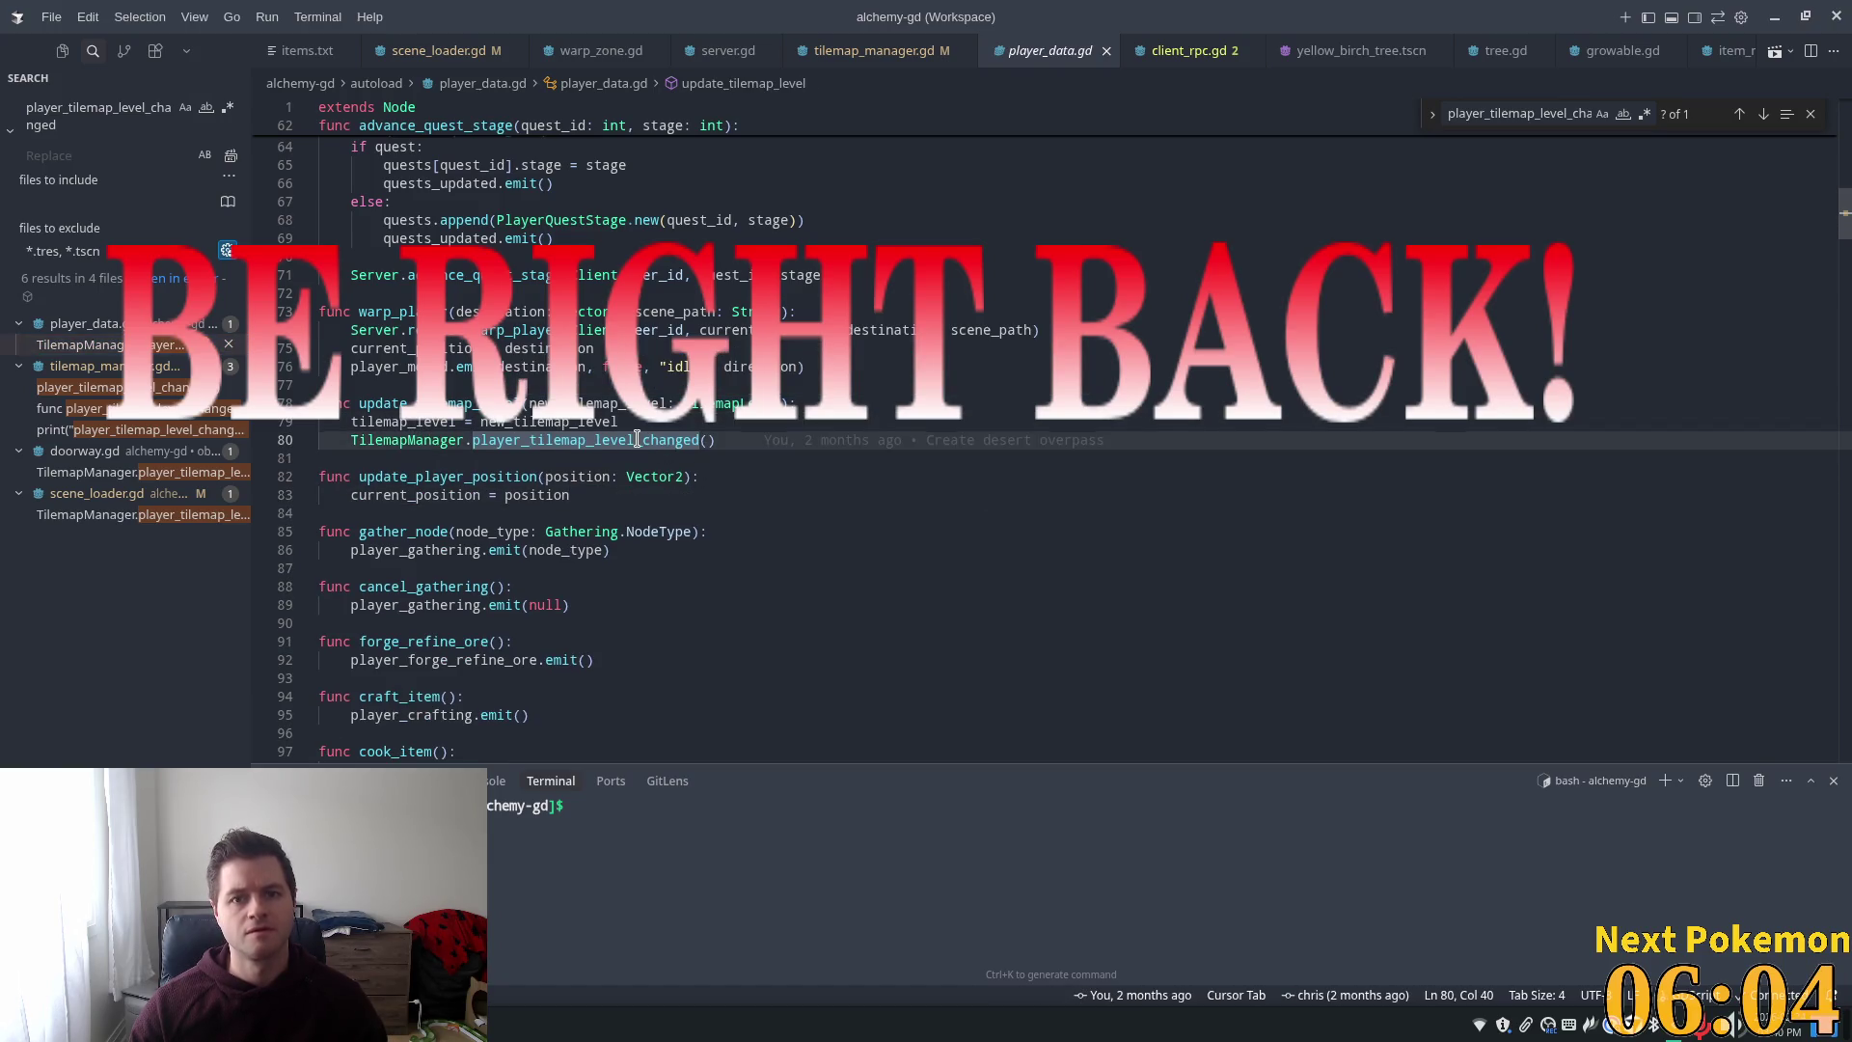
pyautogui.doubleClick(1051, 56)
pyautogui.keyDown('ctrl'); pyautogui.click(547, 440); pyautogui.keyUp('ctrl')
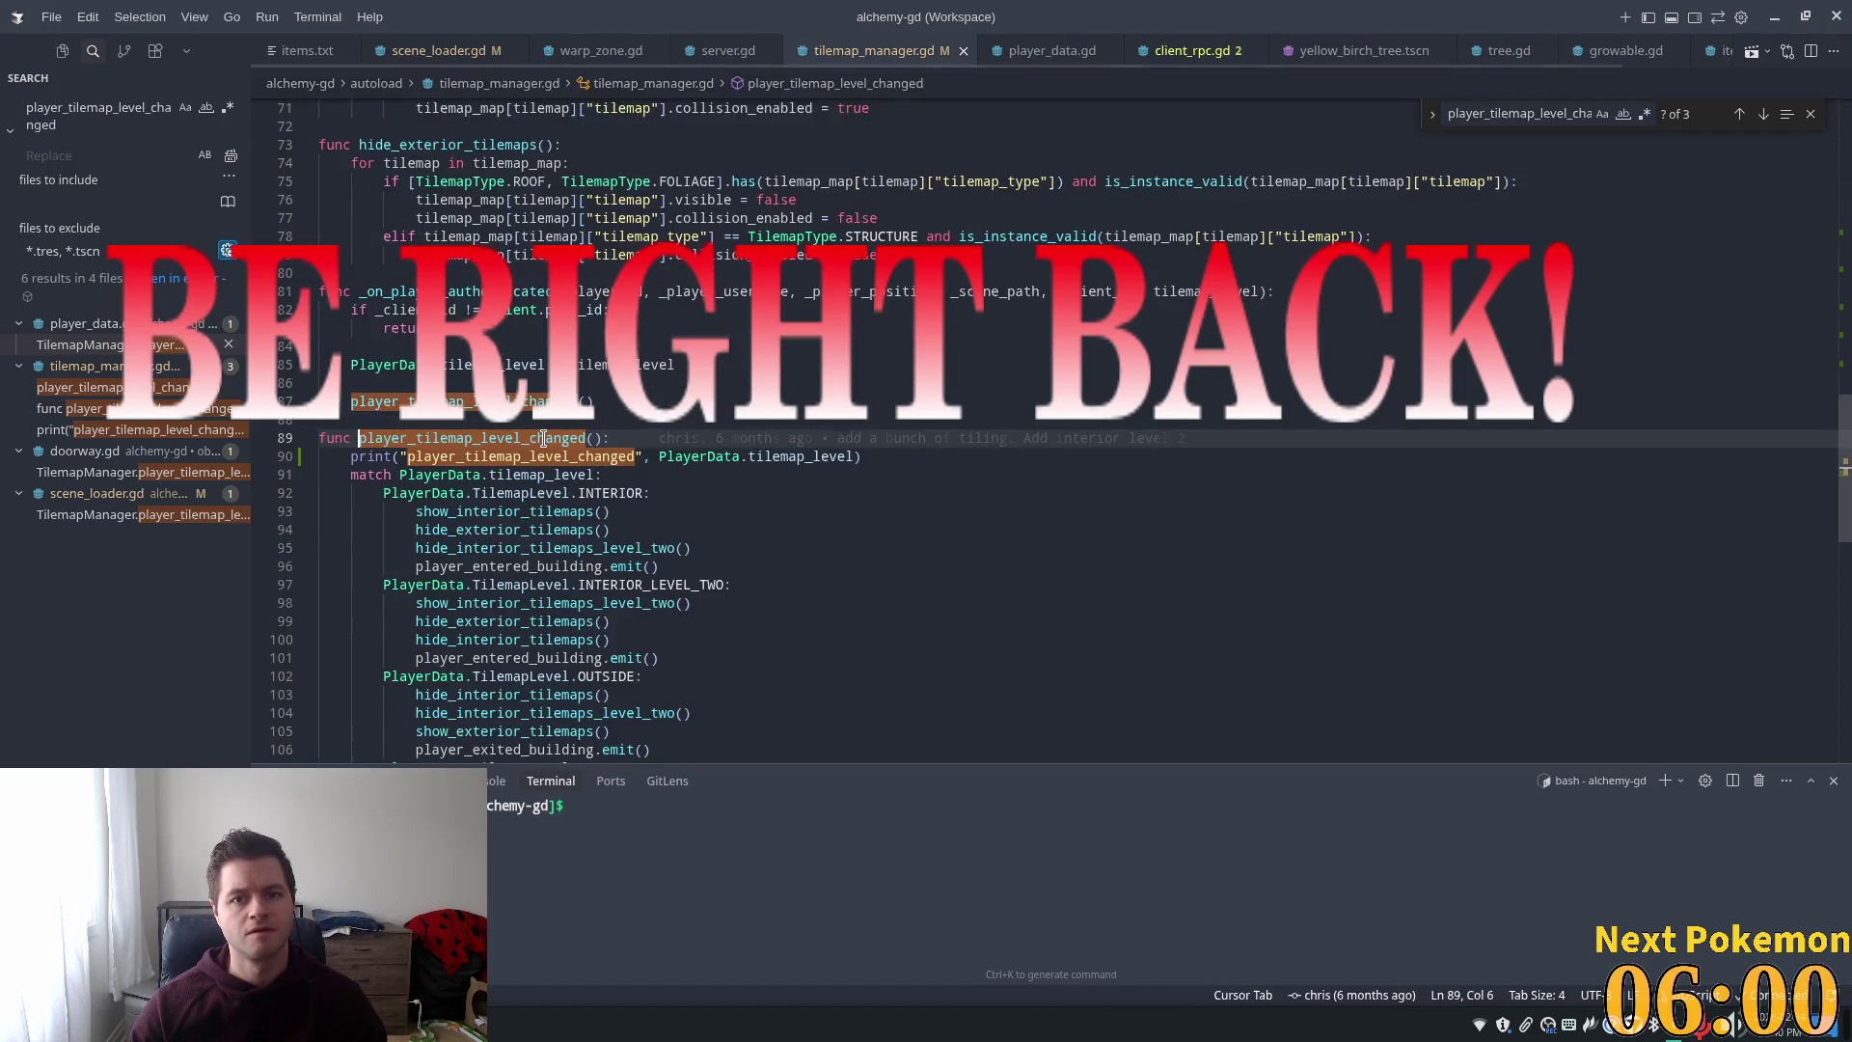
pyautogui.click(1023, 51)
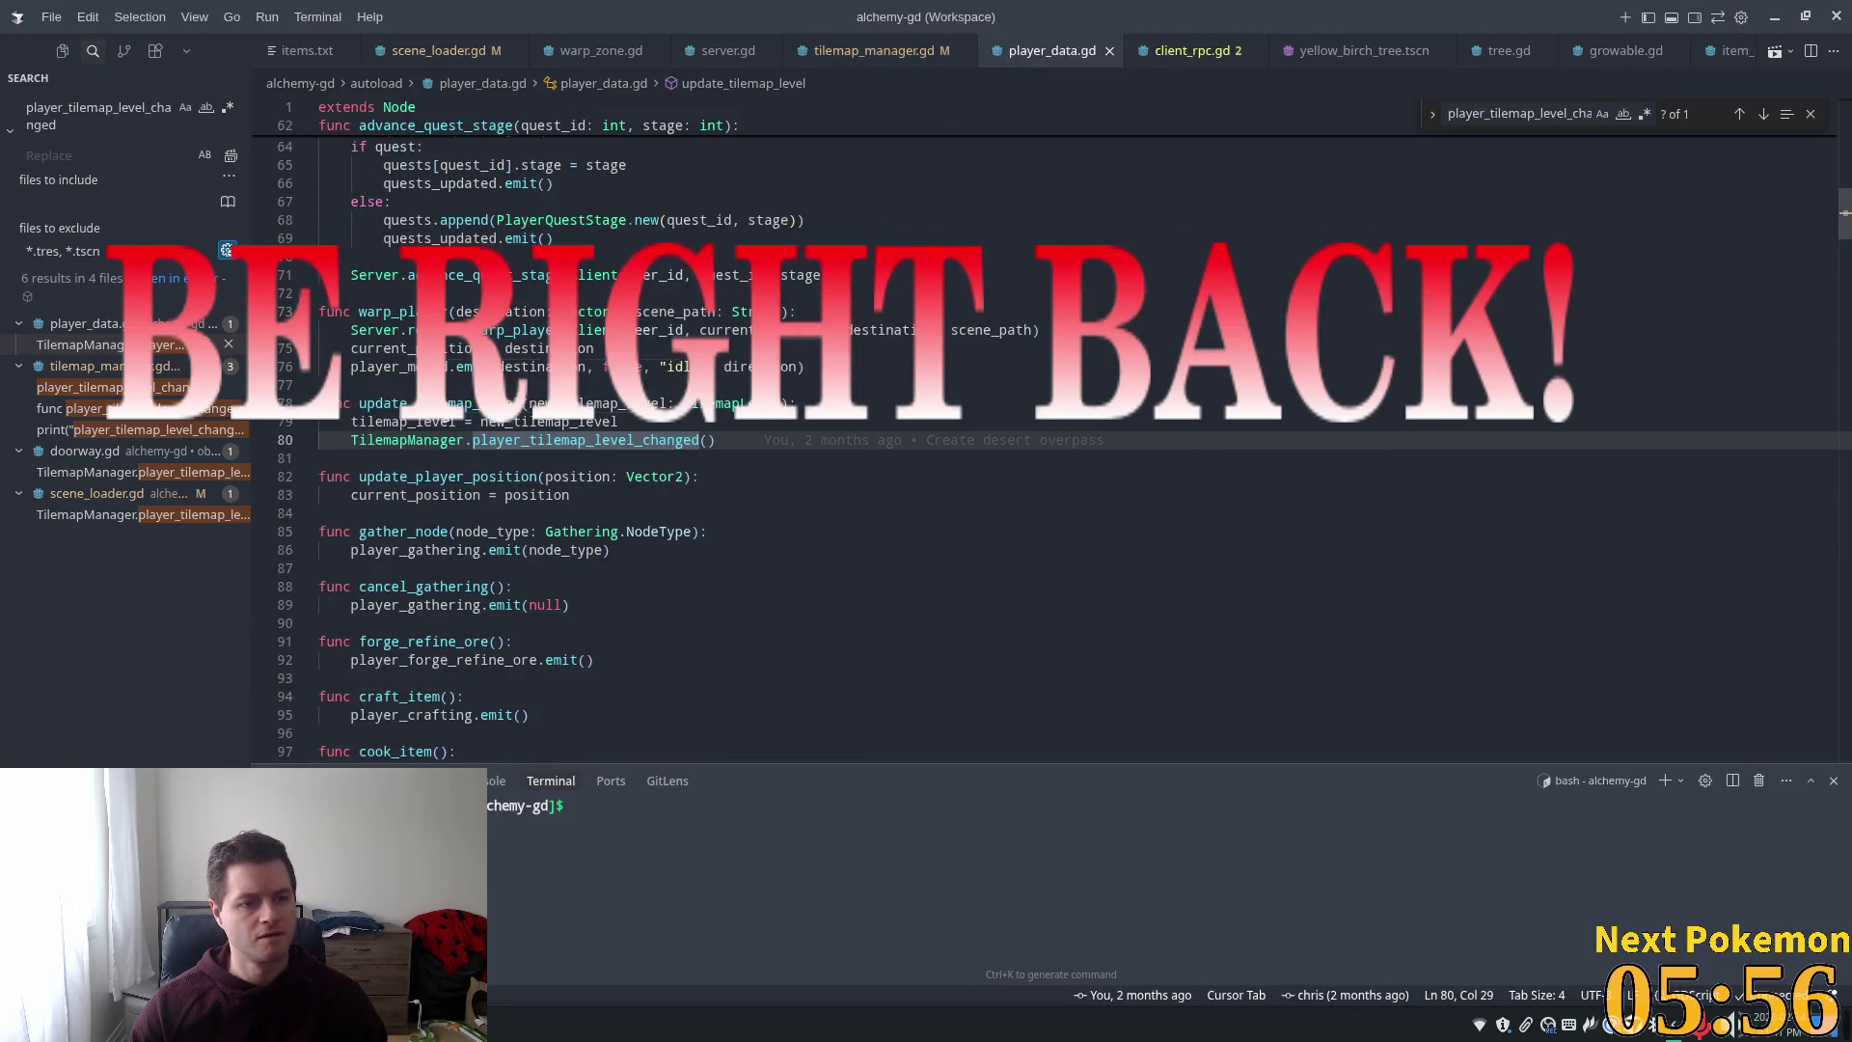
# Search the whole project for update_tilemap_level
pyautogui.doubleClick(438, 403)
pyautogui.hotkey('ctrl', 'c')
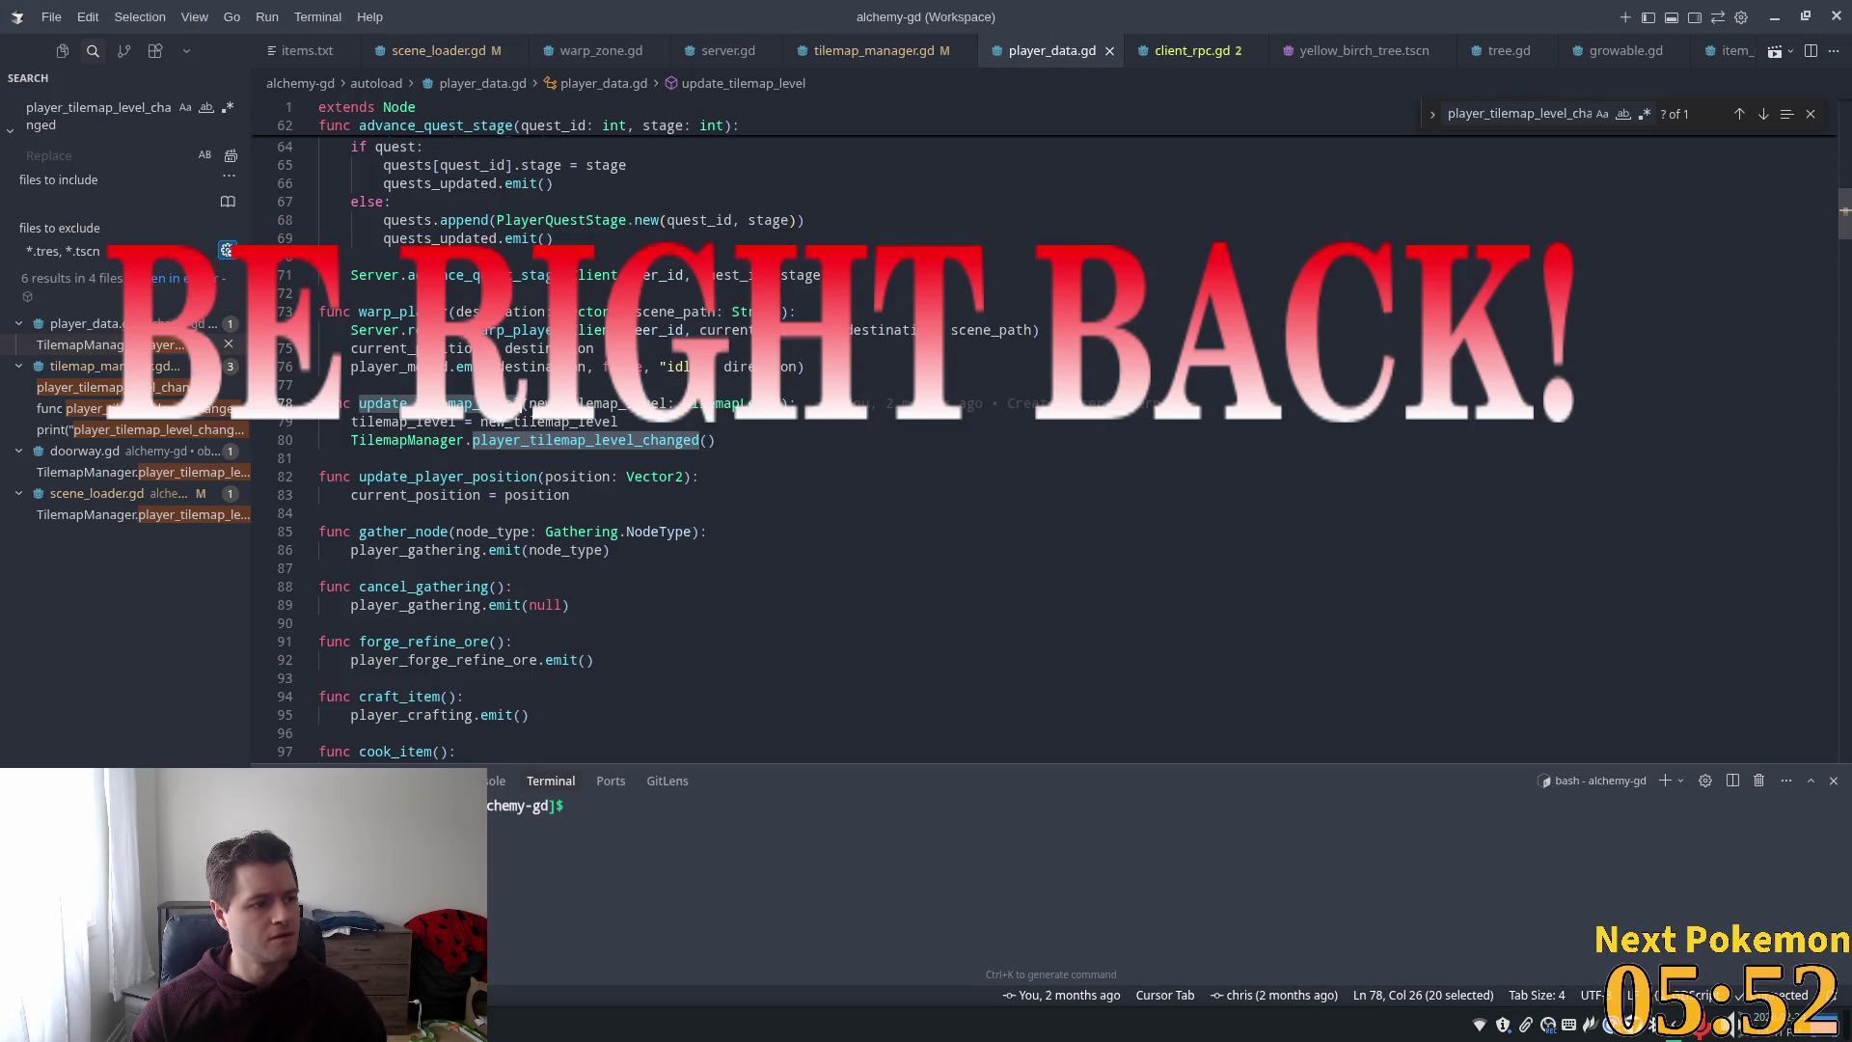
pyautogui.moveTo(444, 403)
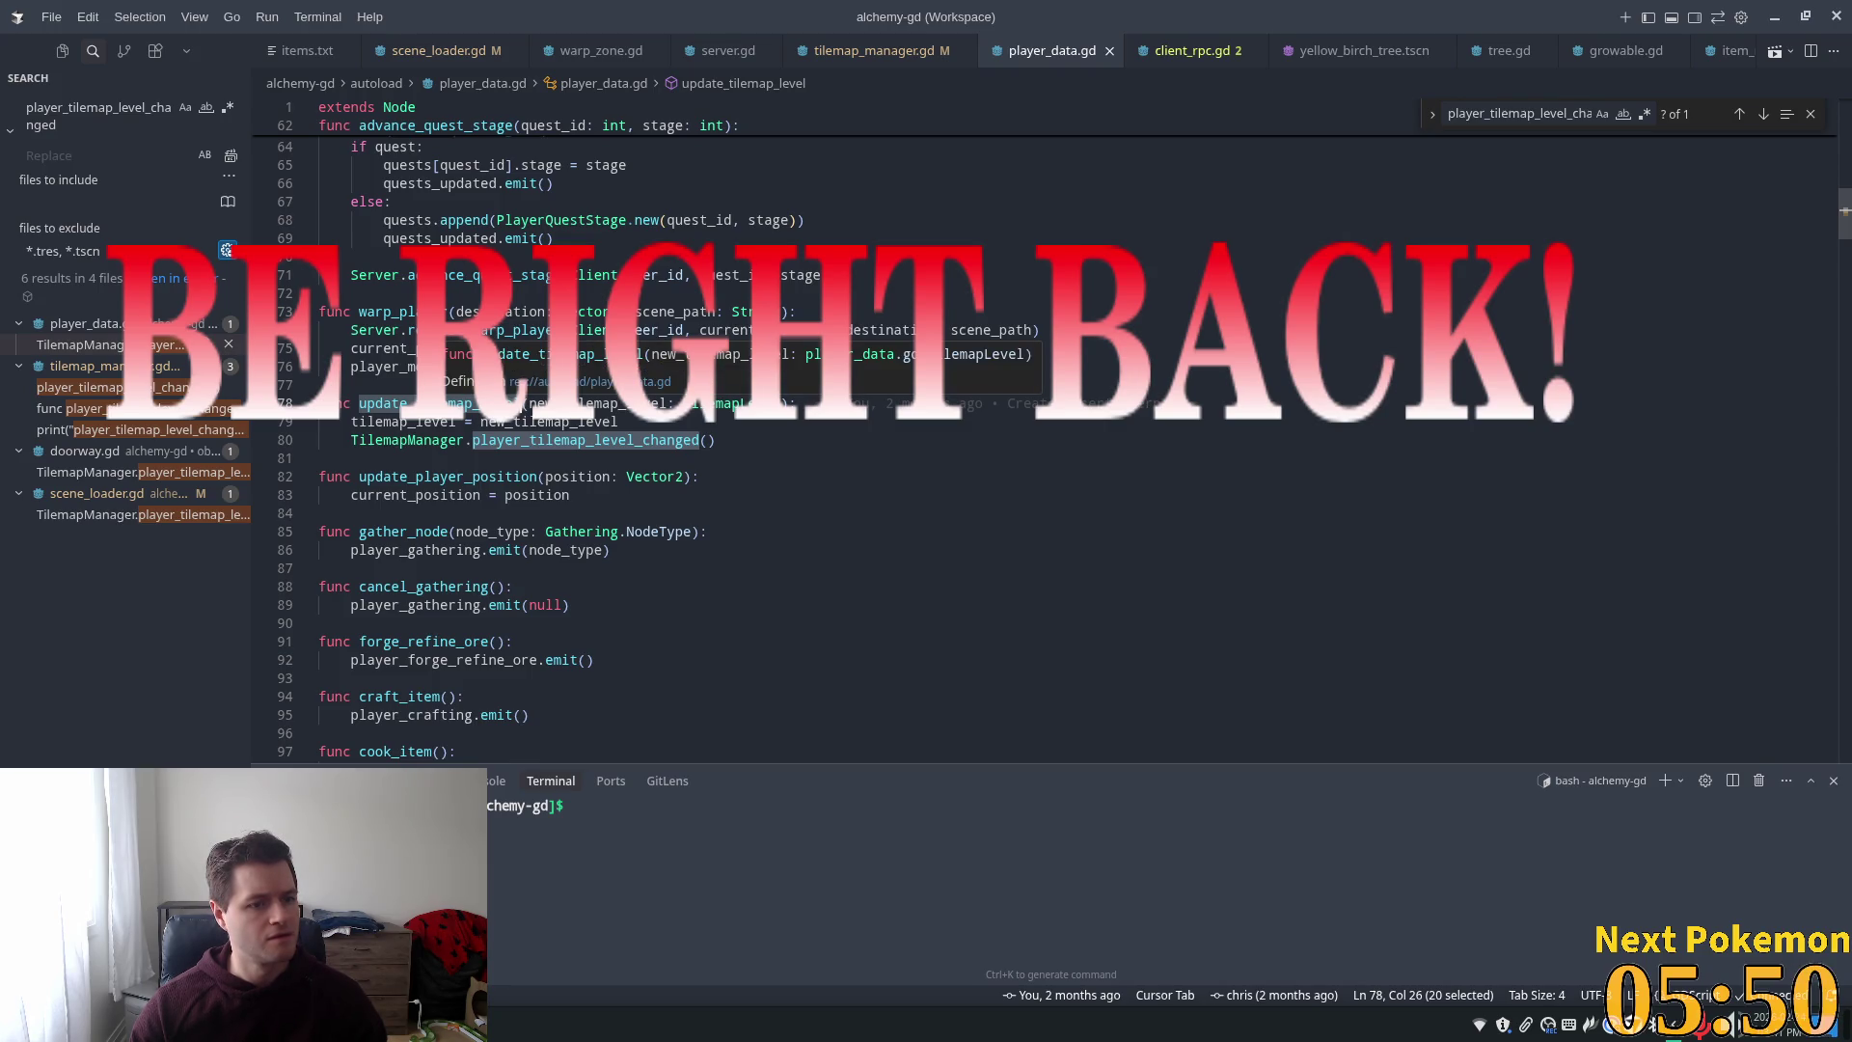
pyautogui.doubleClick(104, 122)
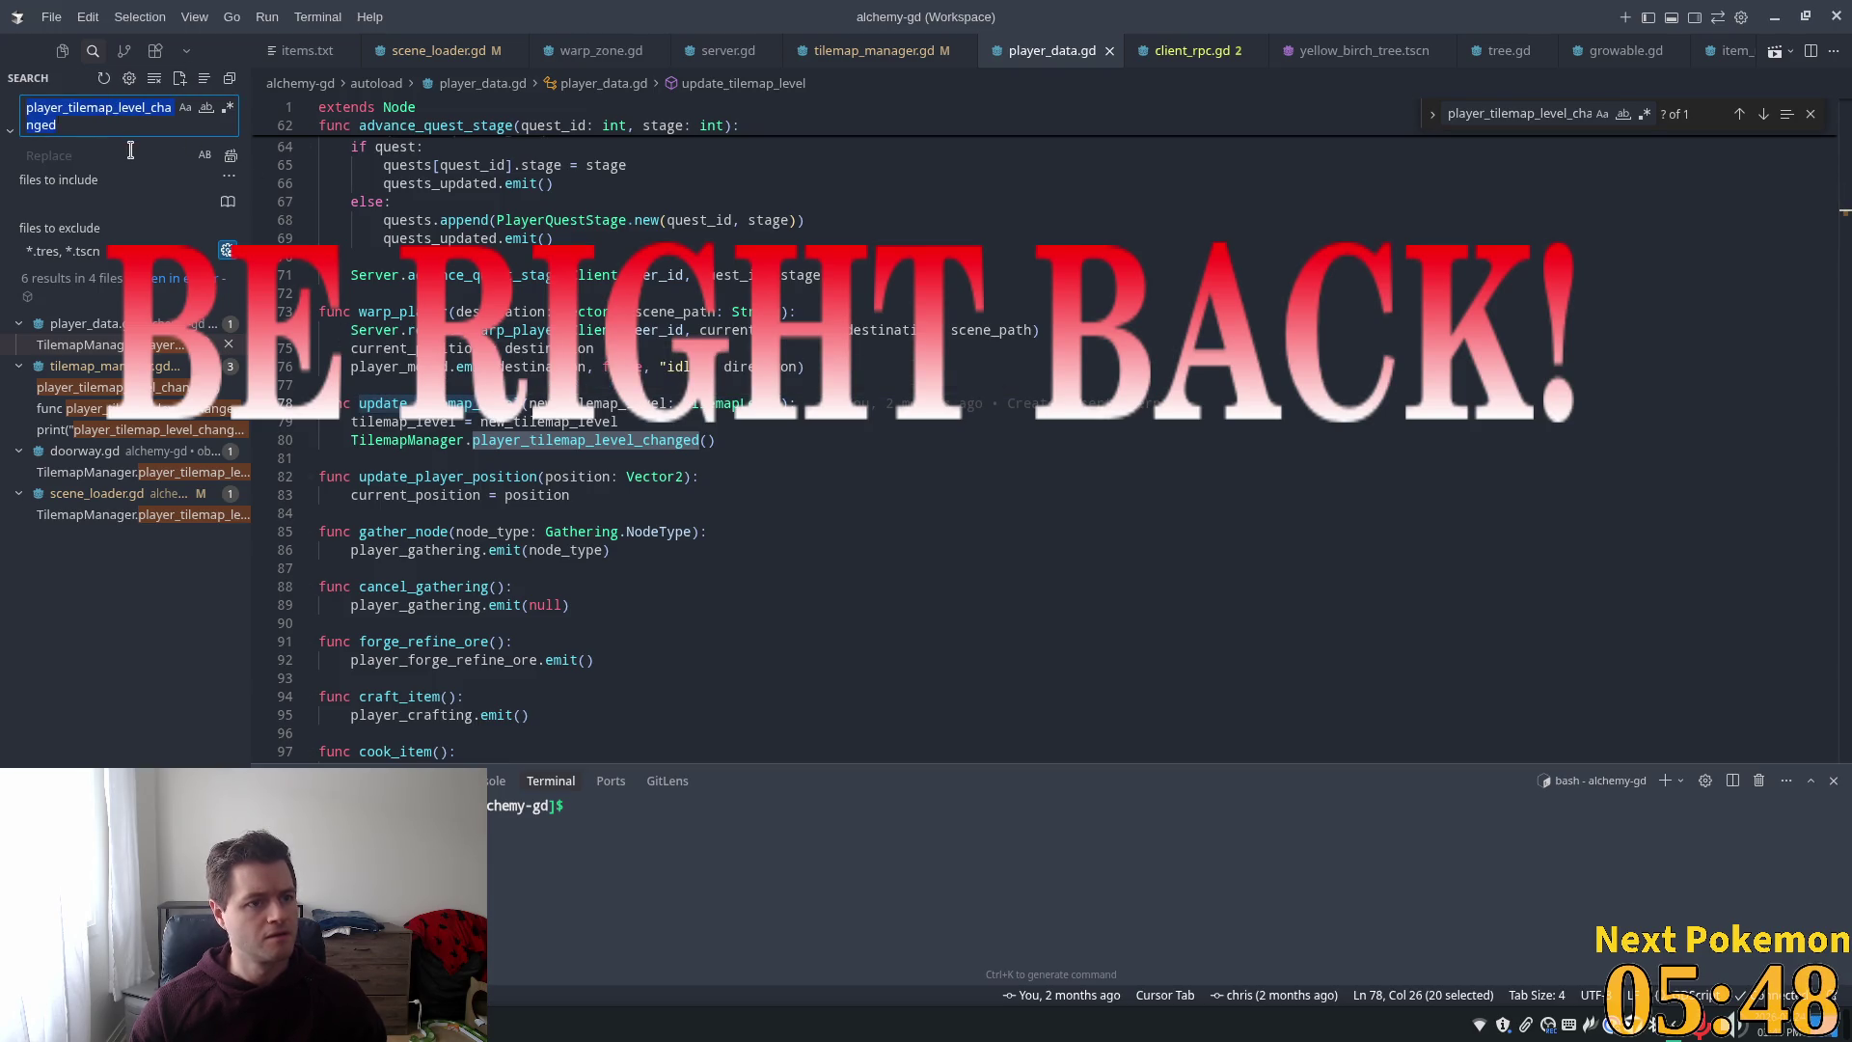
pyautogui.hotkey('ctrl', 'v')
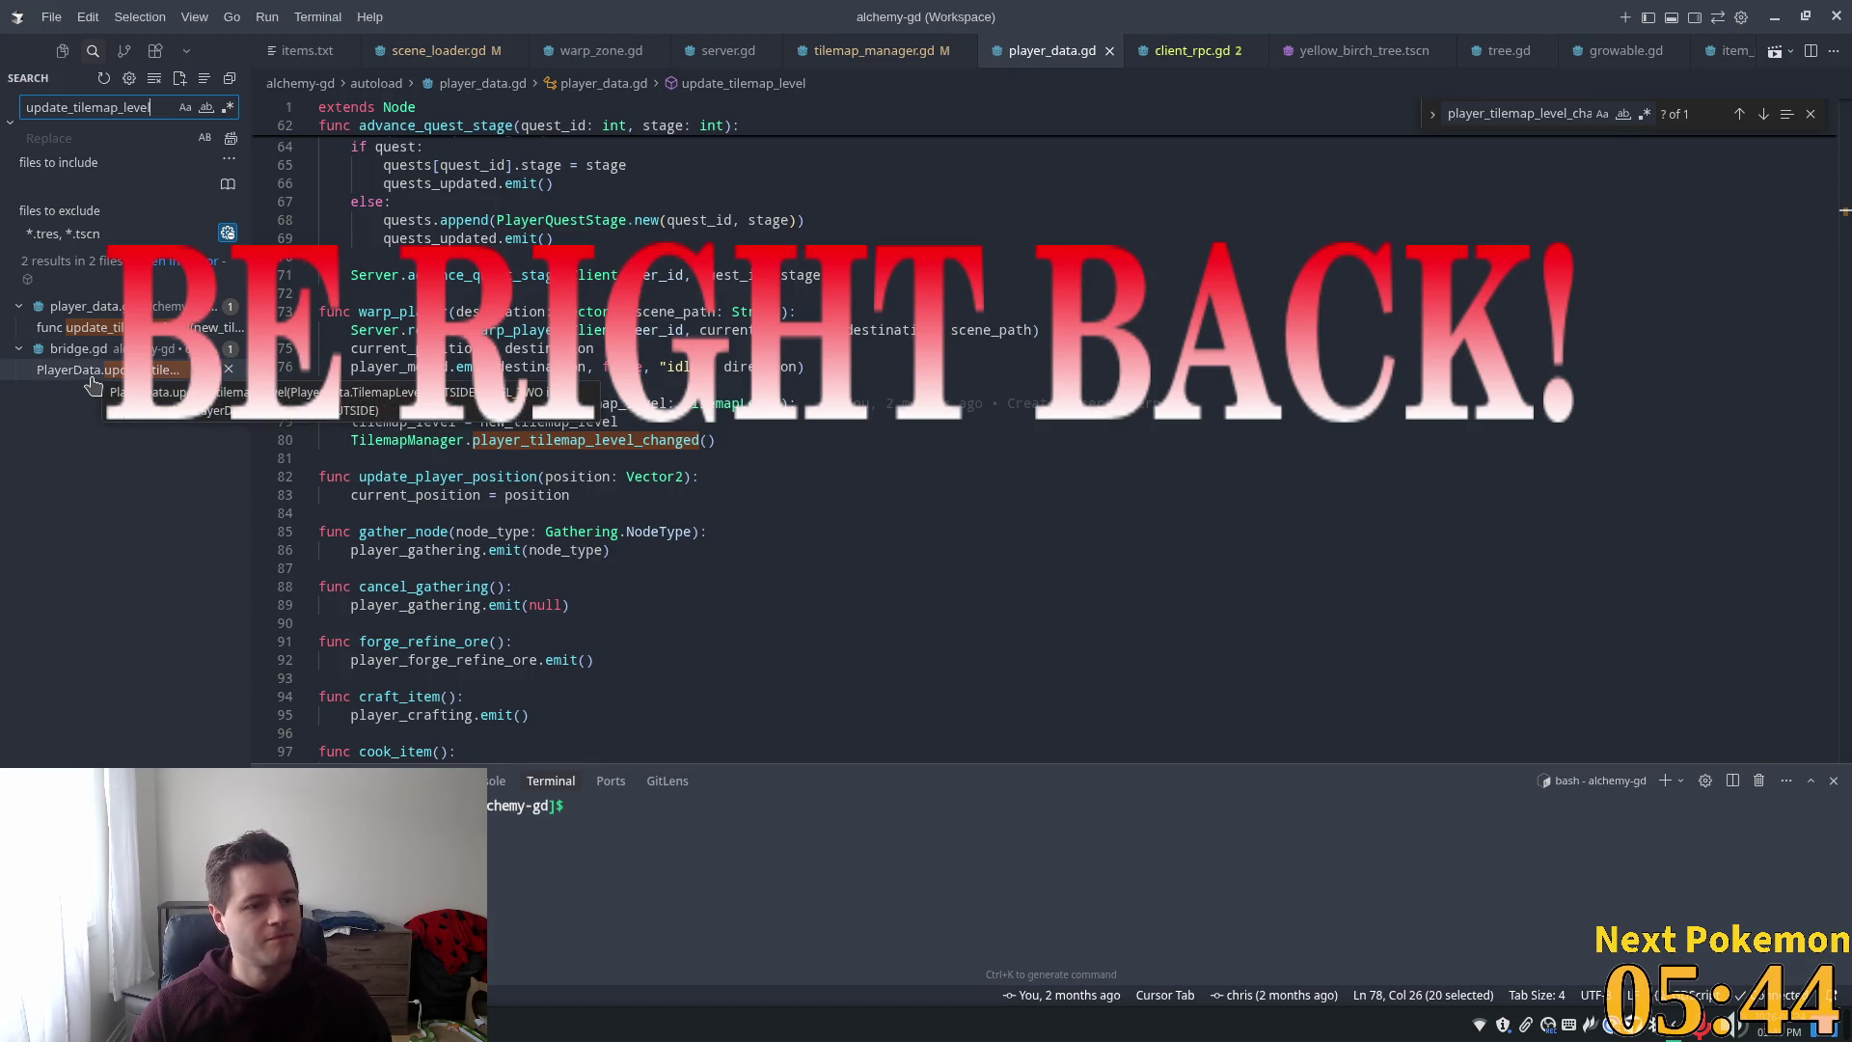
# Open the bridge.gd match and inspect set_tilemap_level, which calls PlayerData.update_tilemap_level
pyautogui.click(93, 374)
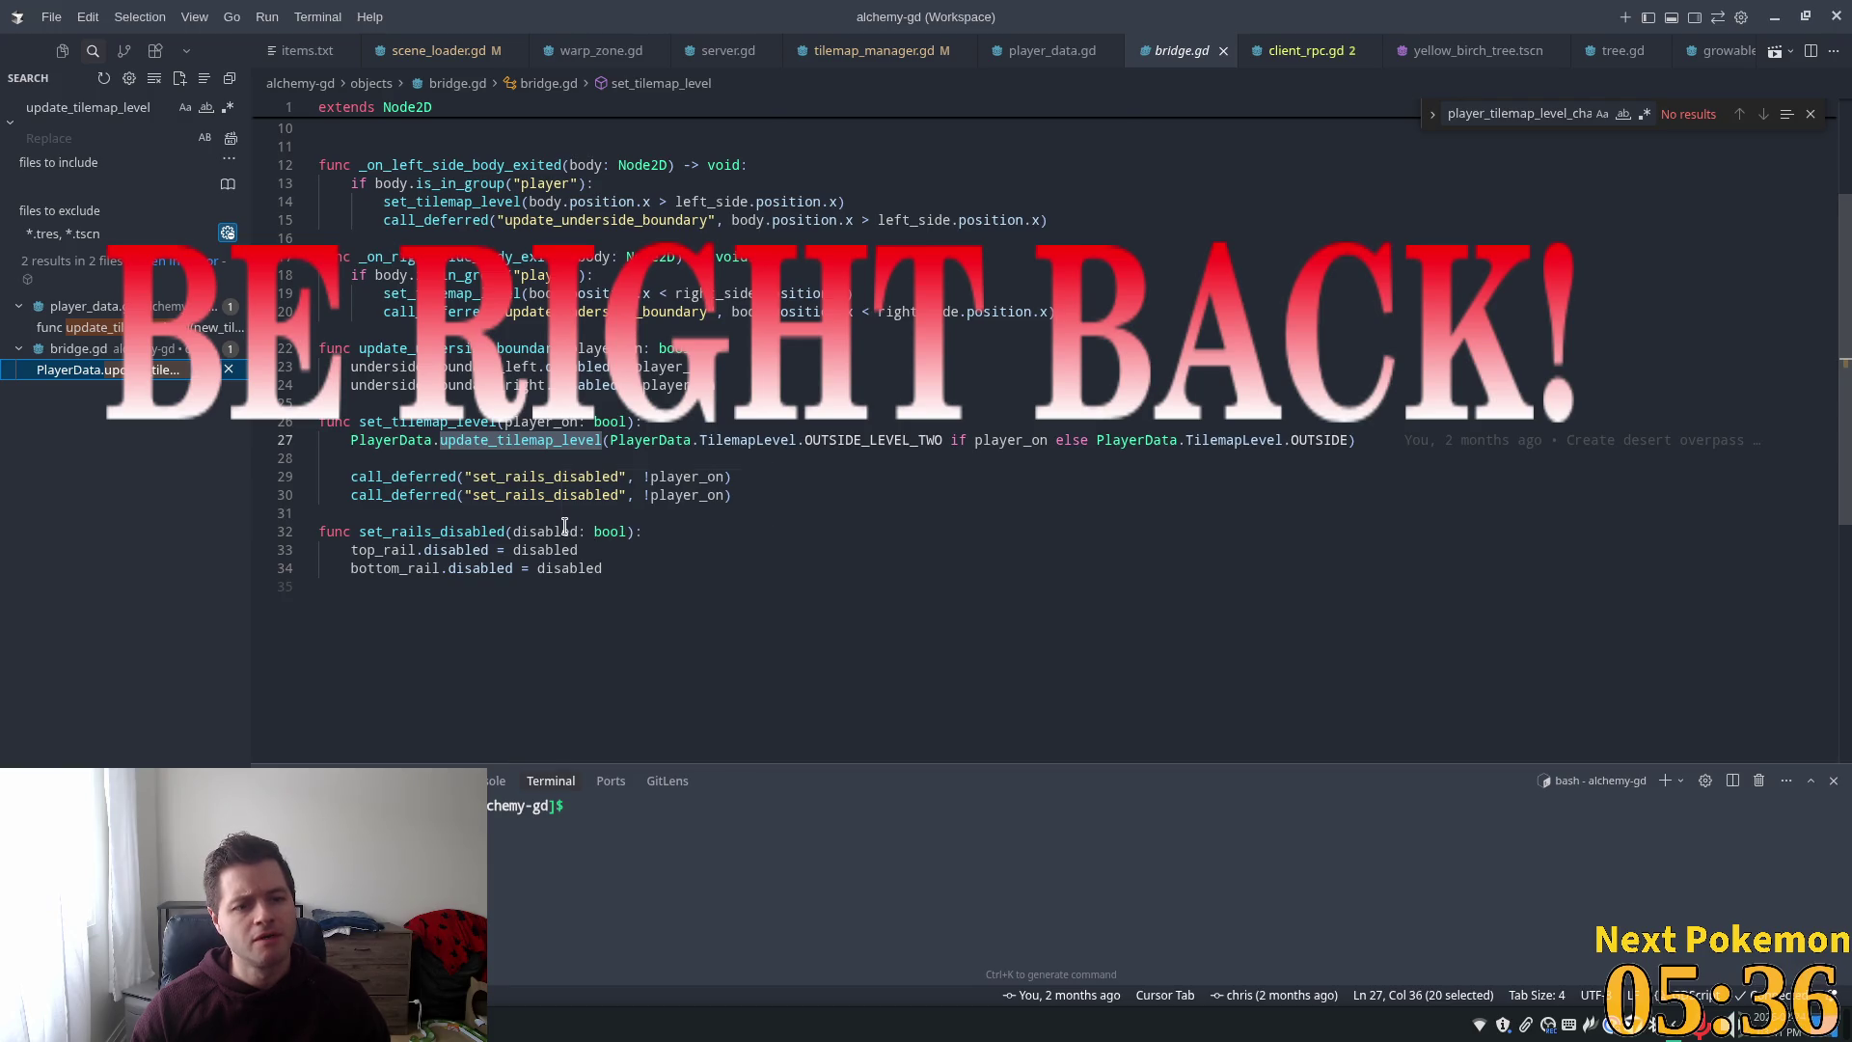
pyautogui.scroll(2, 564, 526)
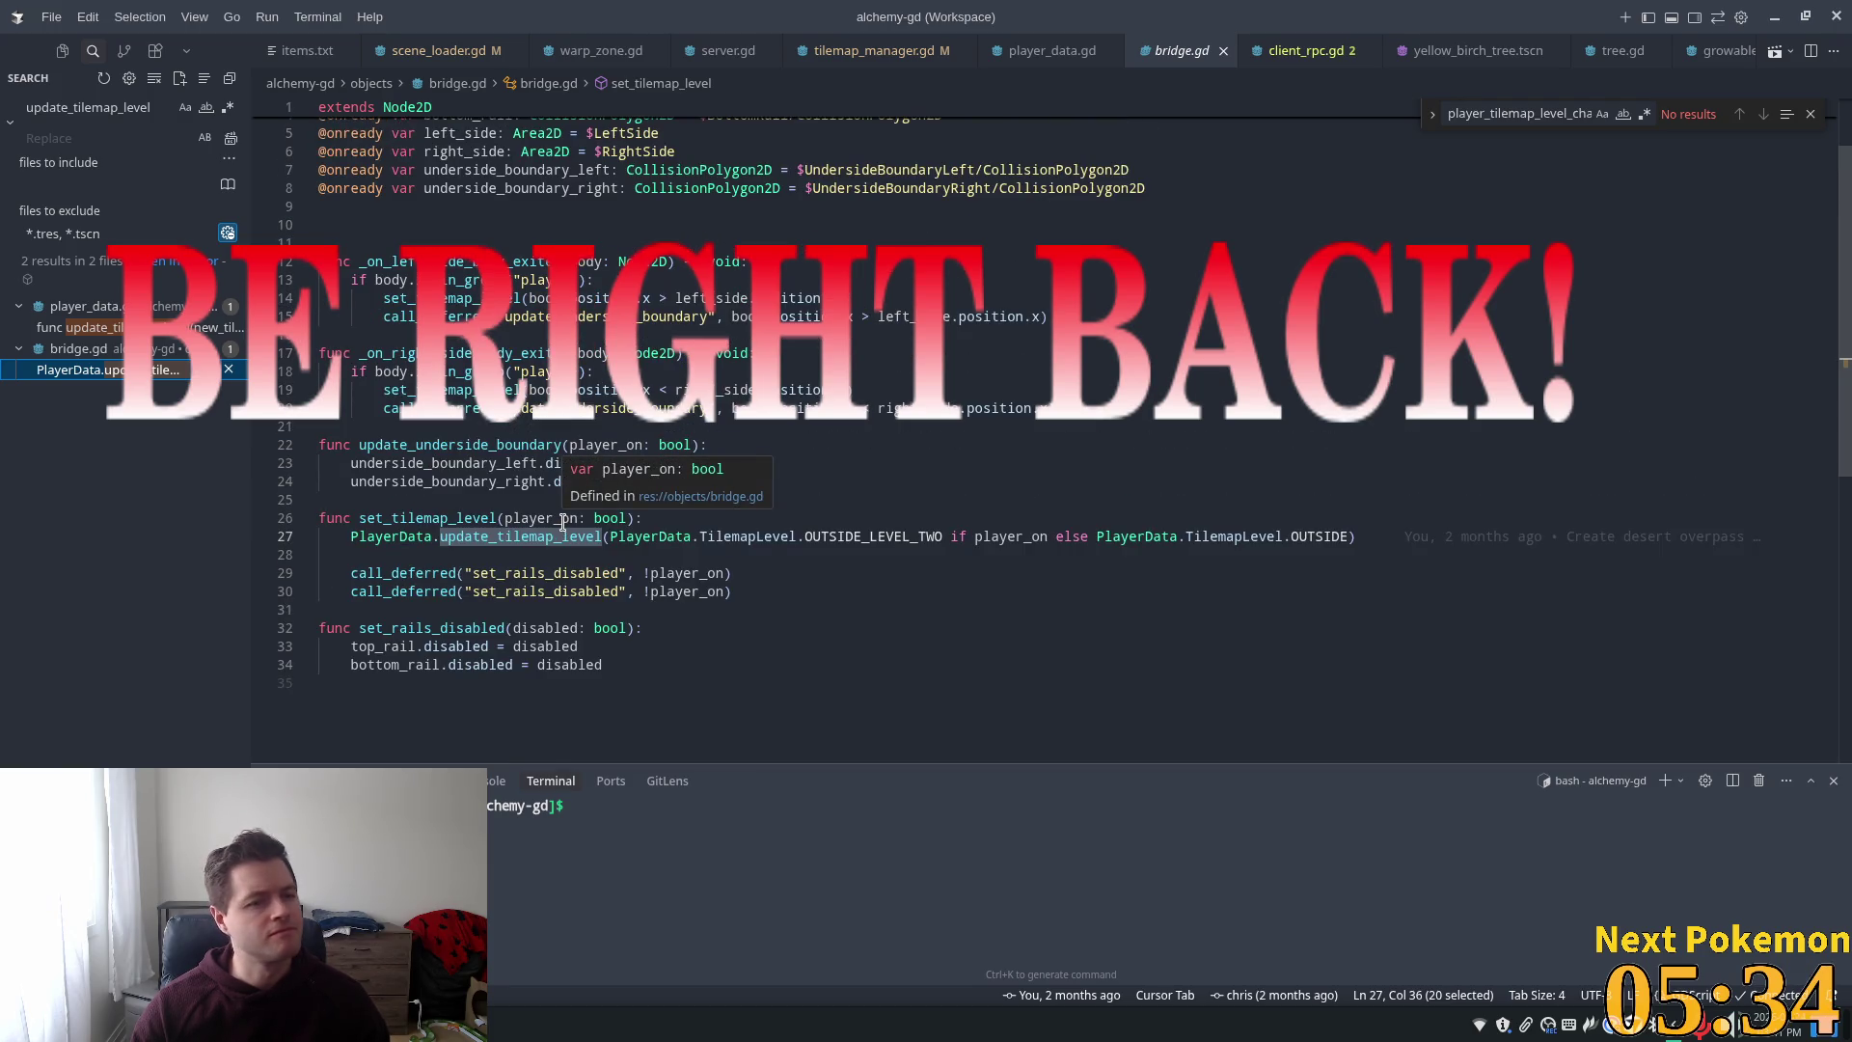
pyautogui.doubleClick(466, 521)
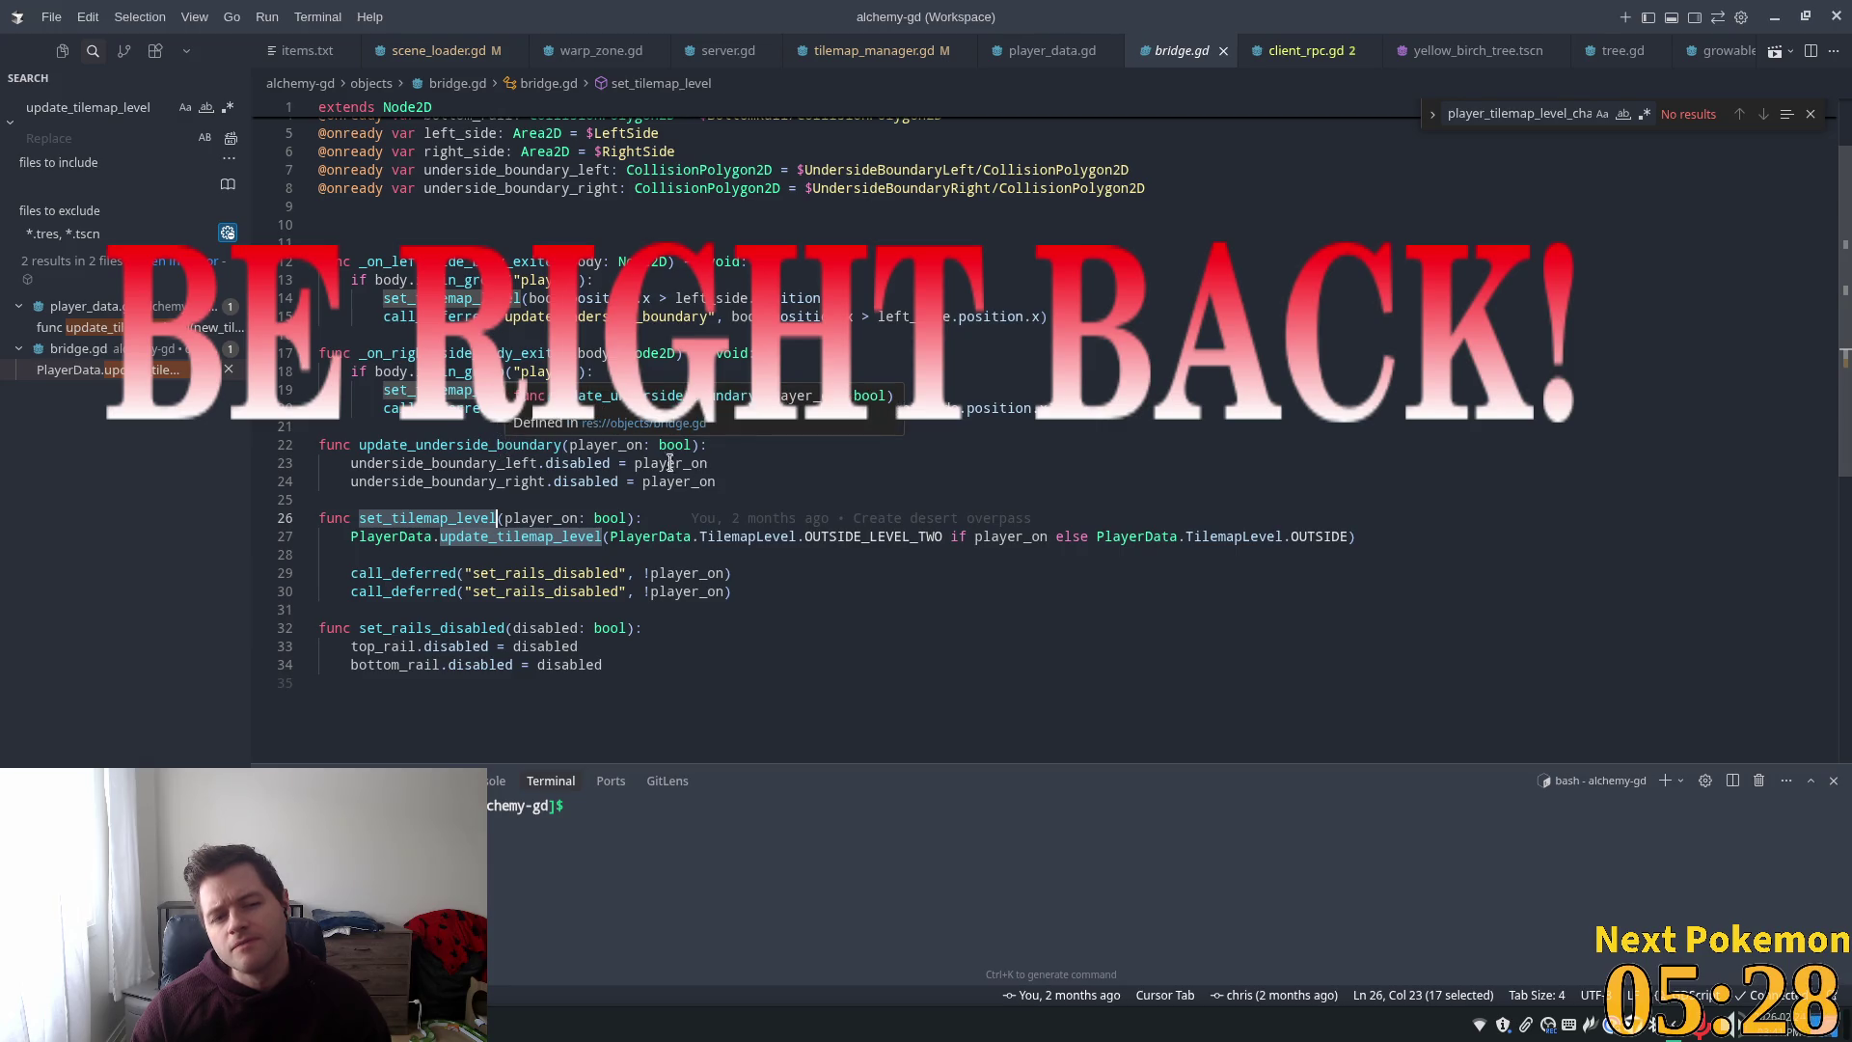
pyautogui.scroll(2, 998, 475)
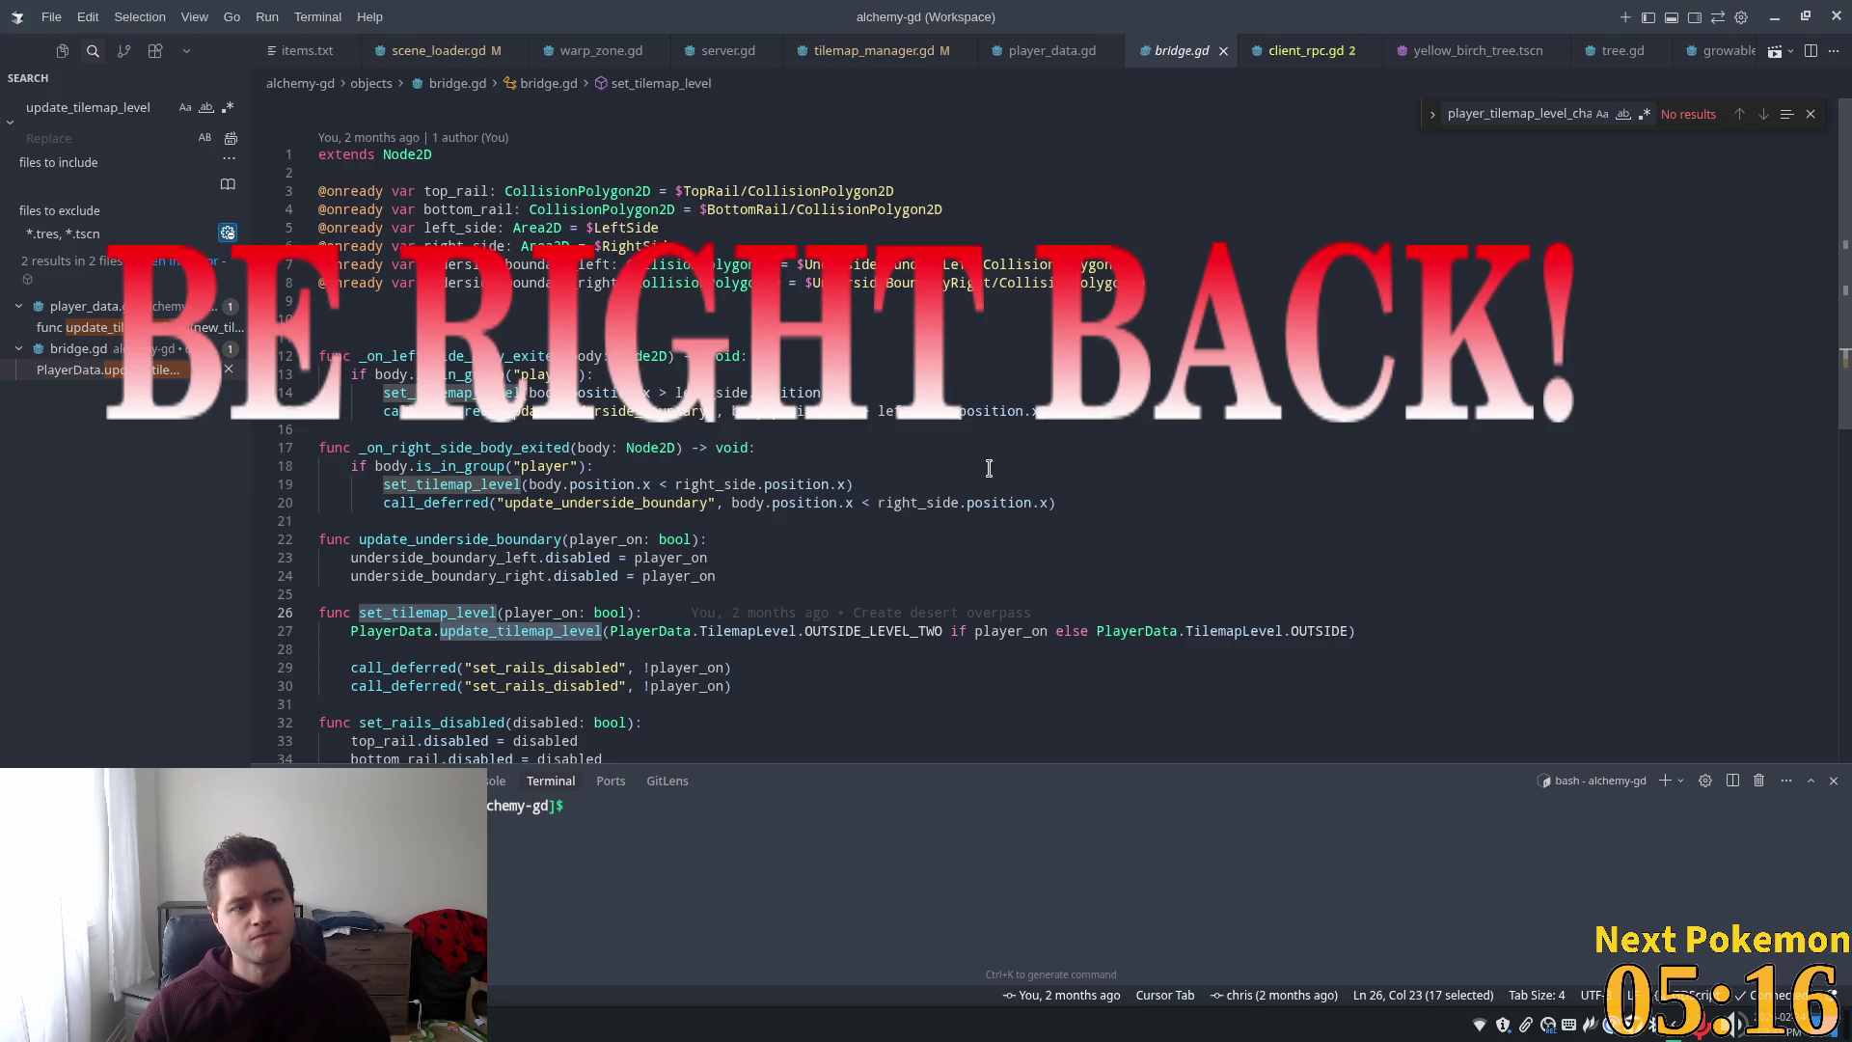
pyautogui.moveTo(869, 614)
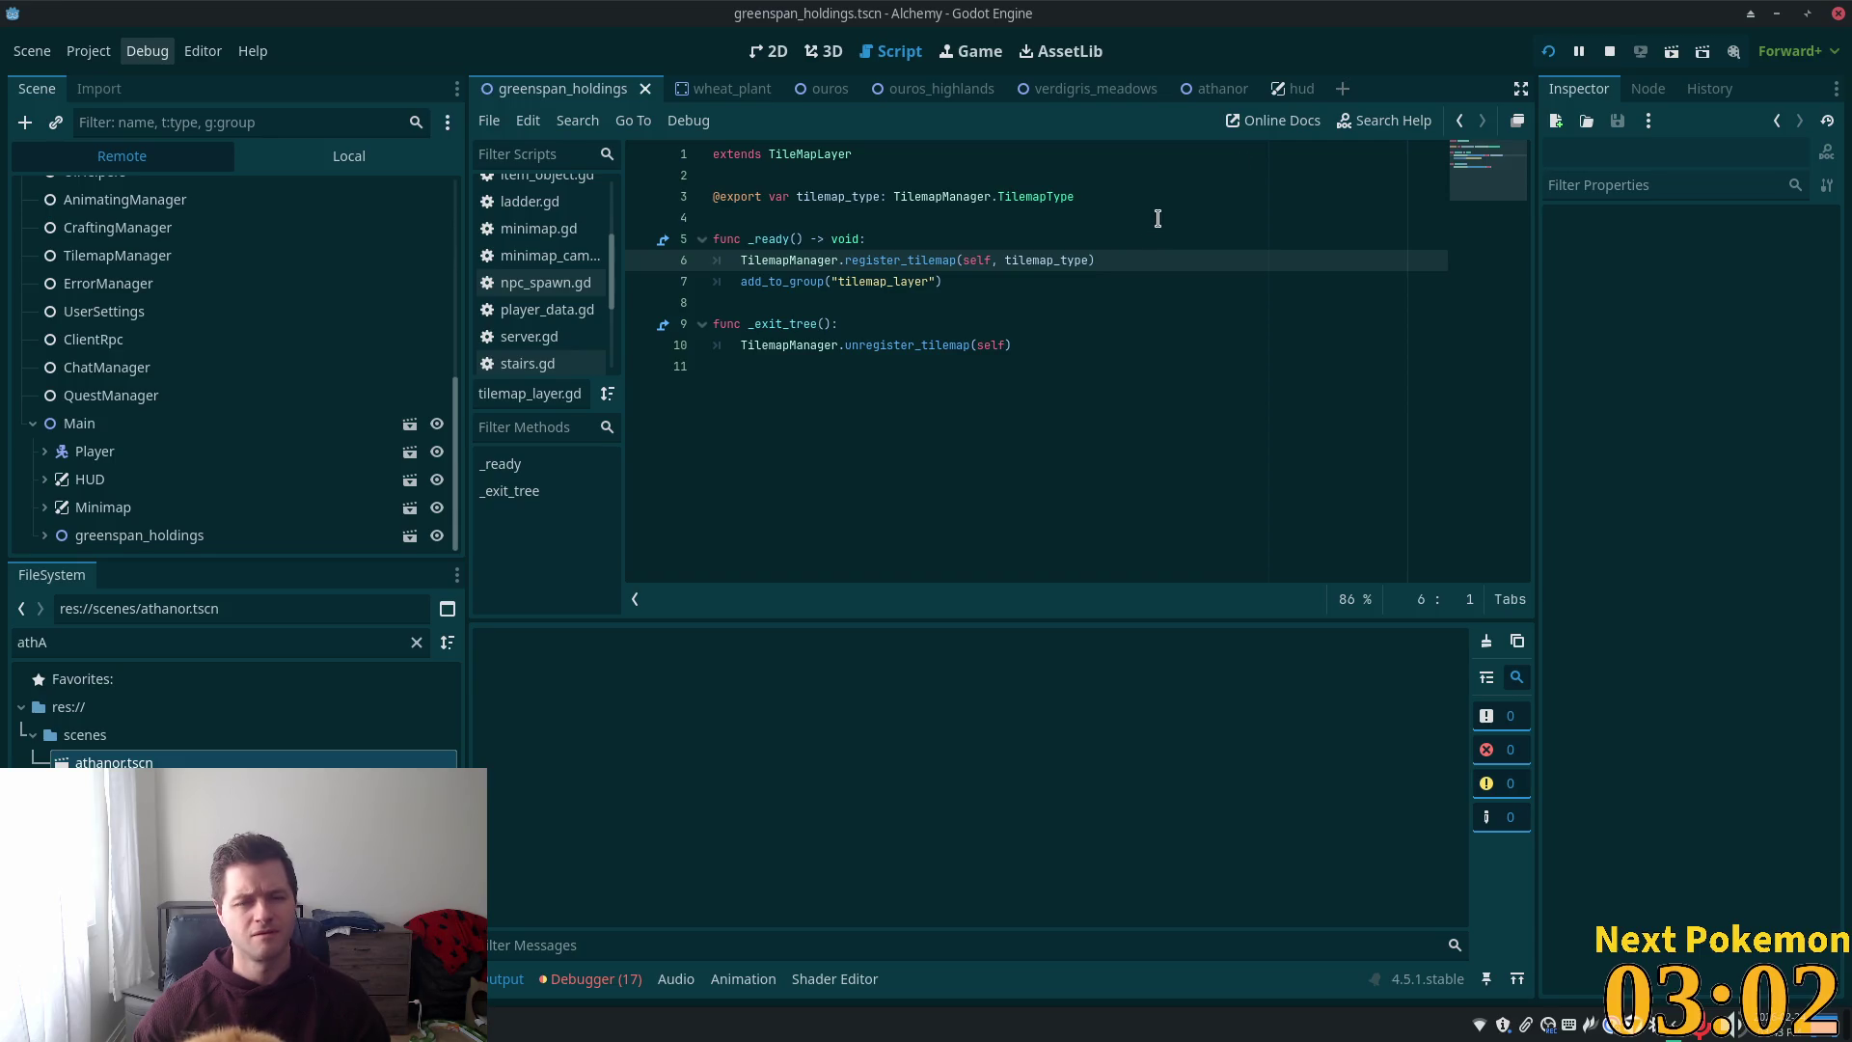
pyautogui.press('super')
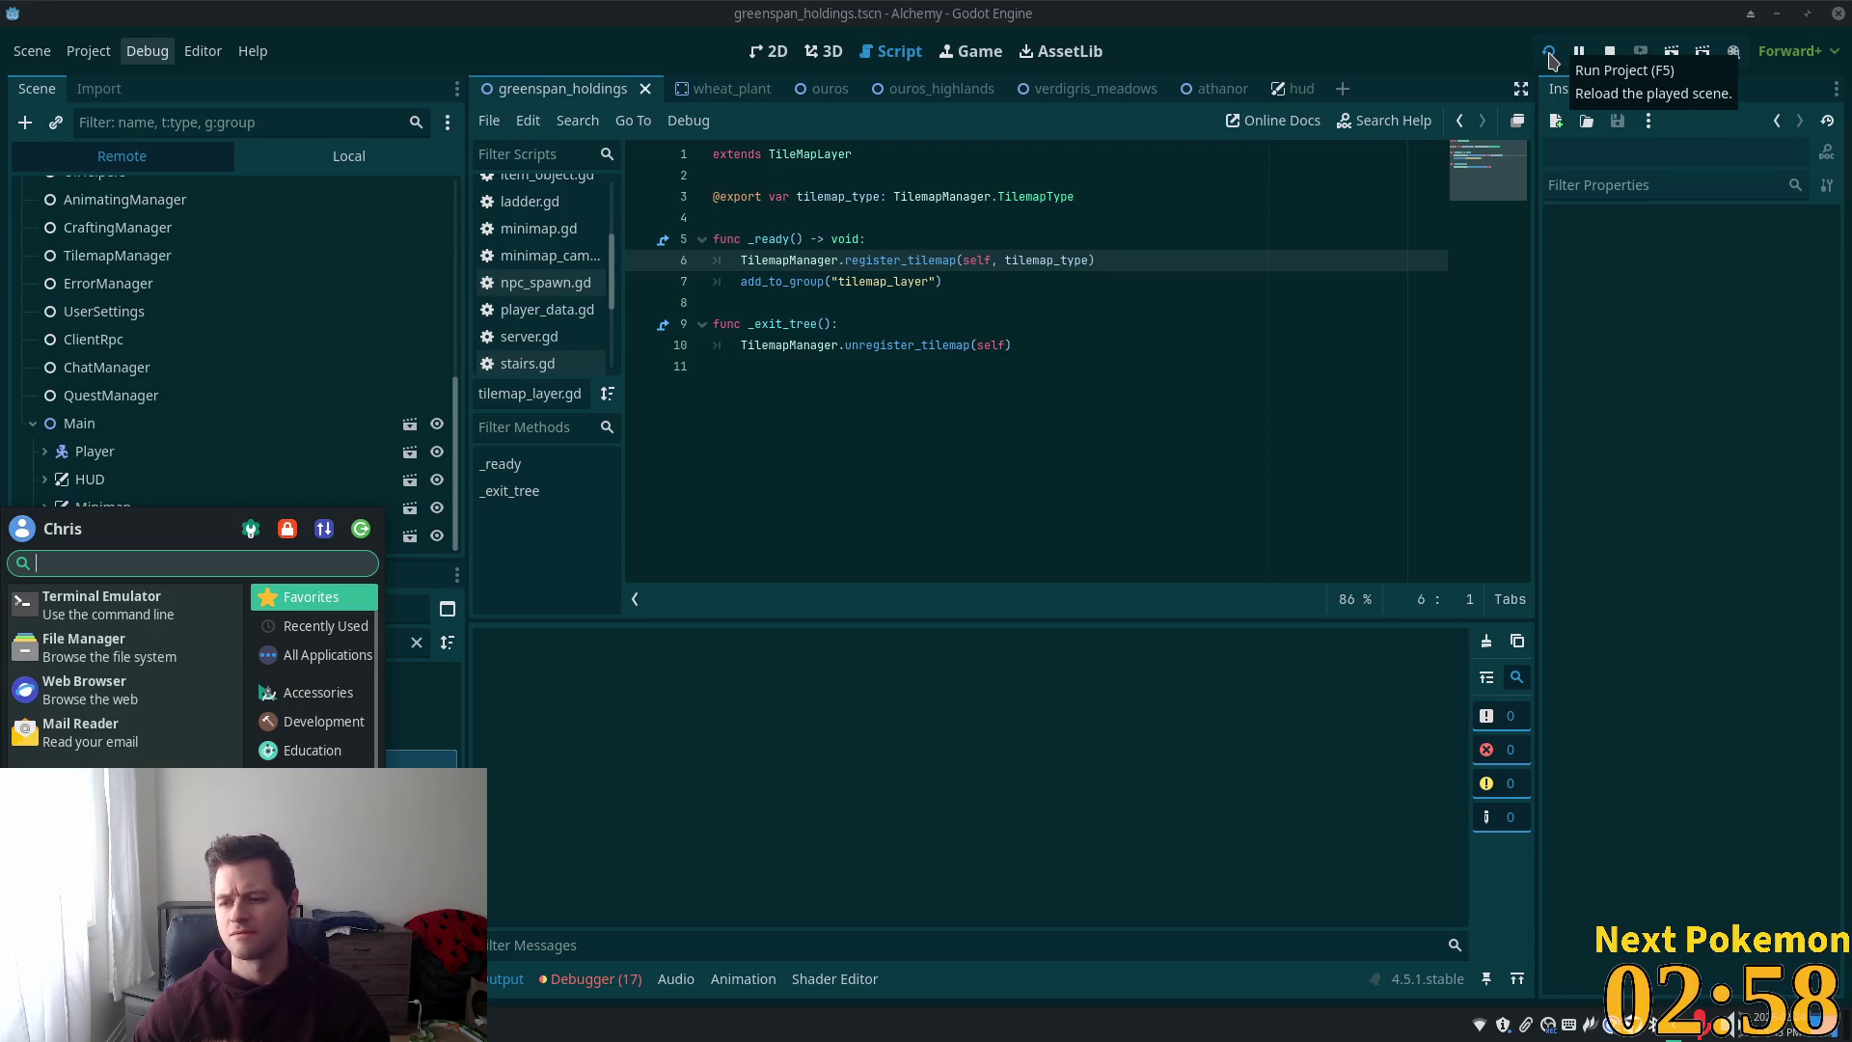
pyautogui.click(1550, 60)
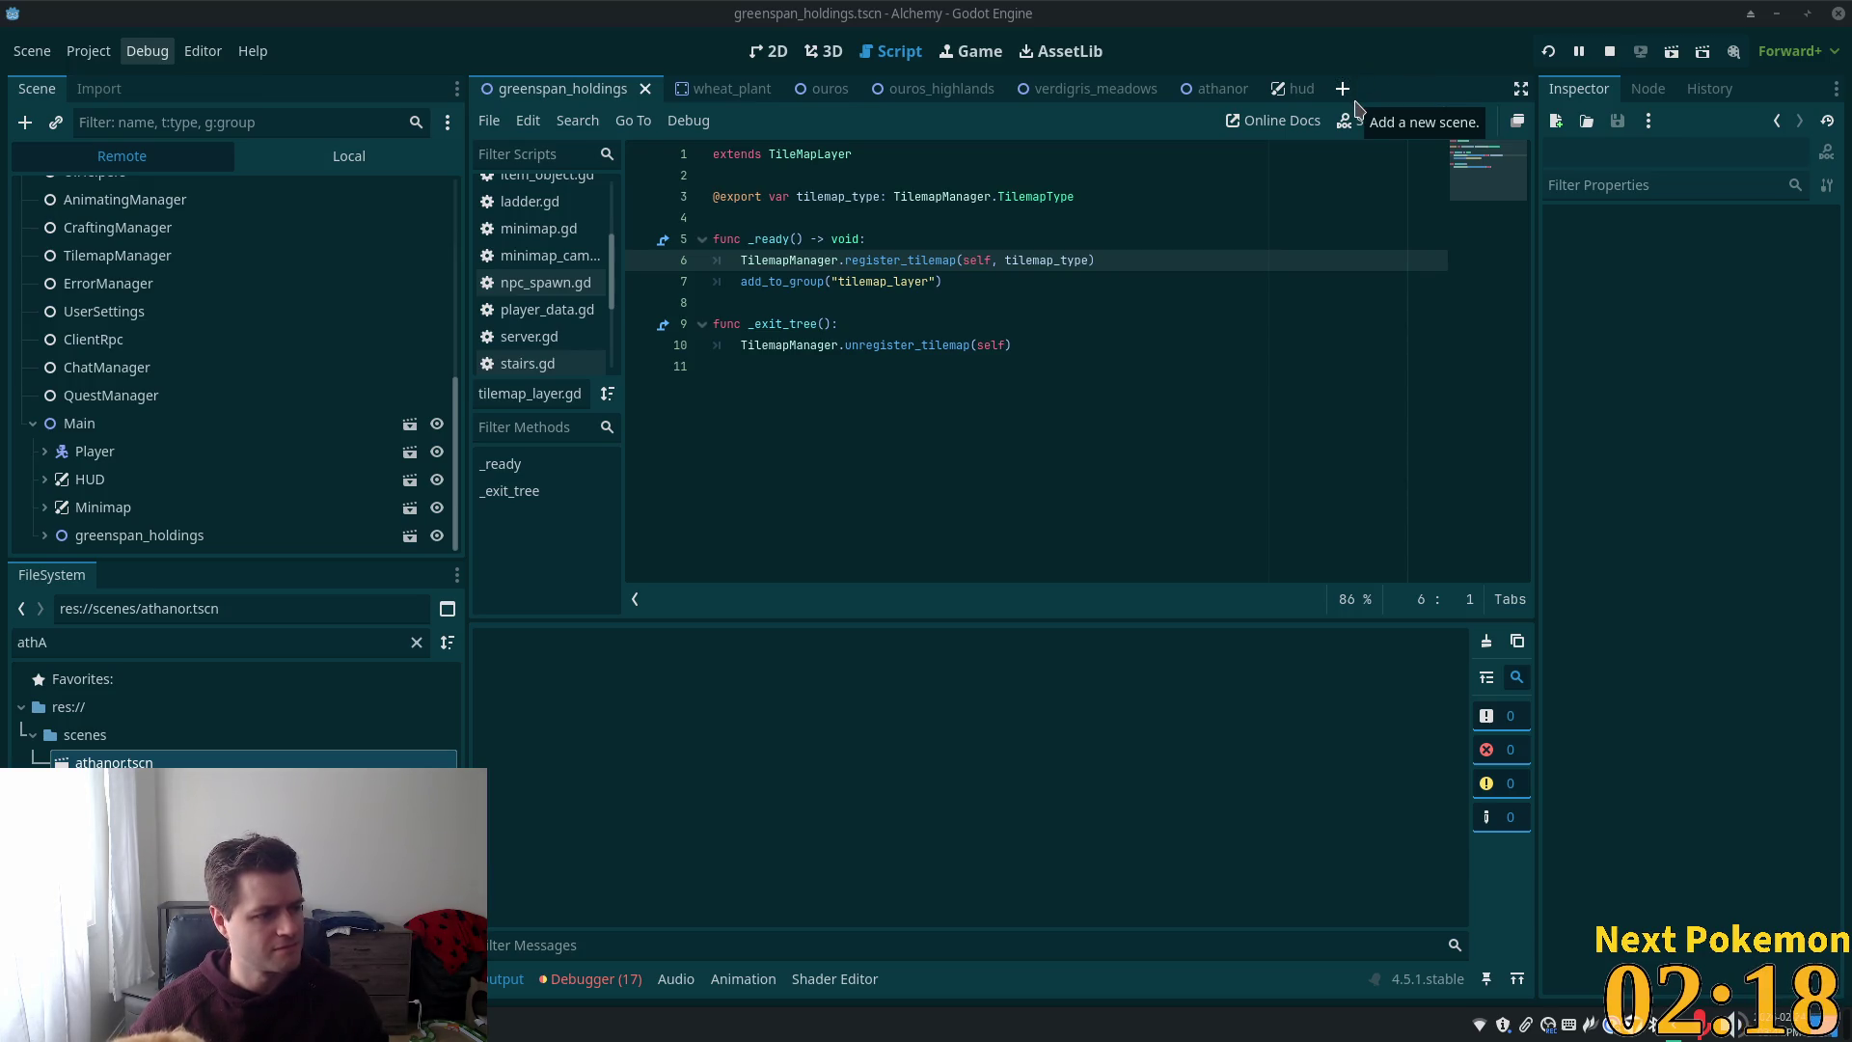
pyautogui.click(1550, 53)
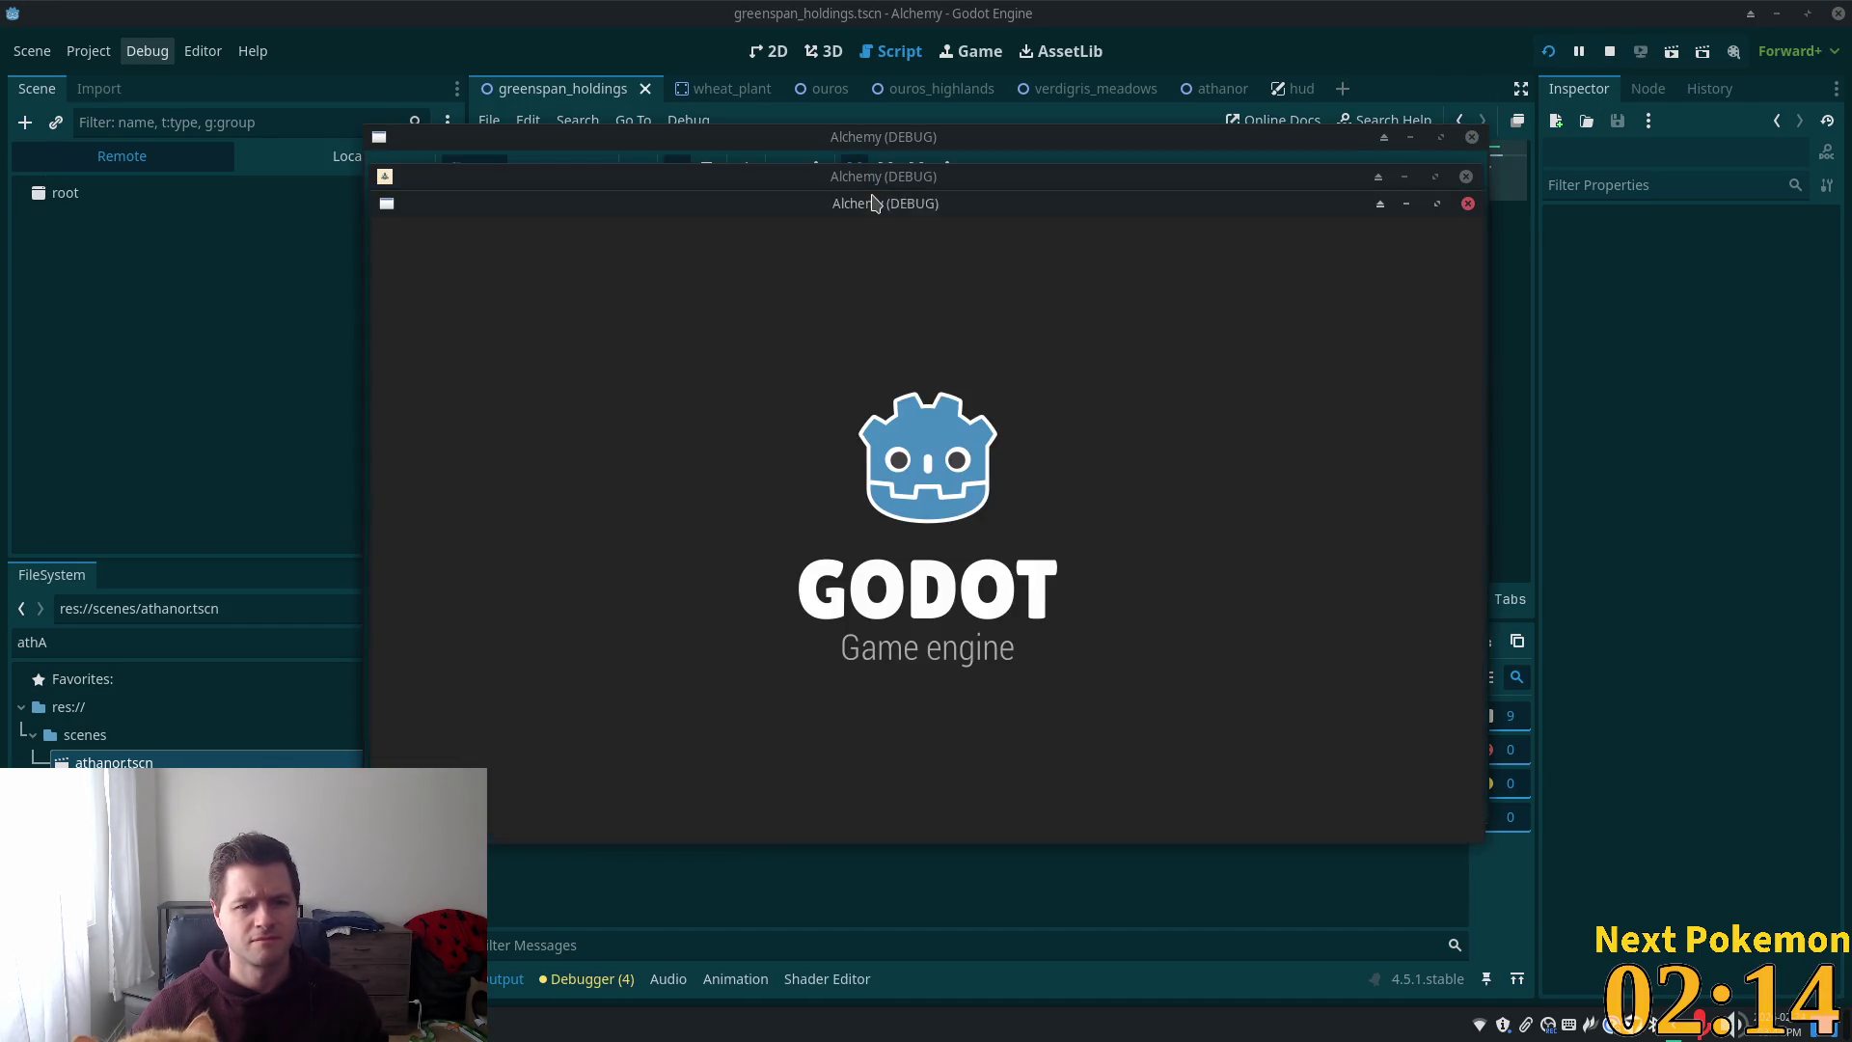
# Spread the three debug game windows apart and bring the Greenspan Holdings window forward
pyautogui.moveTo(873, 202)
pyautogui.mouseDown()
pyautogui.moveTo(702, 203)
pyautogui.moveTo(512, 265)
pyautogui.mouseUp()
pyautogui.moveTo(726, 190)
pyautogui.mouseDown()
pyautogui.moveTo(1080, 248)
pyautogui.moveTo(967, 257)
pyautogui.moveTo(1062, 299)
pyautogui.mouseUp()
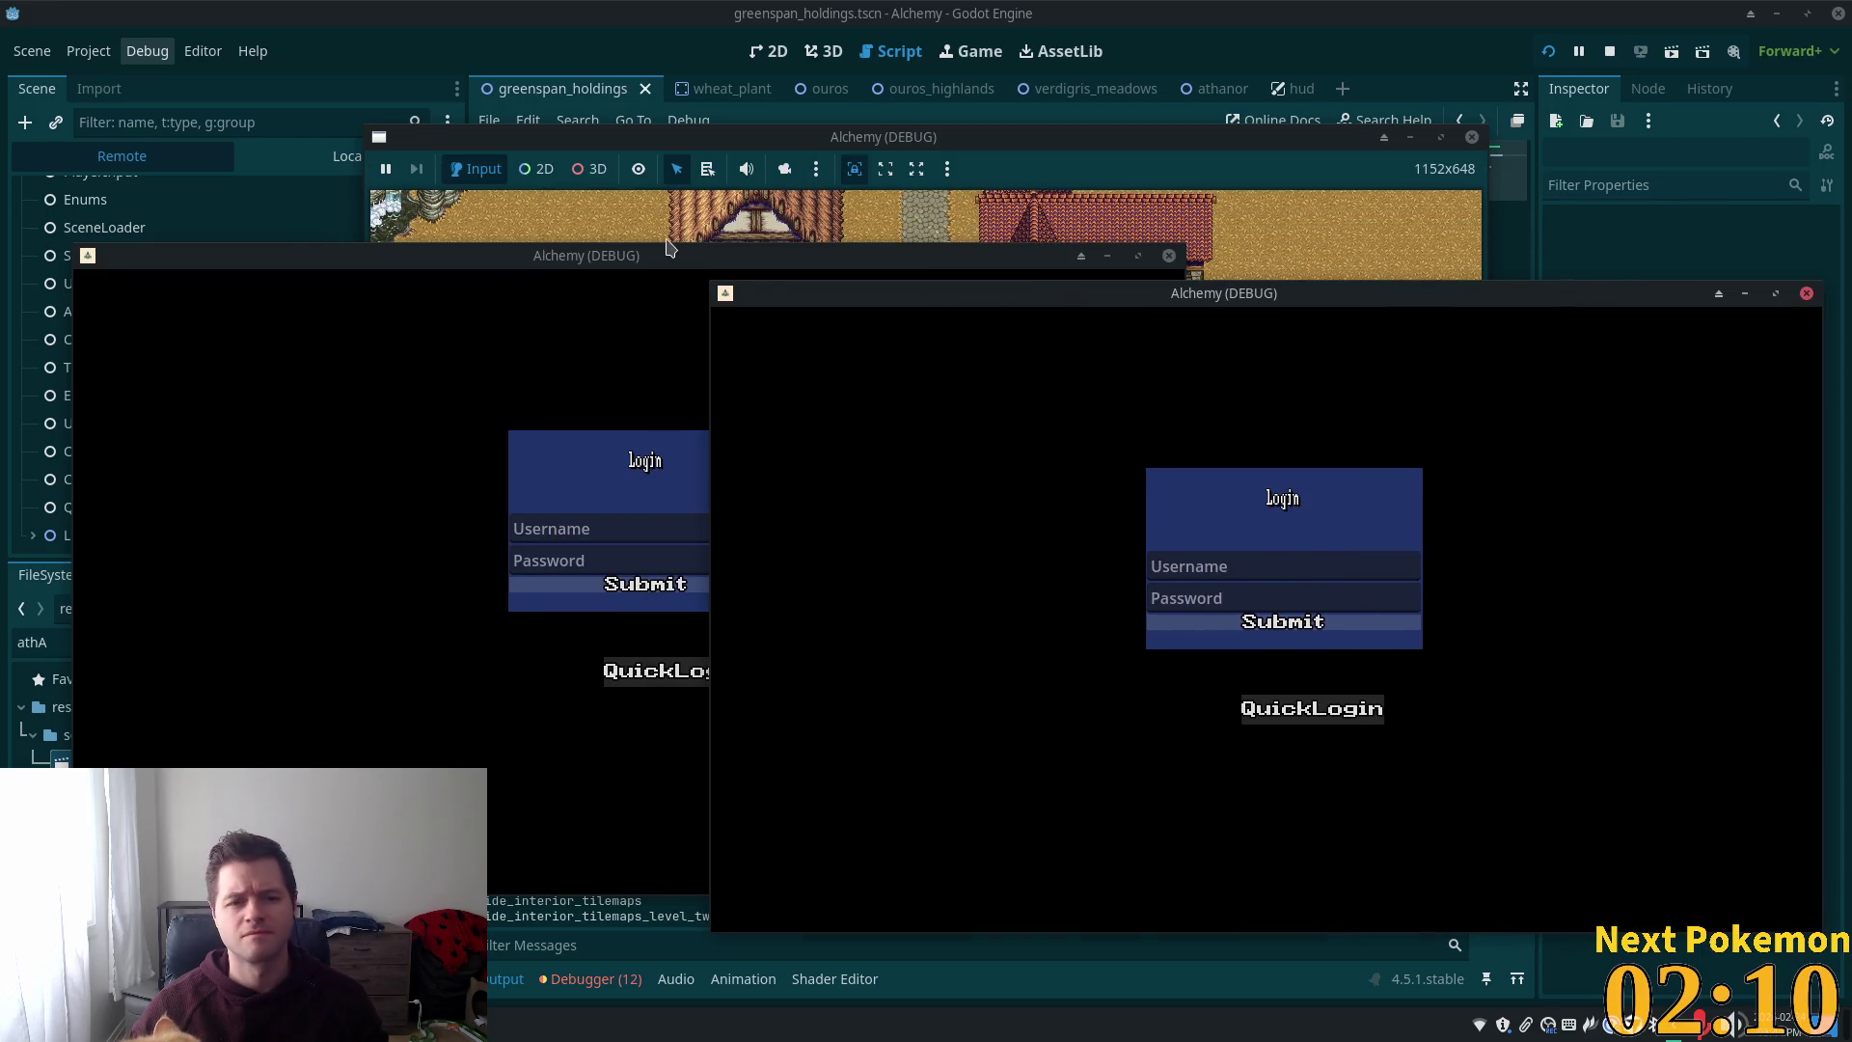
pyautogui.moveTo(358, 263)
pyautogui.mouseDown()
pyautogui.moveTo(290, 21)
pyautogui.moveTo(298, 49)
pyautogui.mouseUp()
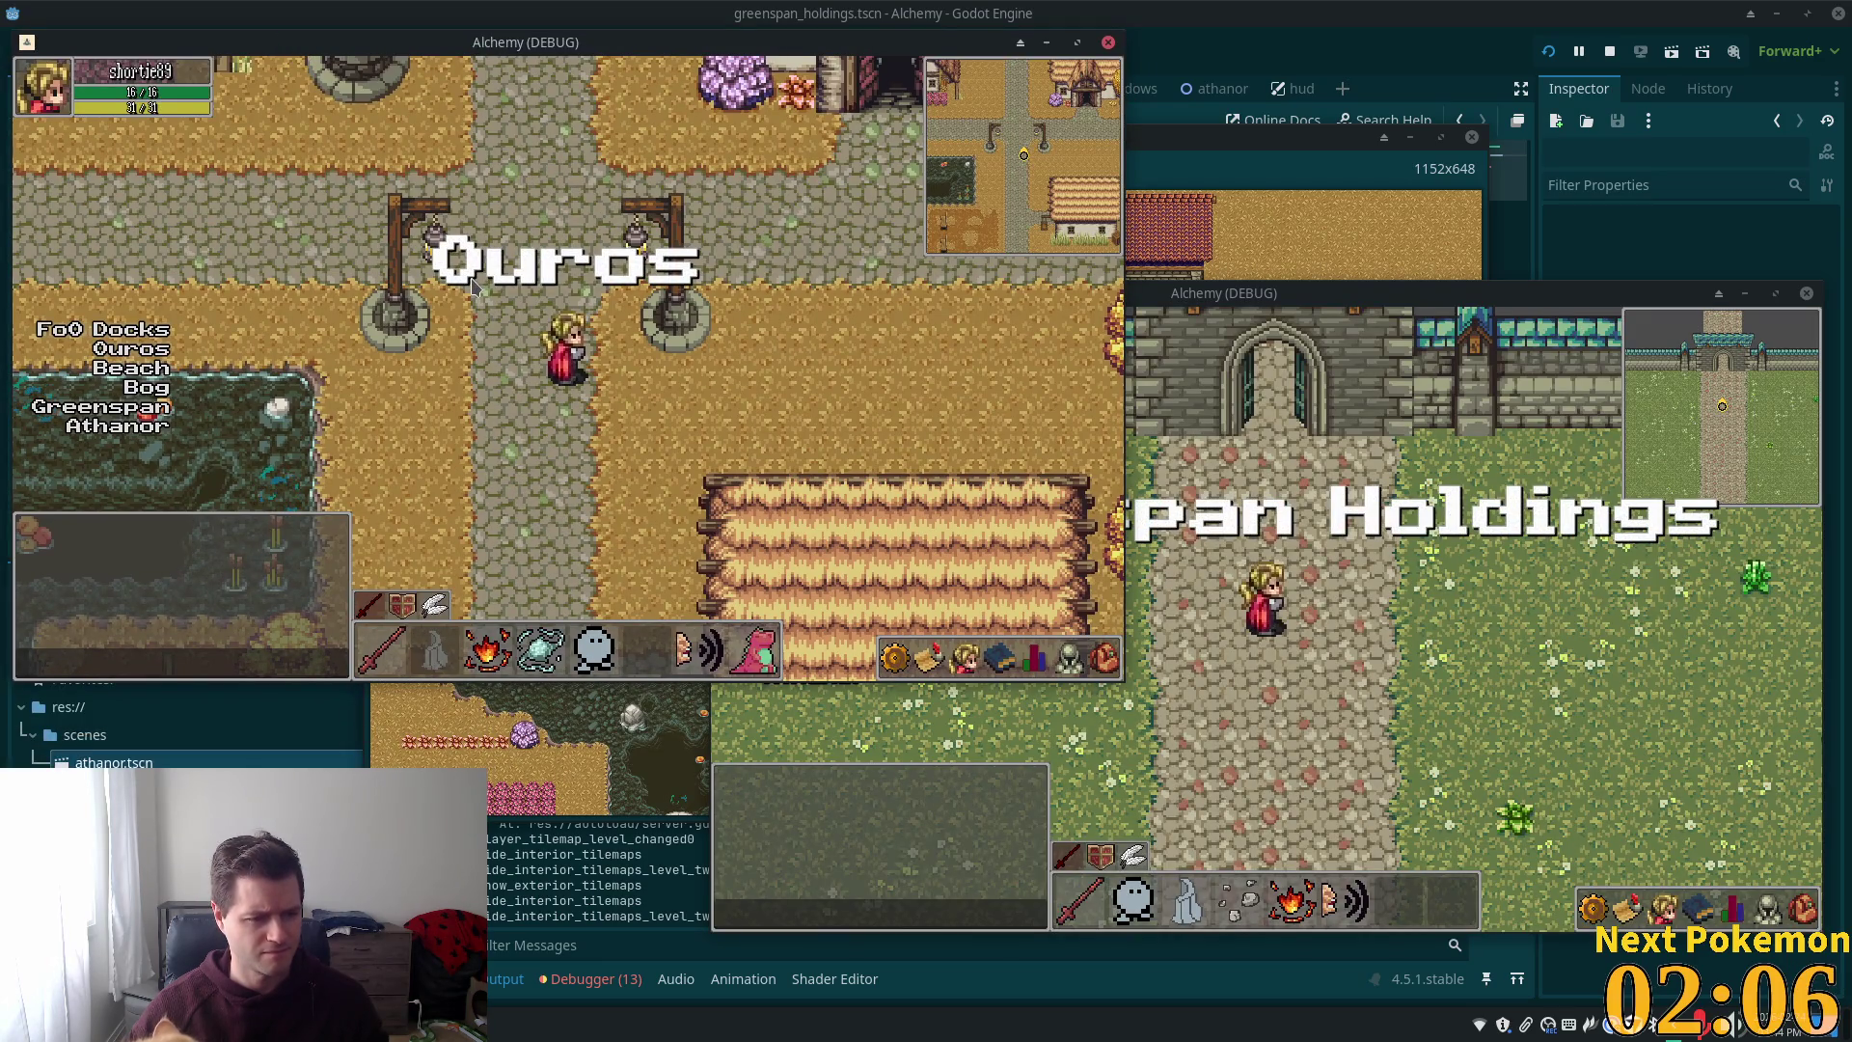
pyautogui.click(1353, 406)
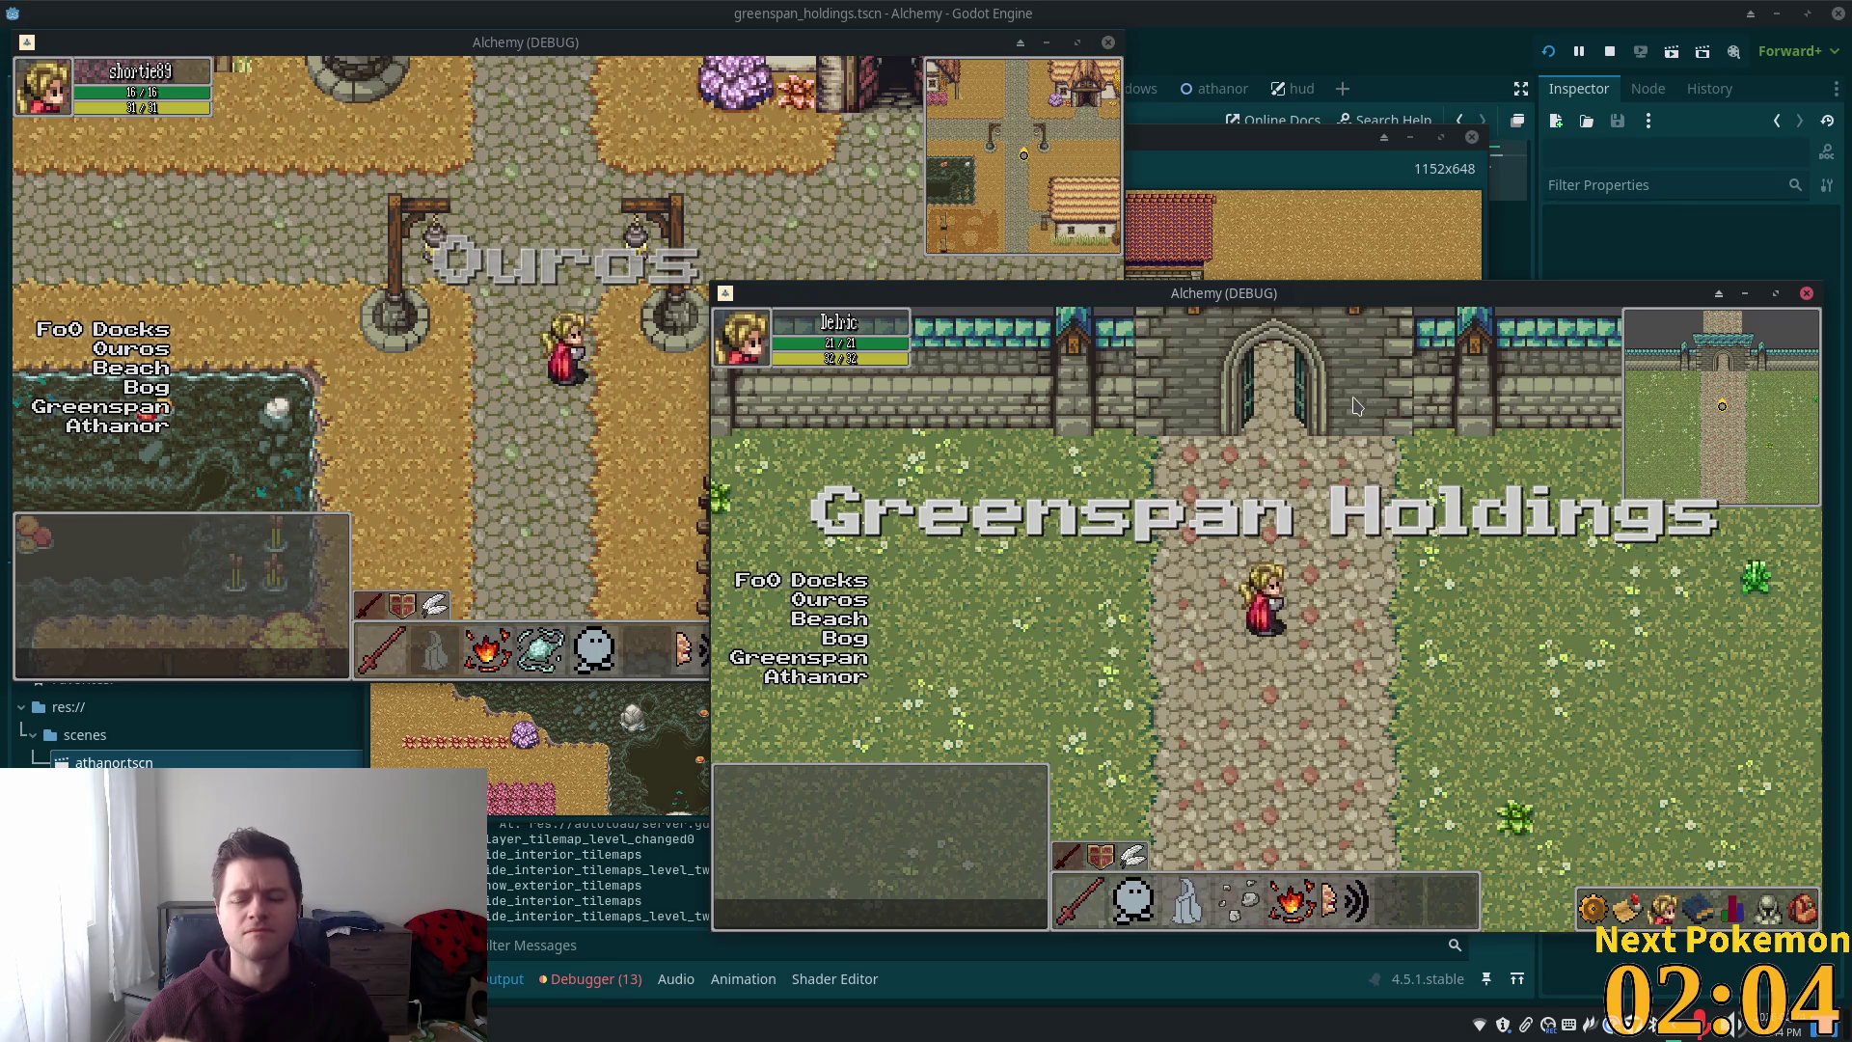
# Walk north through the Athanor gate and back, south down the path, through a house to the crops
pyautogui.press('Up')
pyautogui.press('Up')
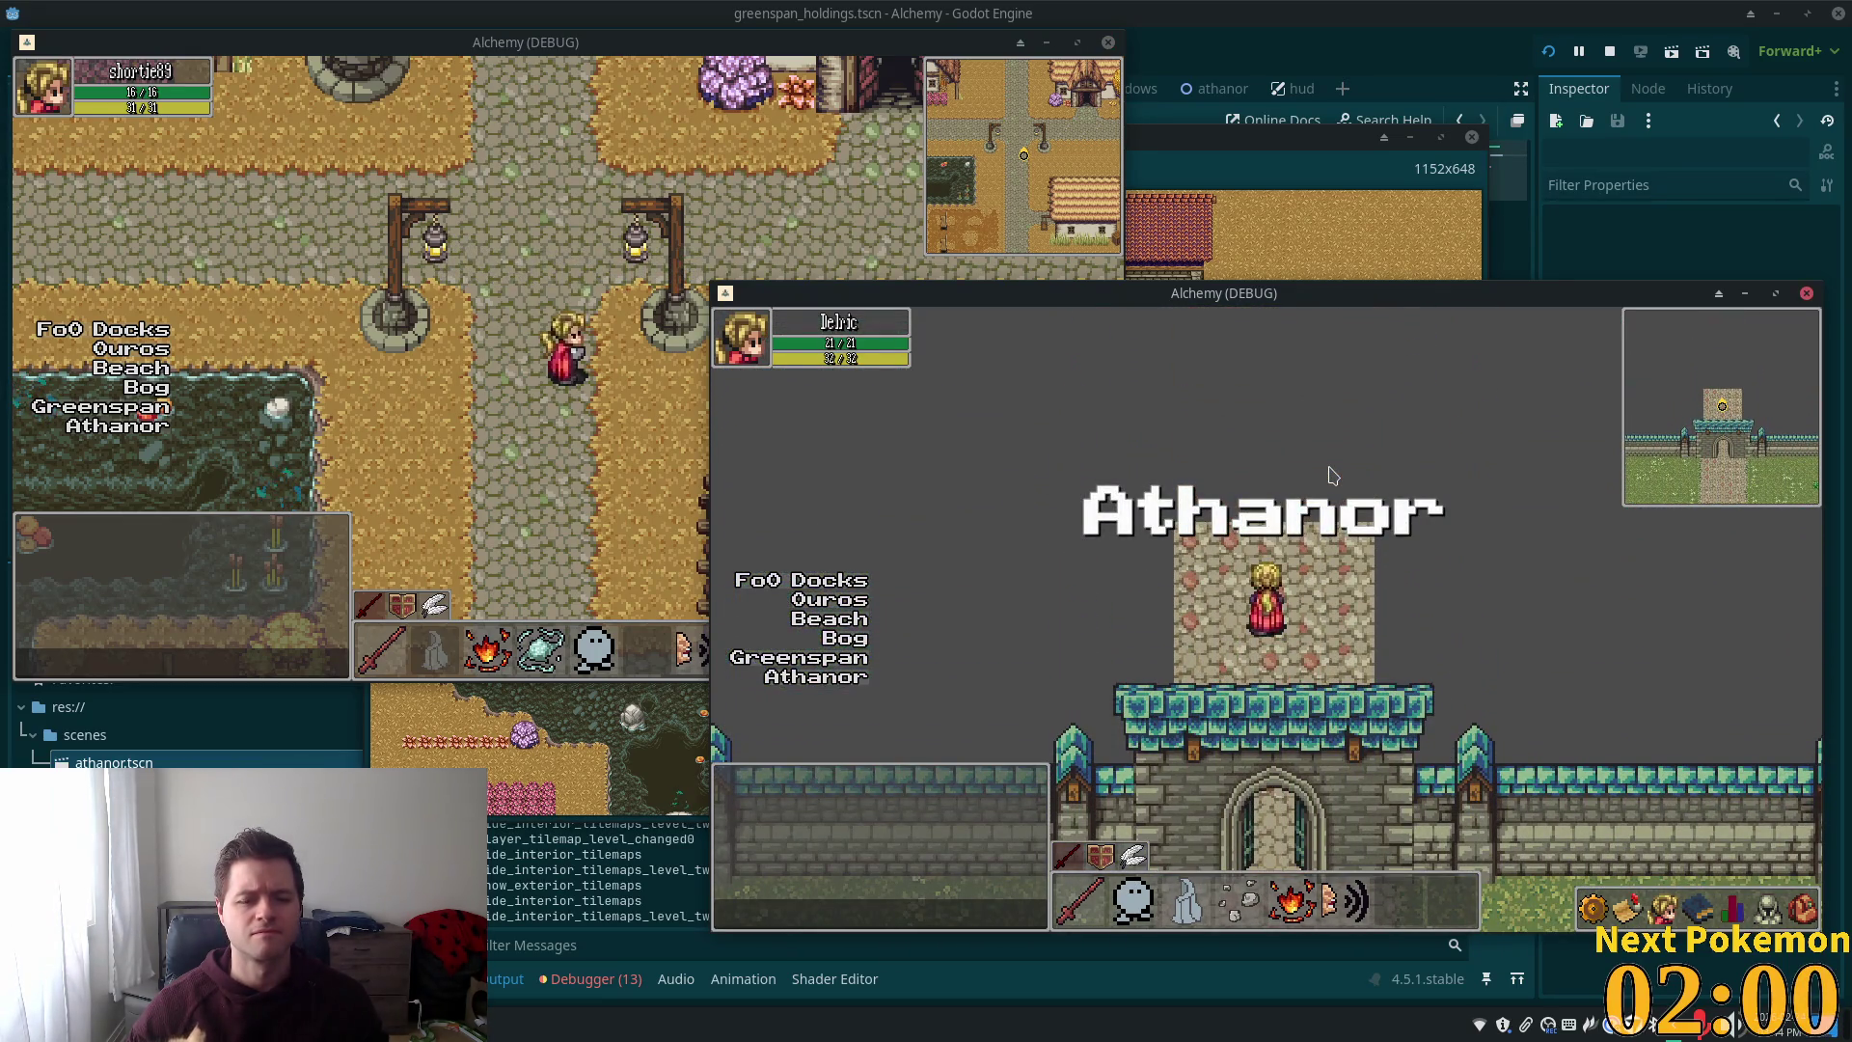
pyautogui.press('Down')
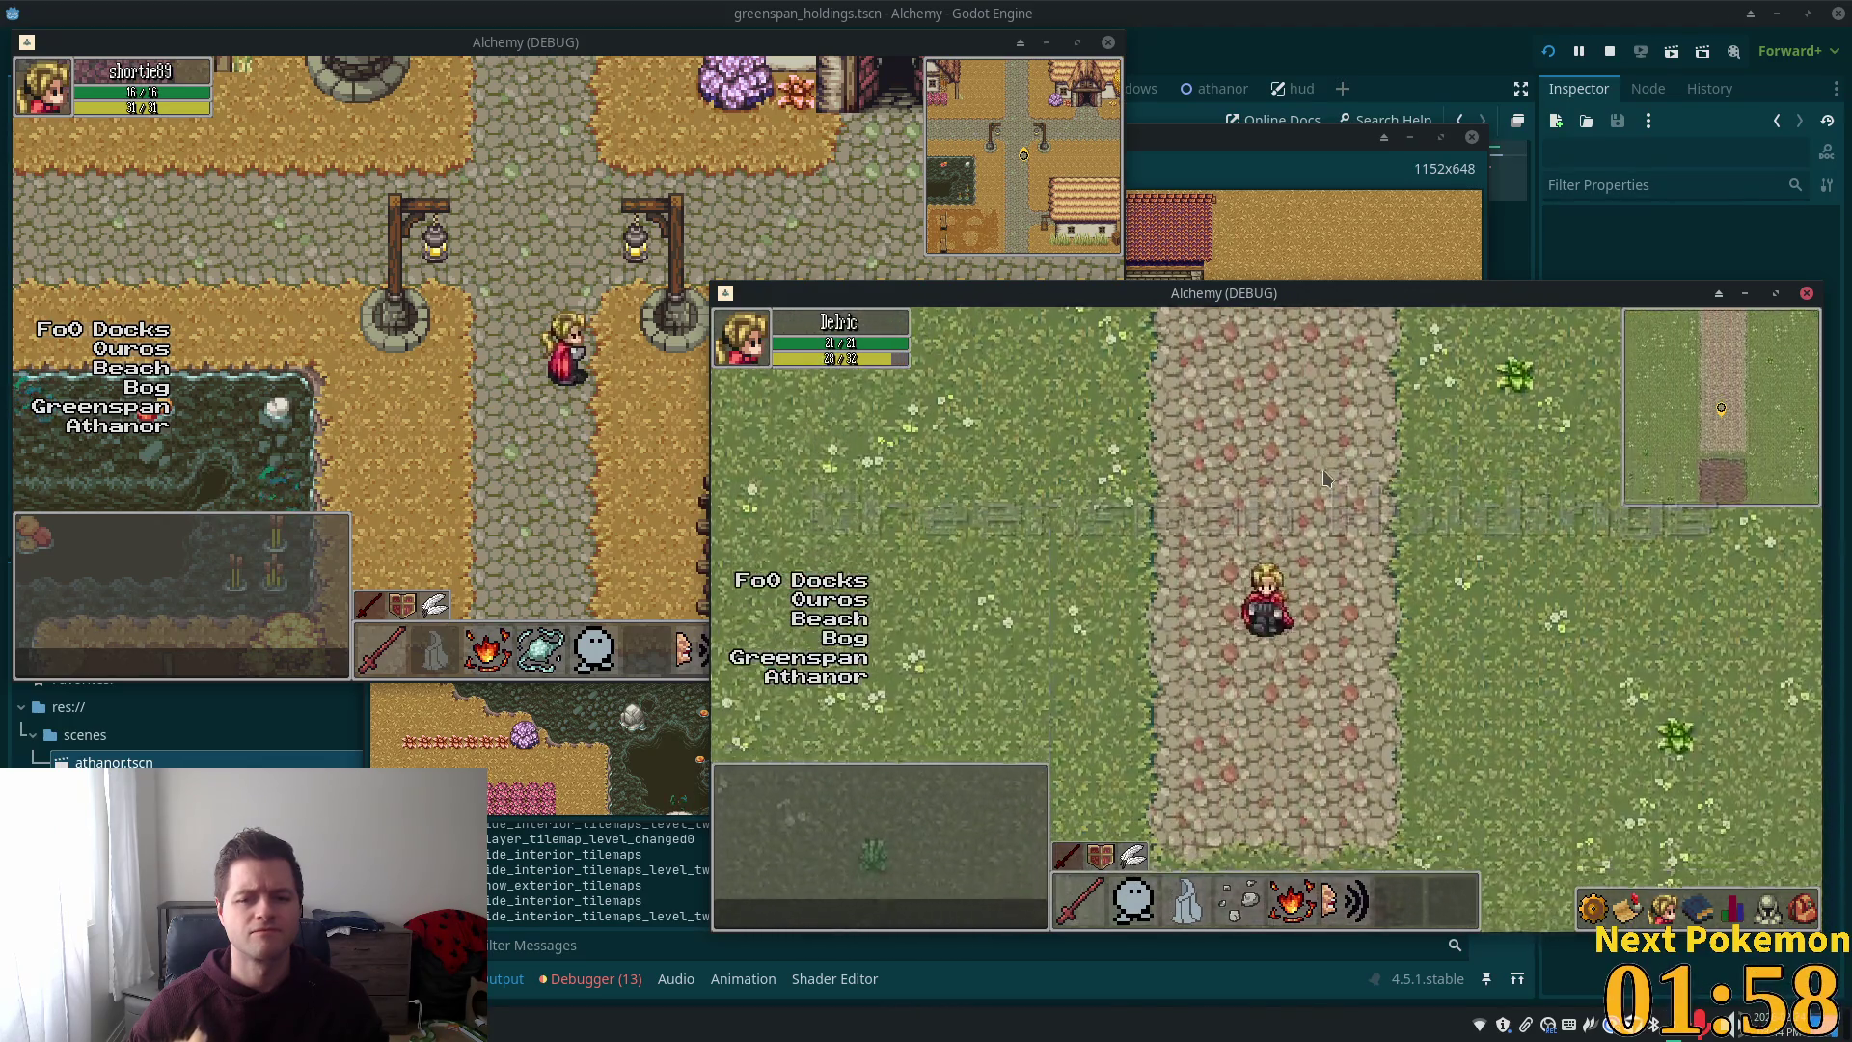
pyautogui.press('Down')
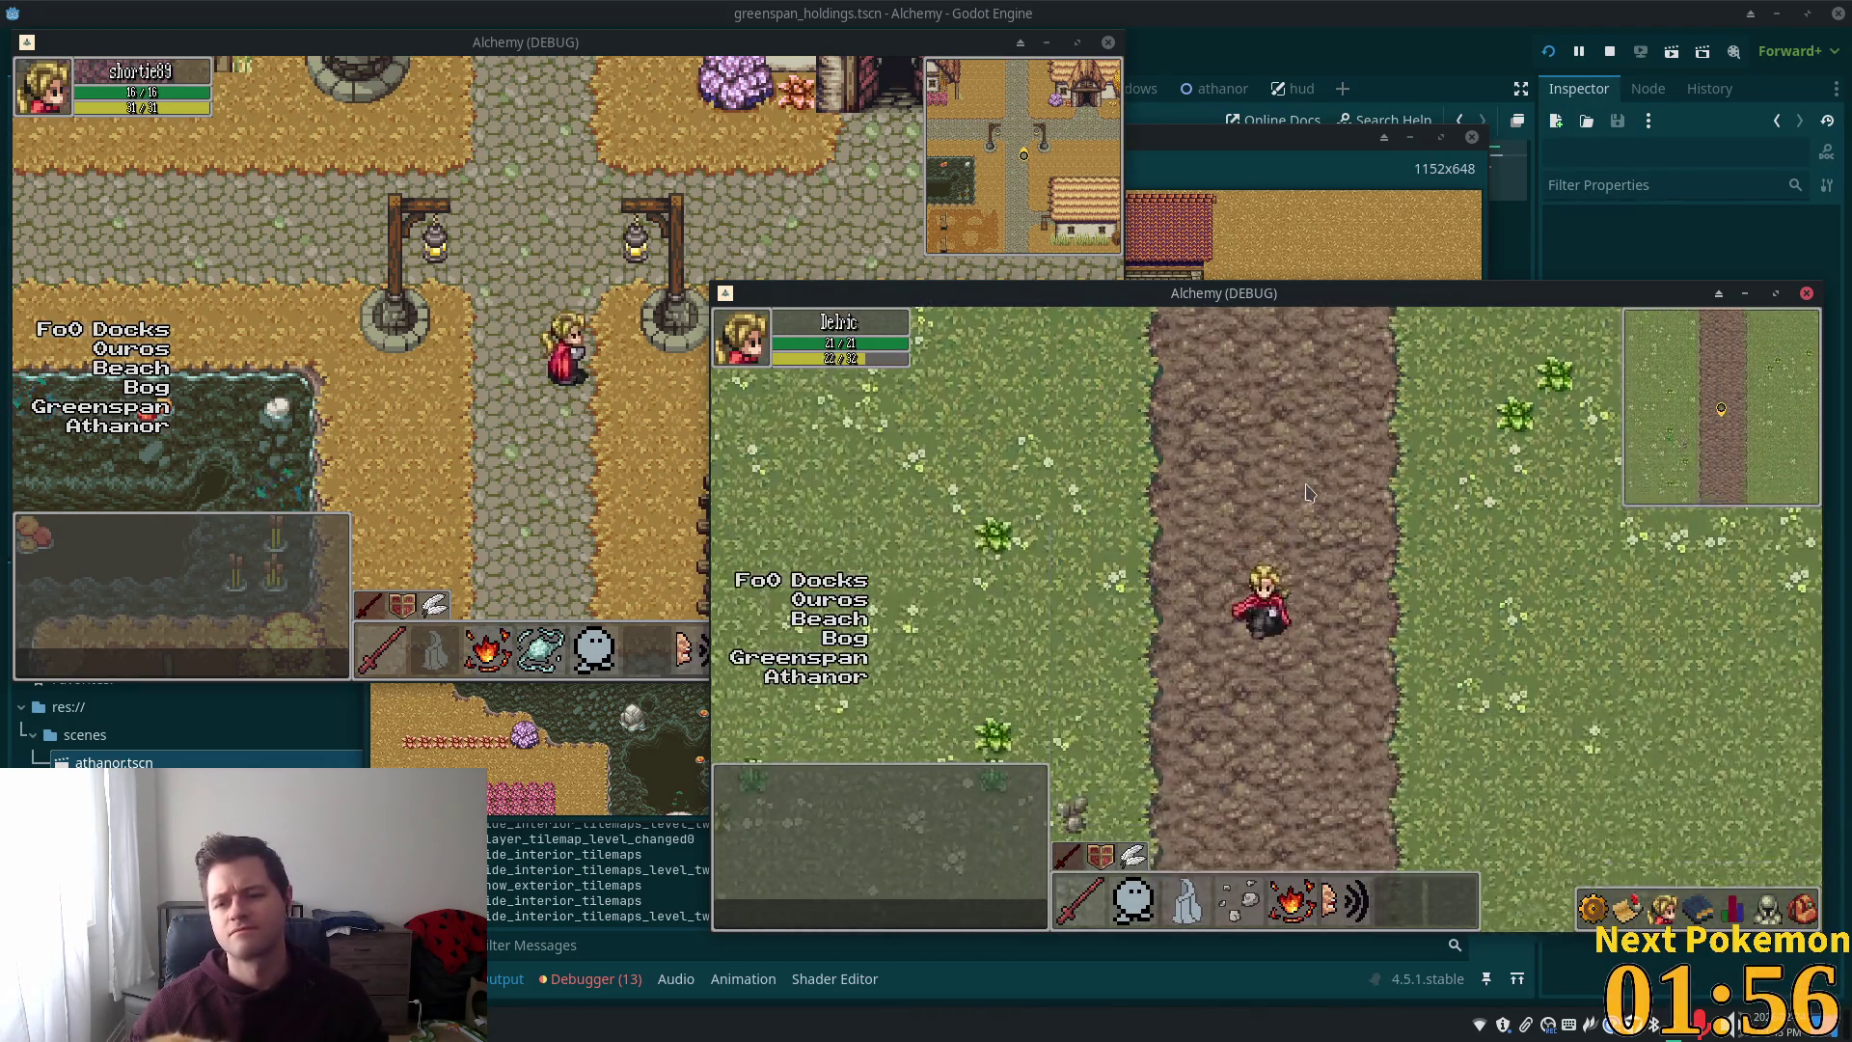
pyautogui.press('Down')
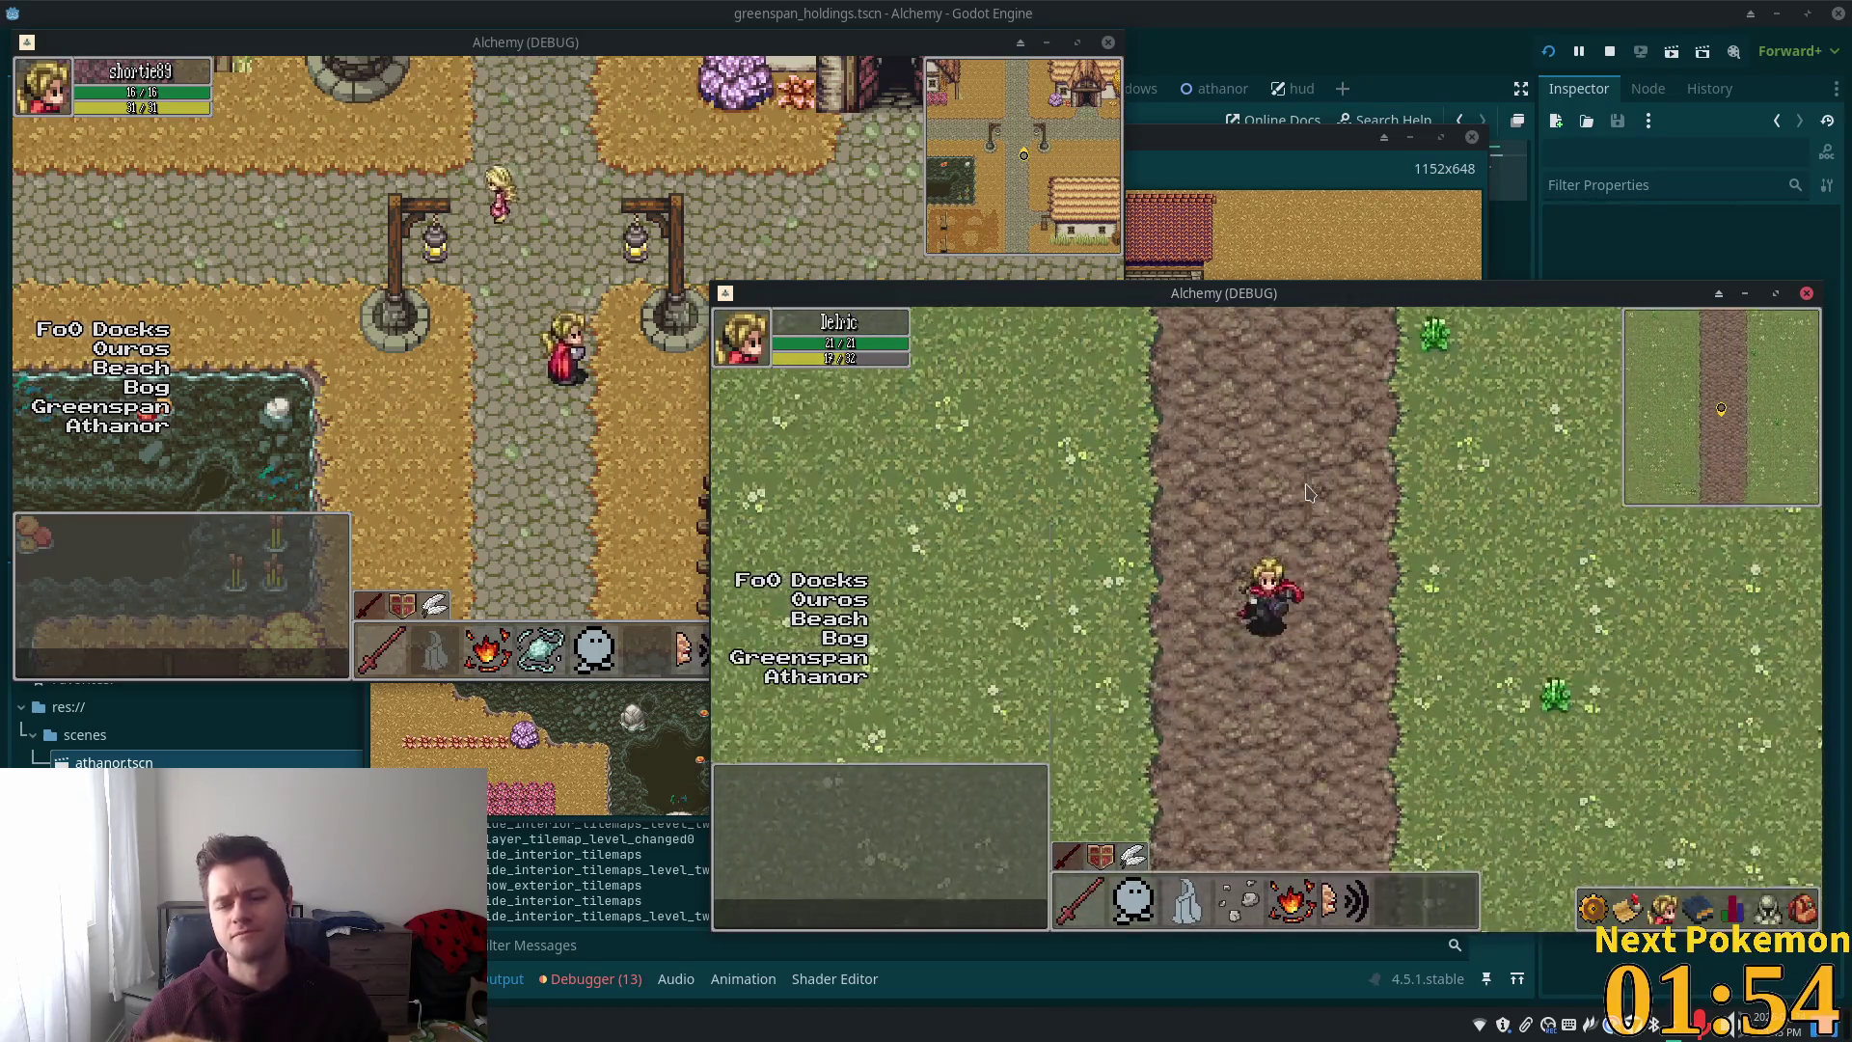
pyautogui.press('Down')
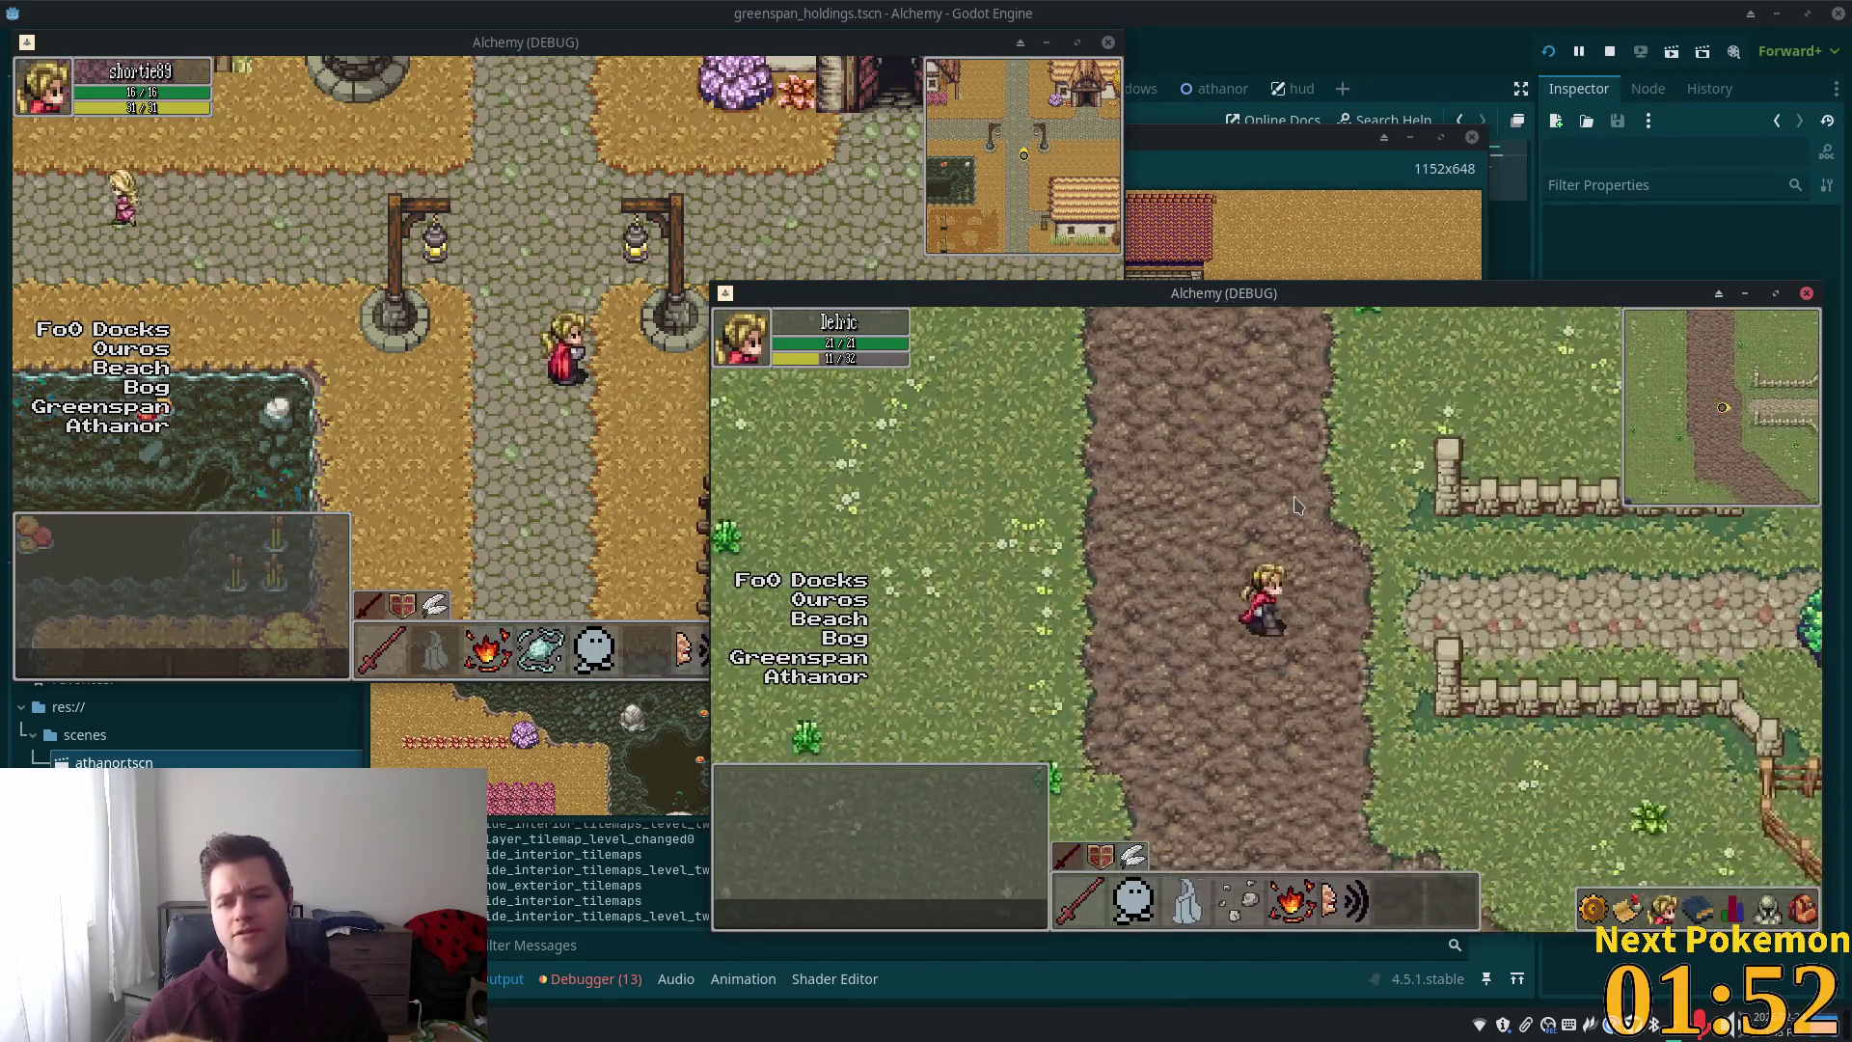
pyautogui.press('Right')
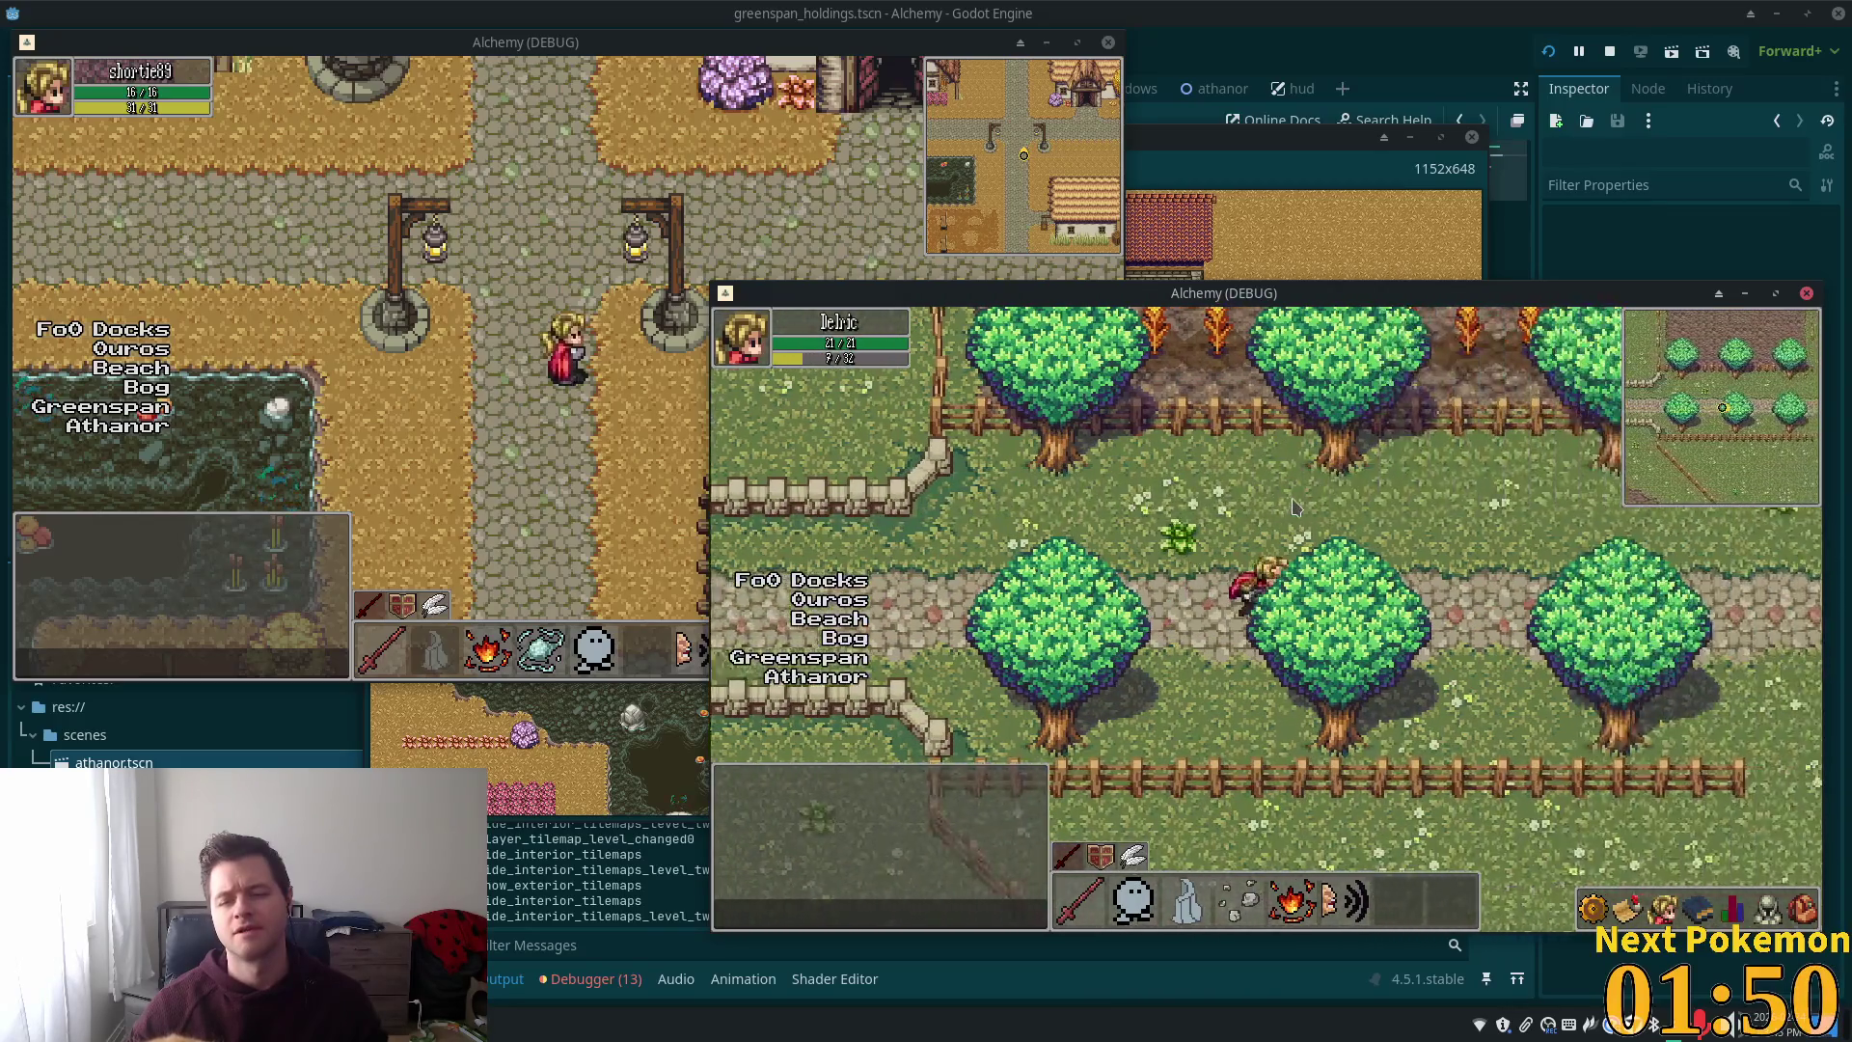
pyautogui.press('Right')
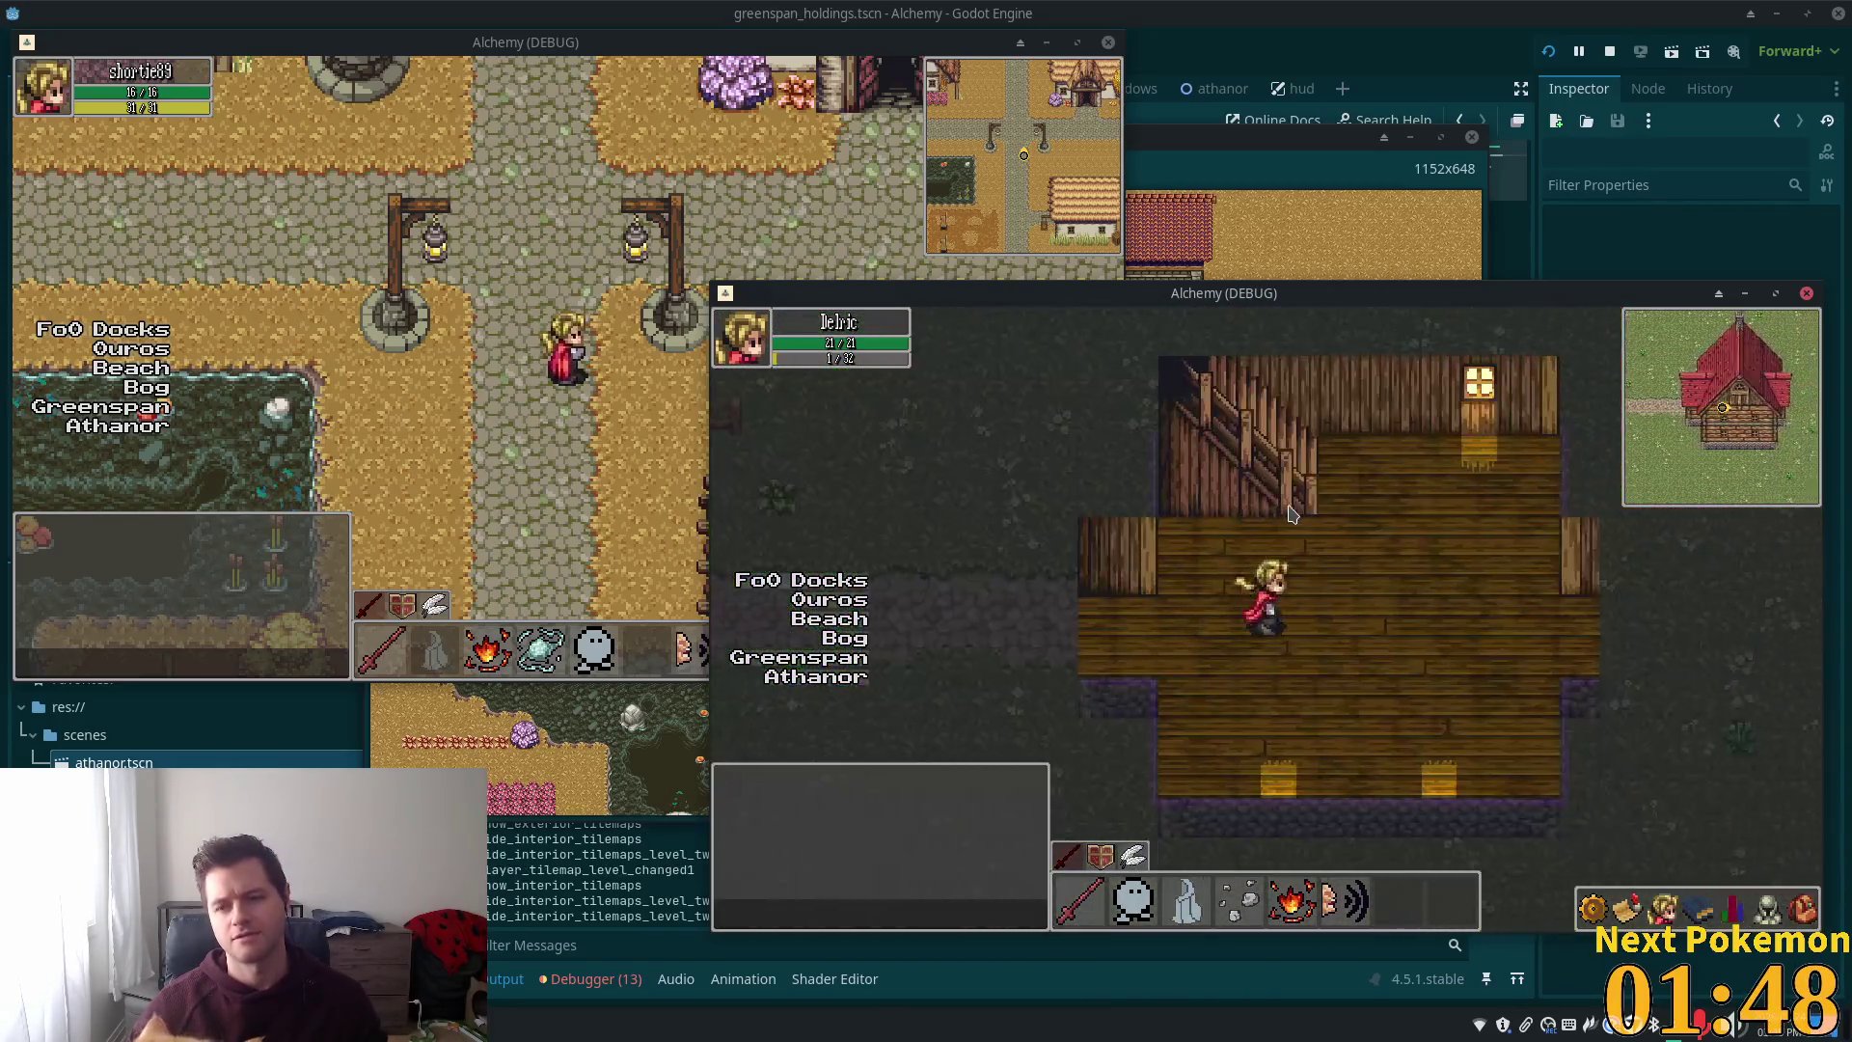
pyautogui.press('Down')
pyautogui.press('Right')
pyautogui.press('Down')
pyautogui.press('Left')
pyautogui.press('Left')
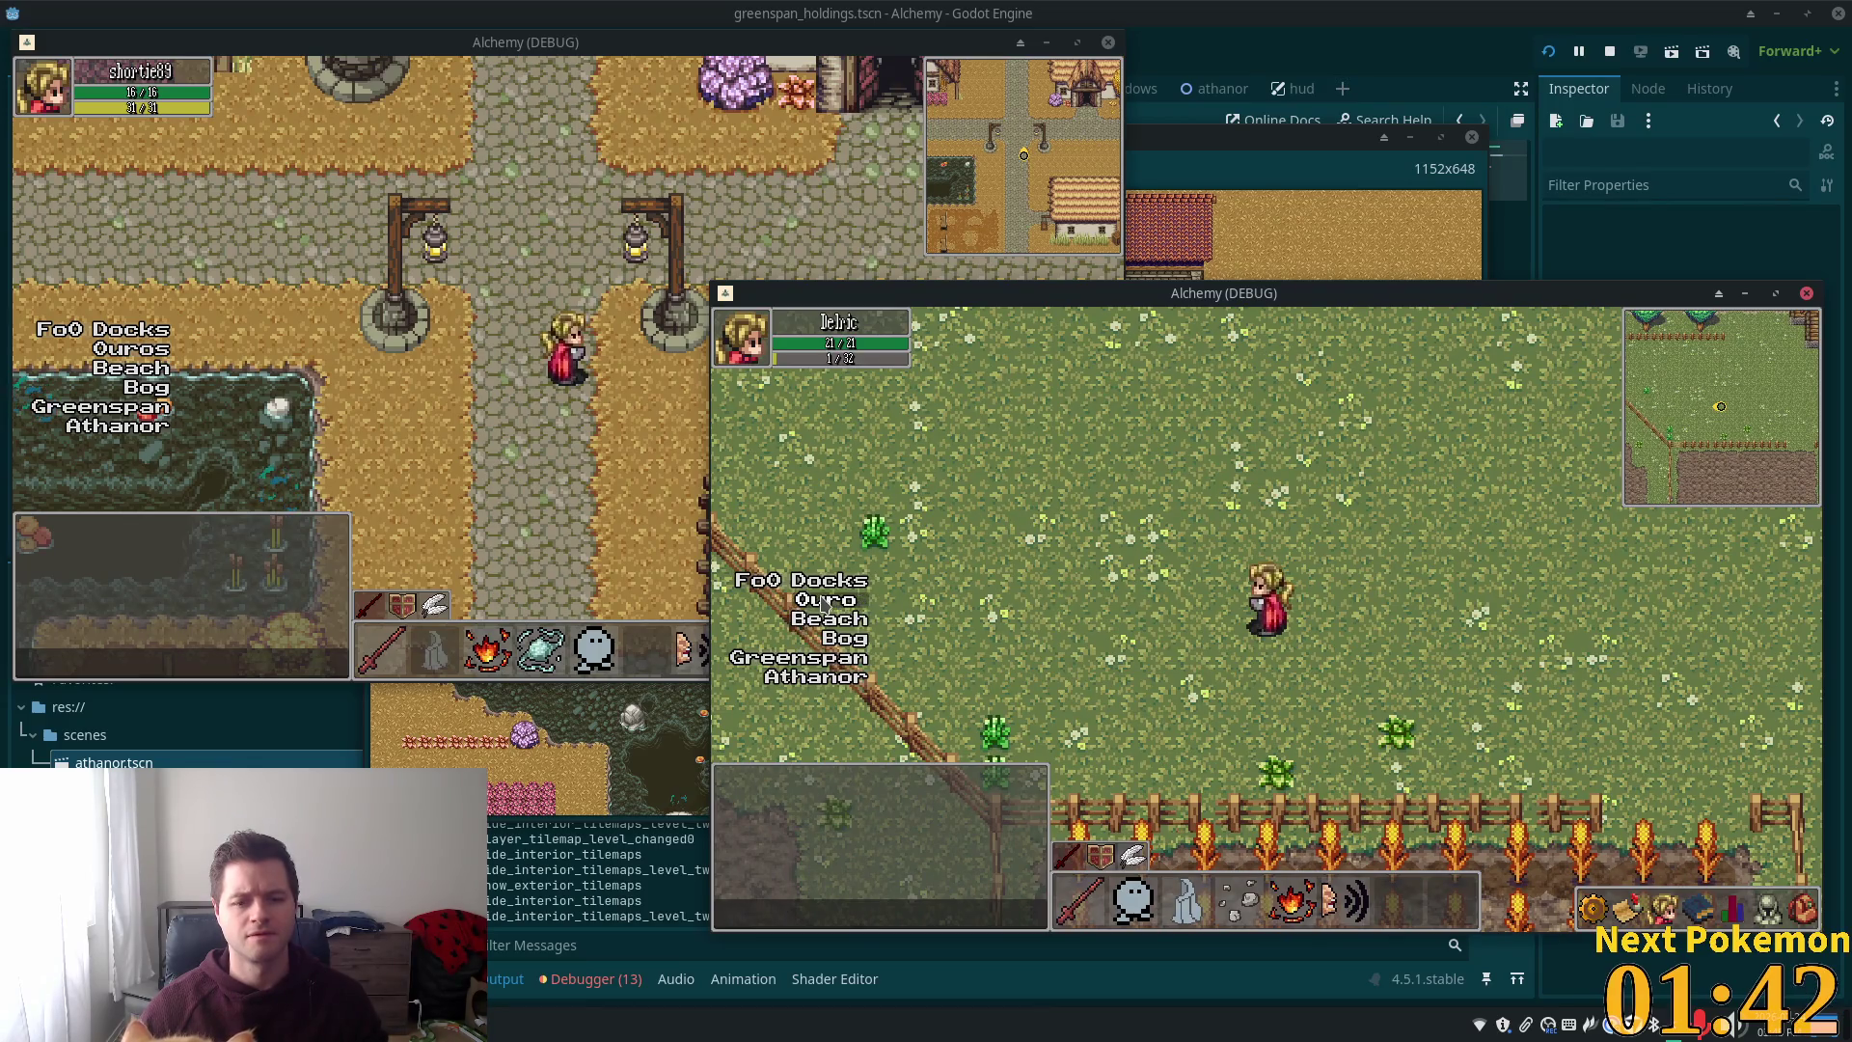
# Teleport to Ouros and walk through the Fields of Ouros across the wooden bridge
pyautogui.click(827, 602)
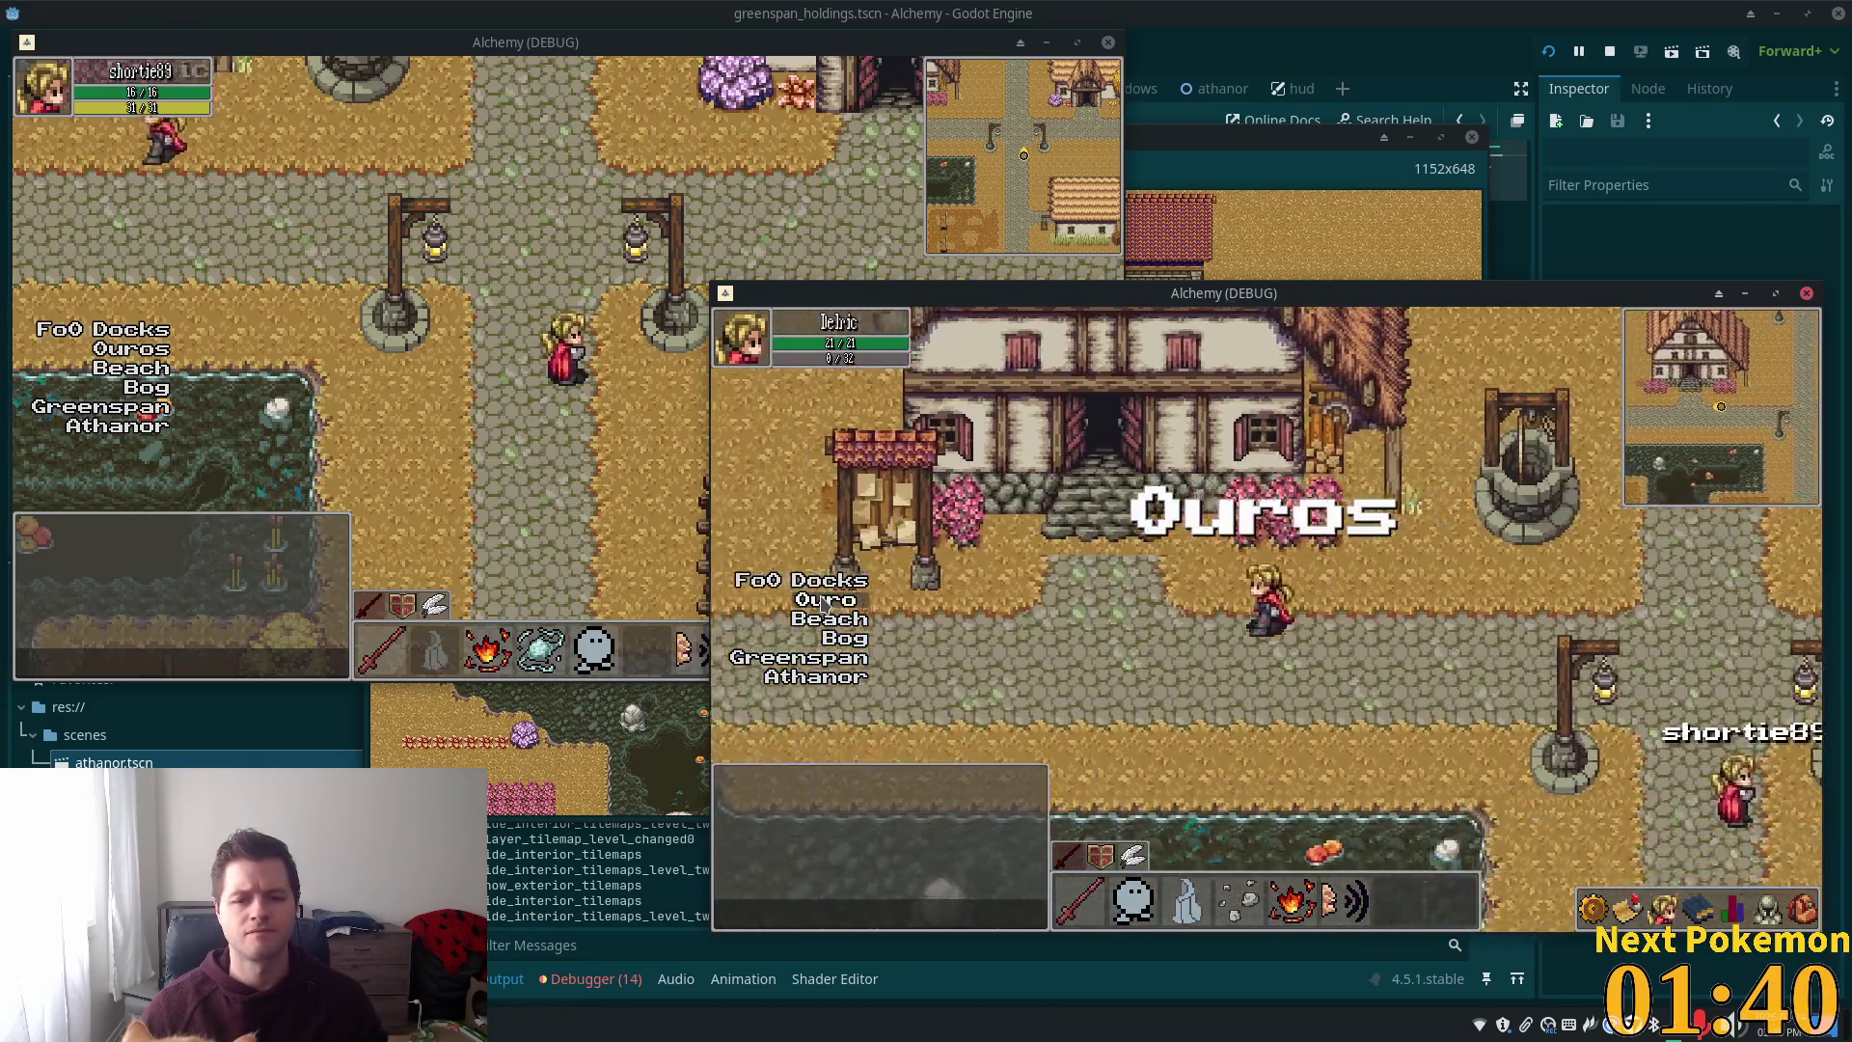
pyautogui.press('Up')
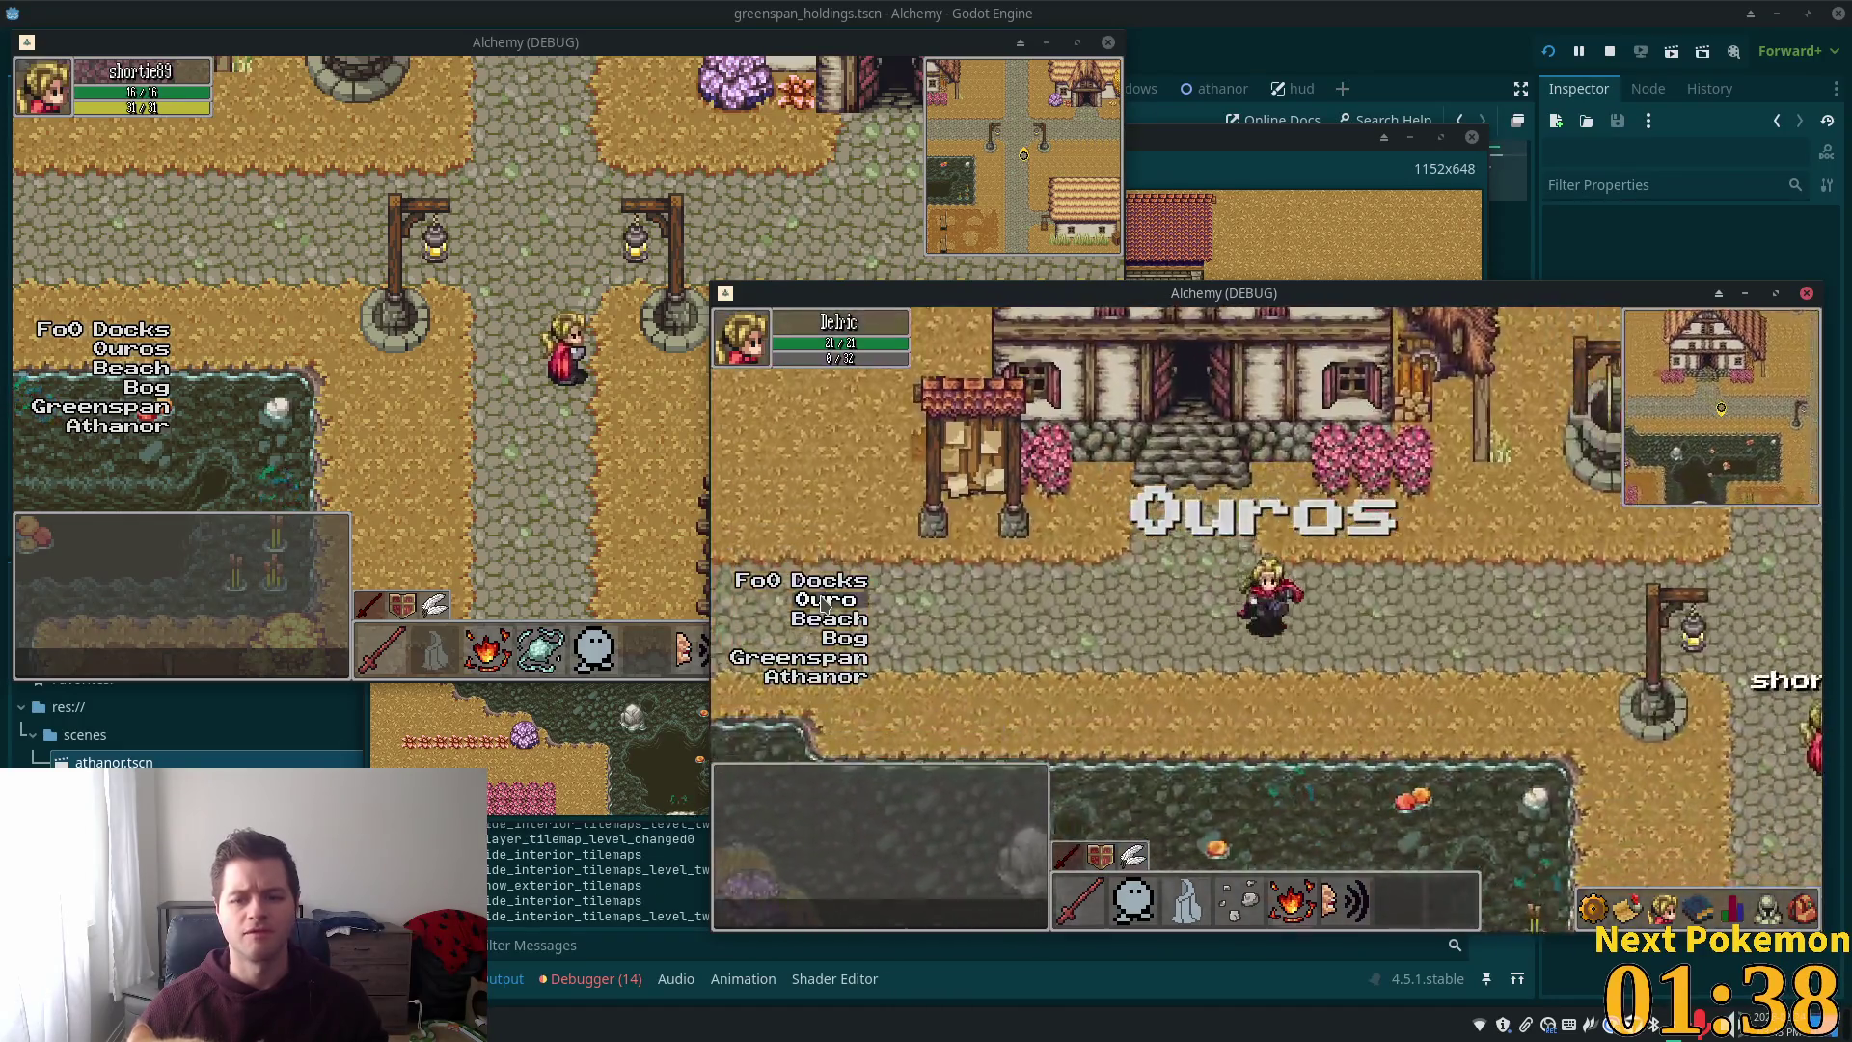
pyautogui.press('Right')
pyautogui.press('Down')
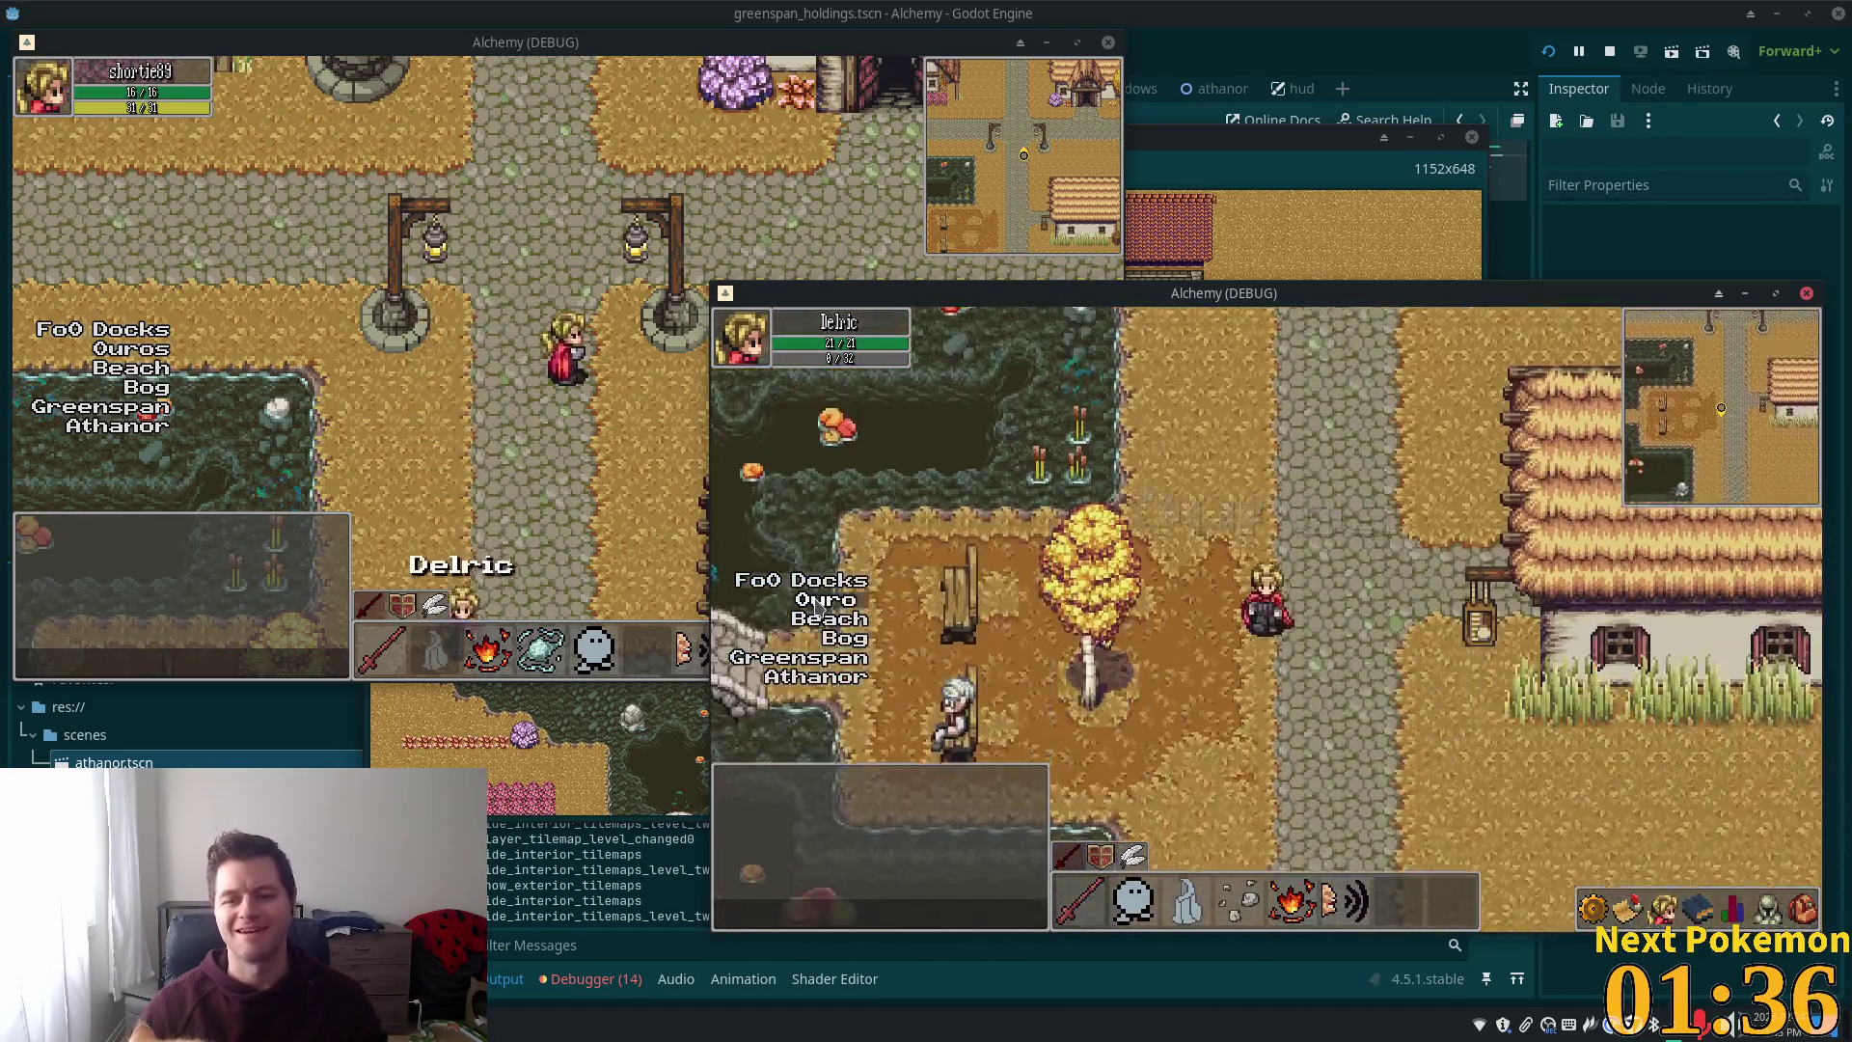
pyautogui.press('Down')
pyautogui.press('Down')
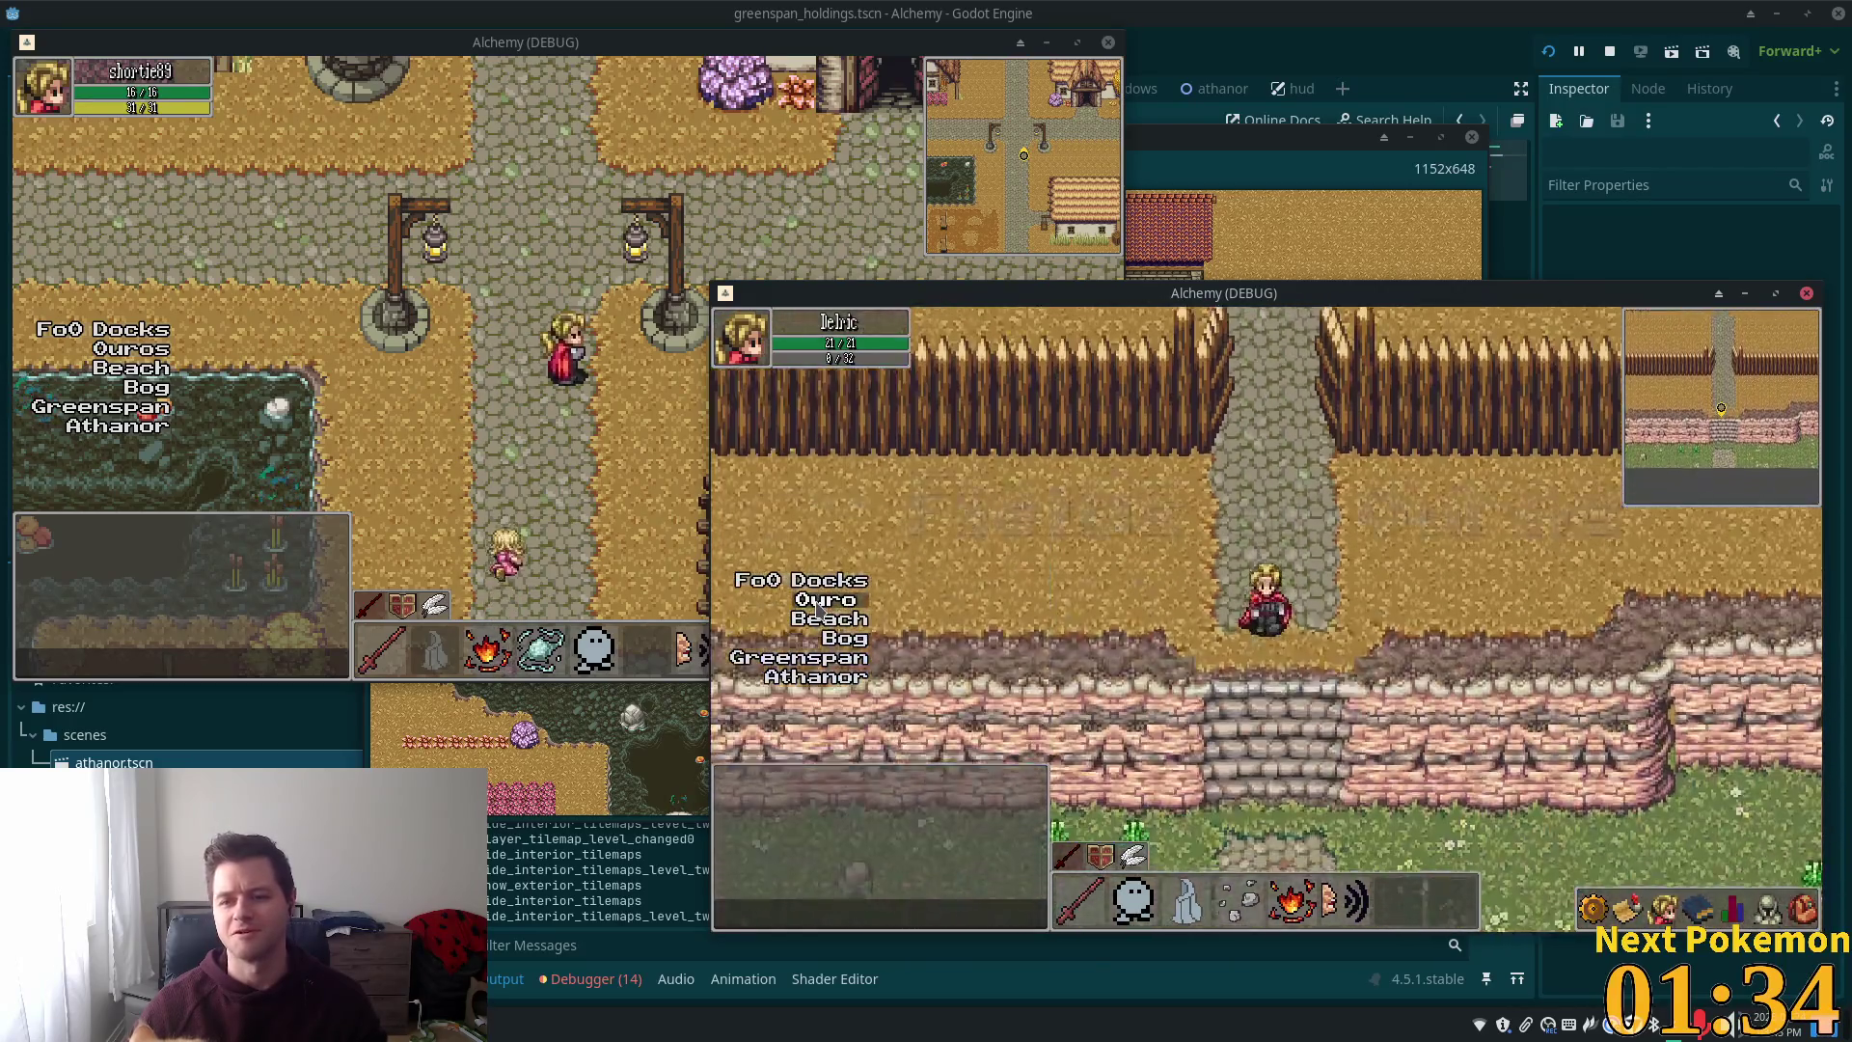
pyautogui.press('Left')
pyautogui.press('Right')
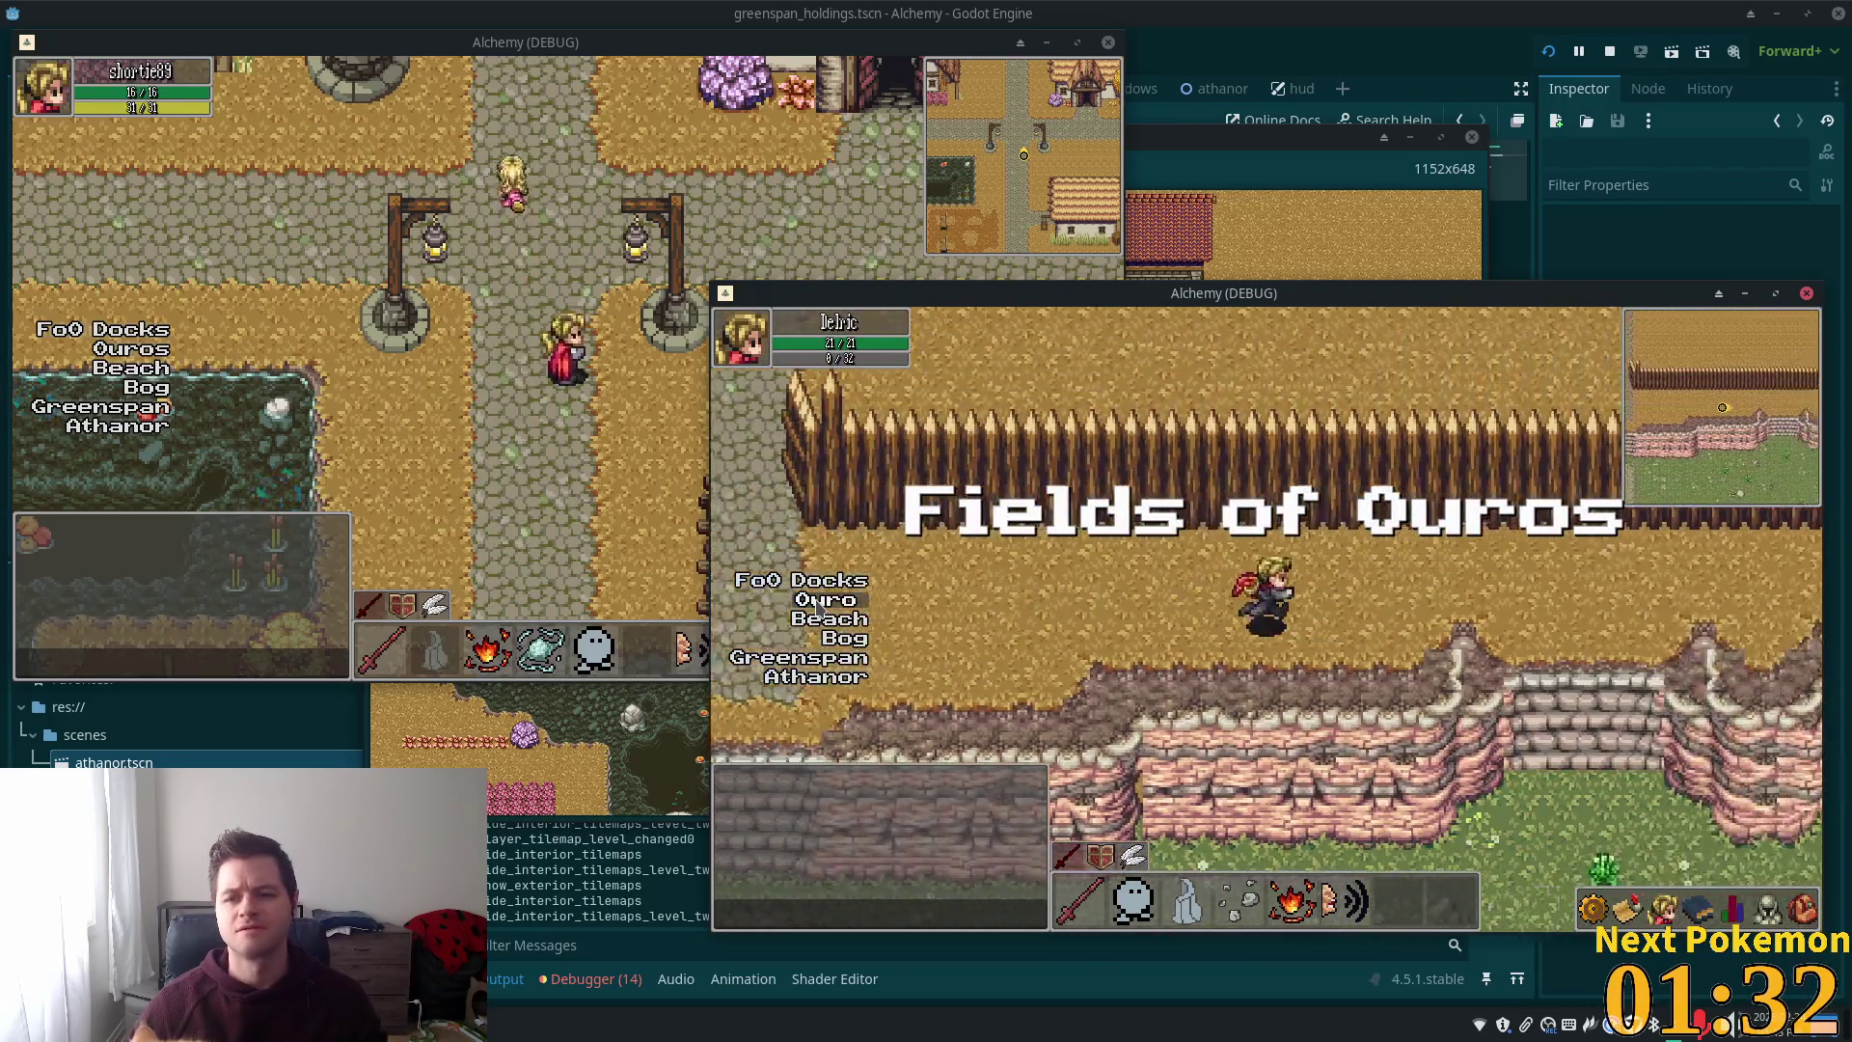
pyautogui.press('Right')
pyautogui.press('Down')
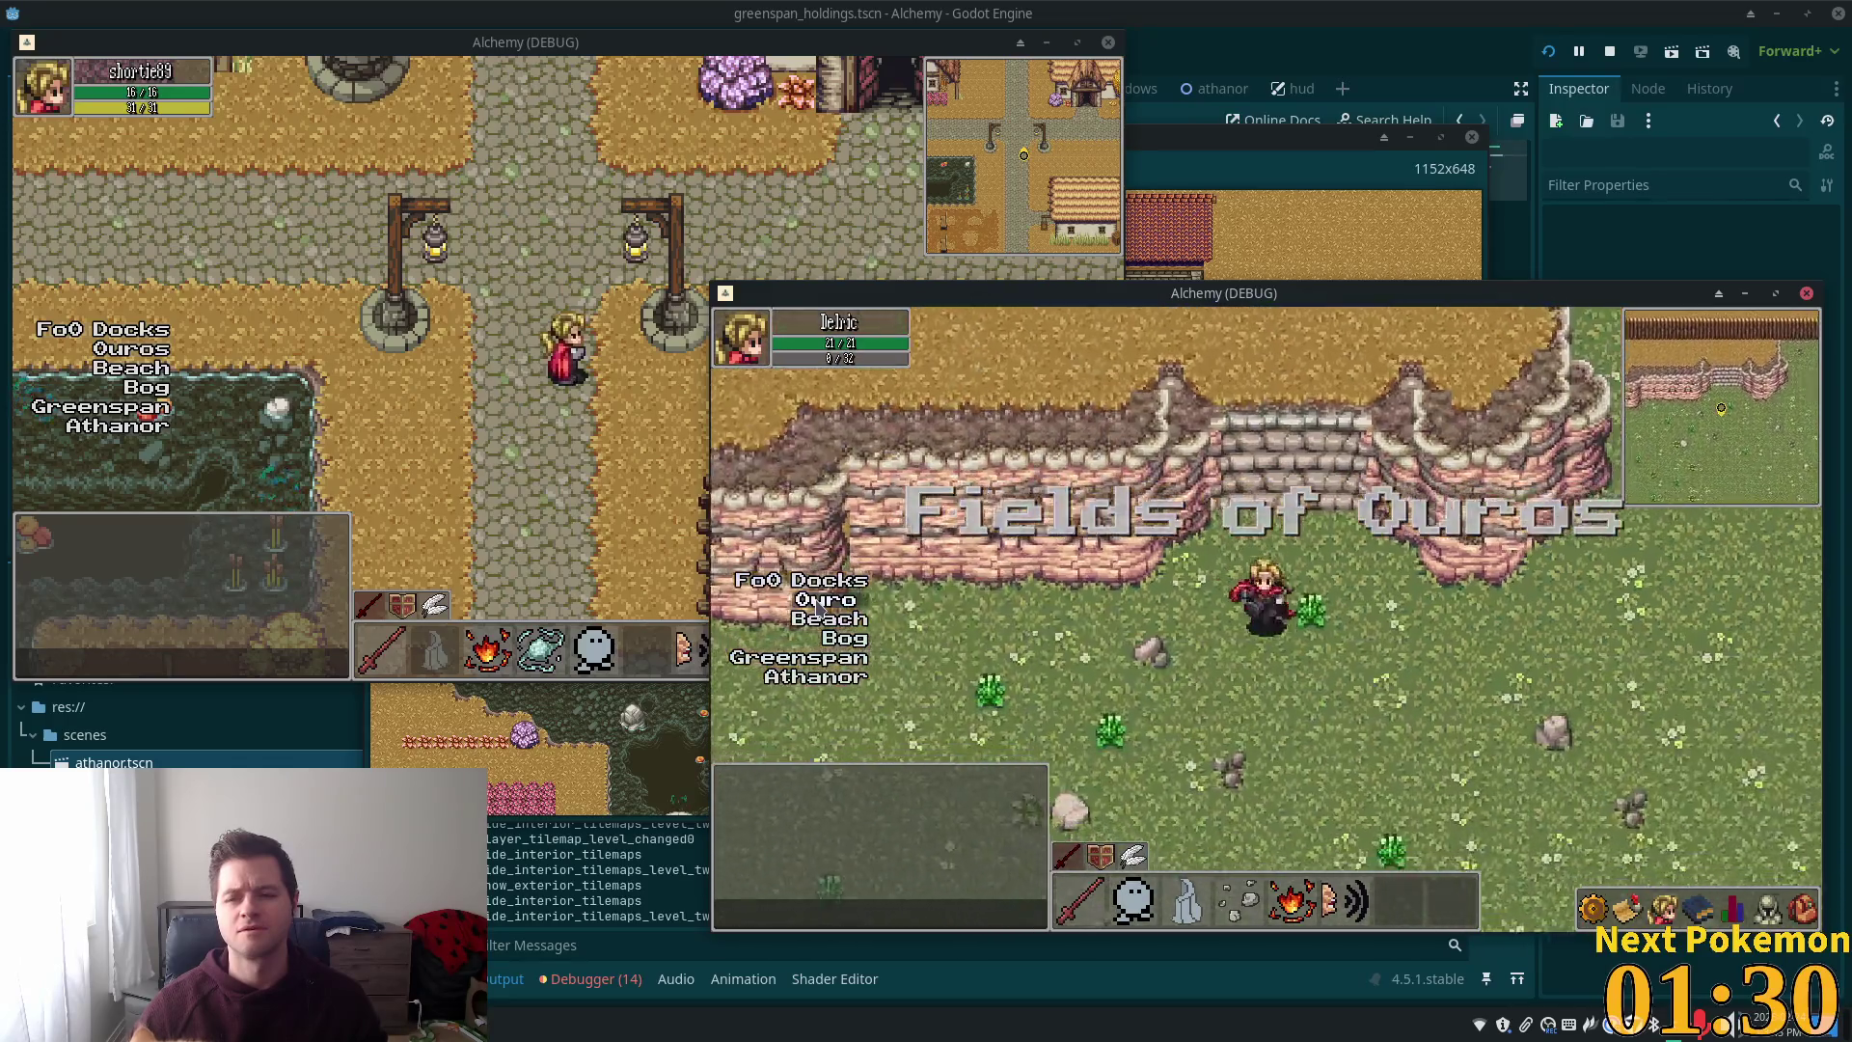
pyautogui.press('Right')
pyautogui.press('Right')
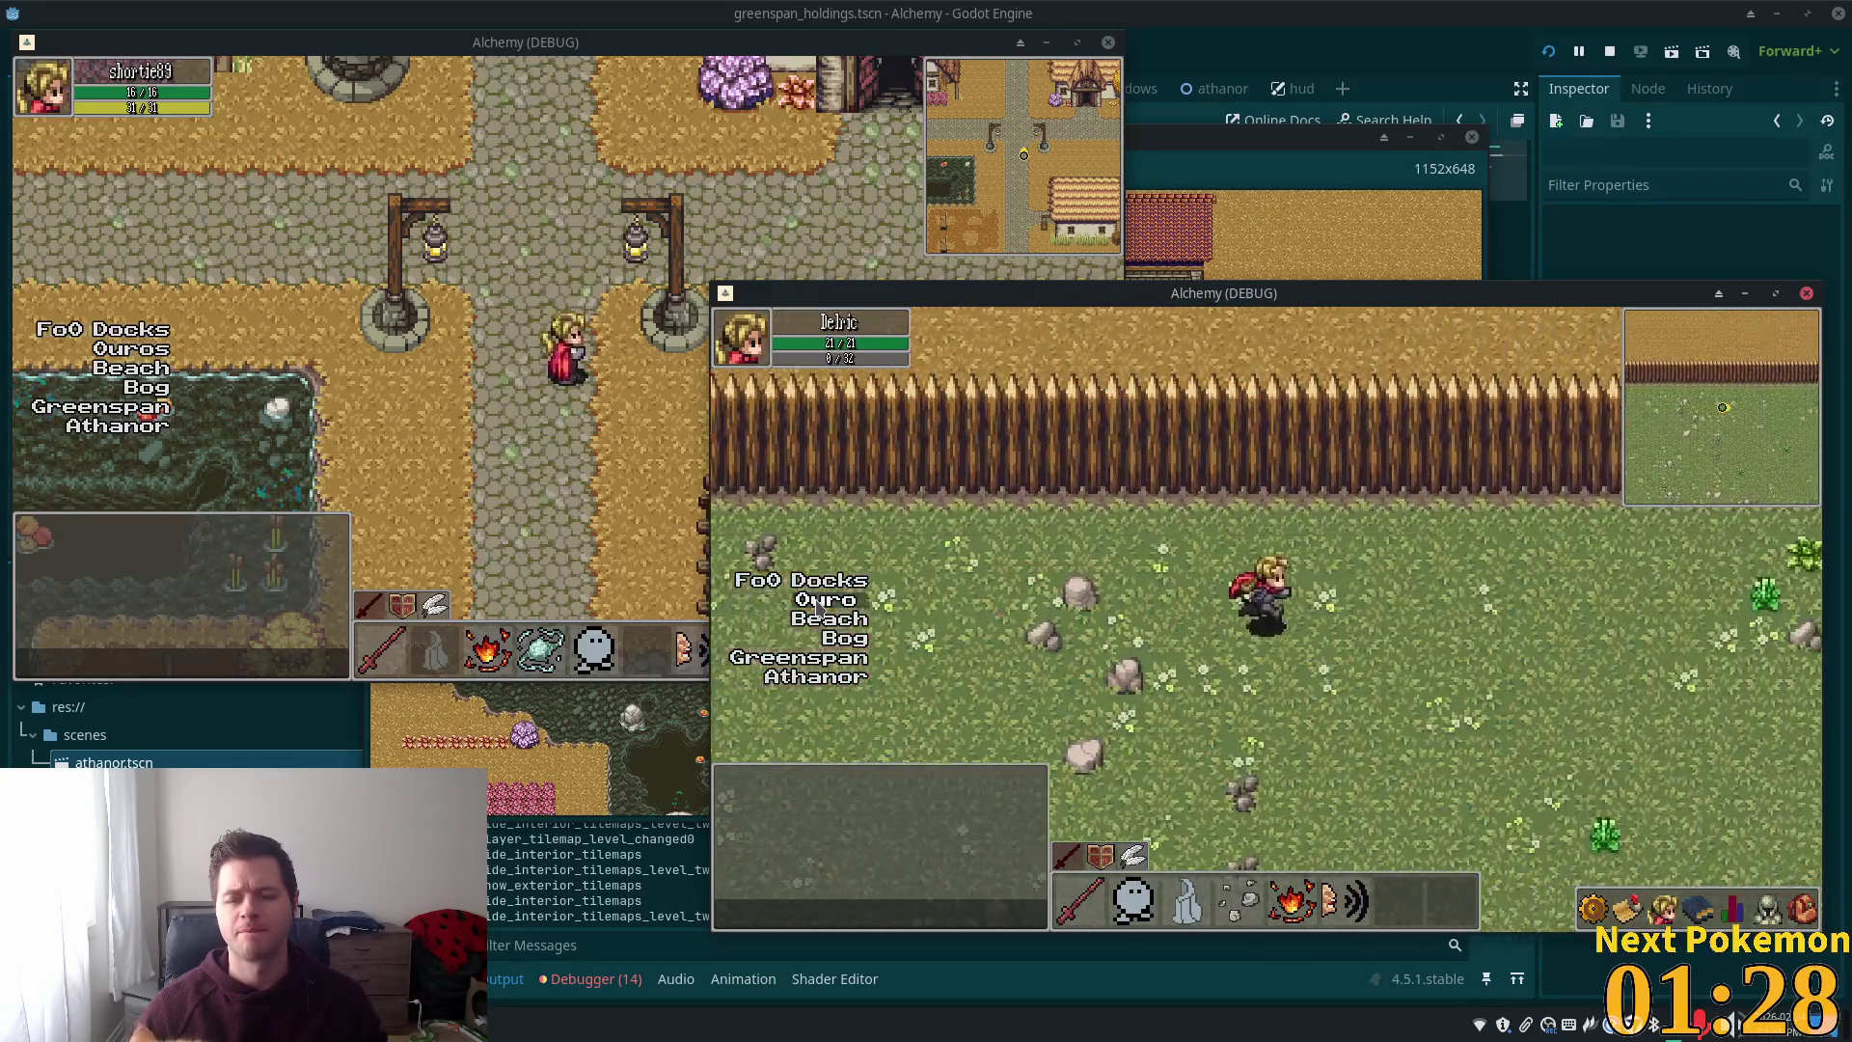
pyautogui.press('Right')
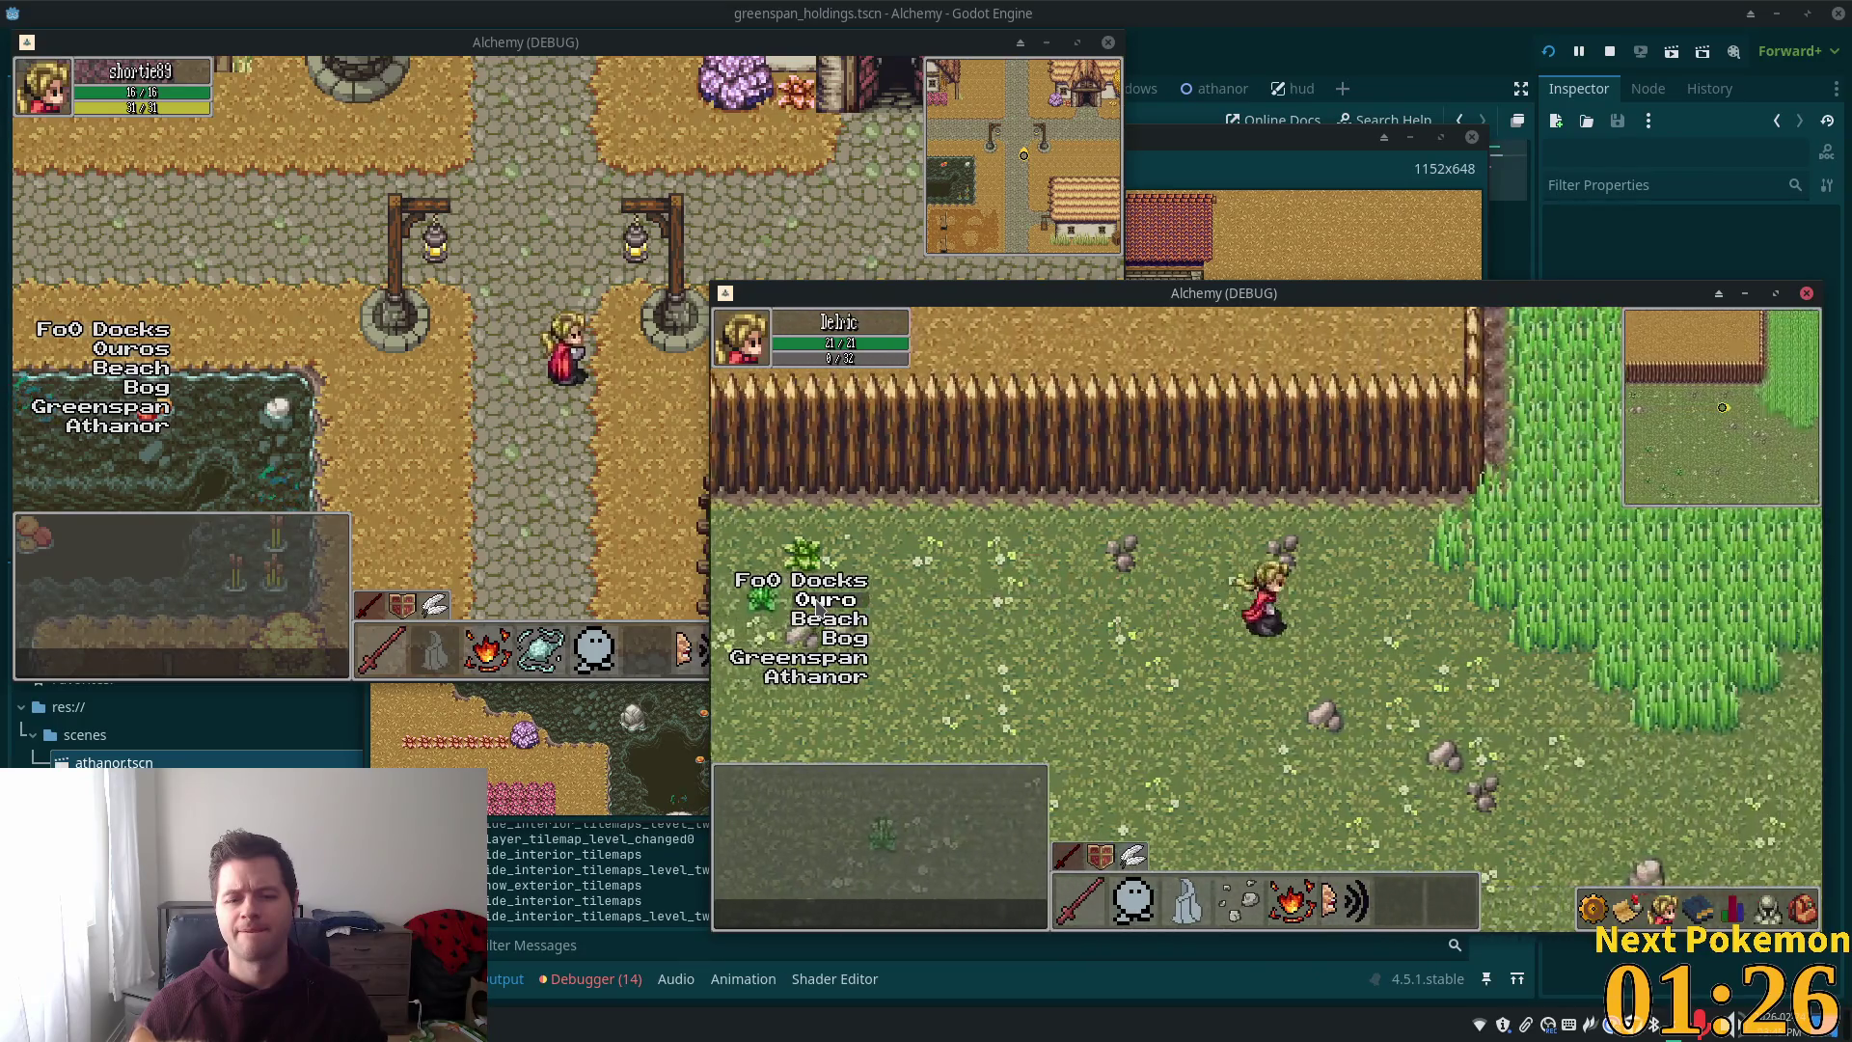
pyautogui.press('Up')
pyautogui.press('Up')
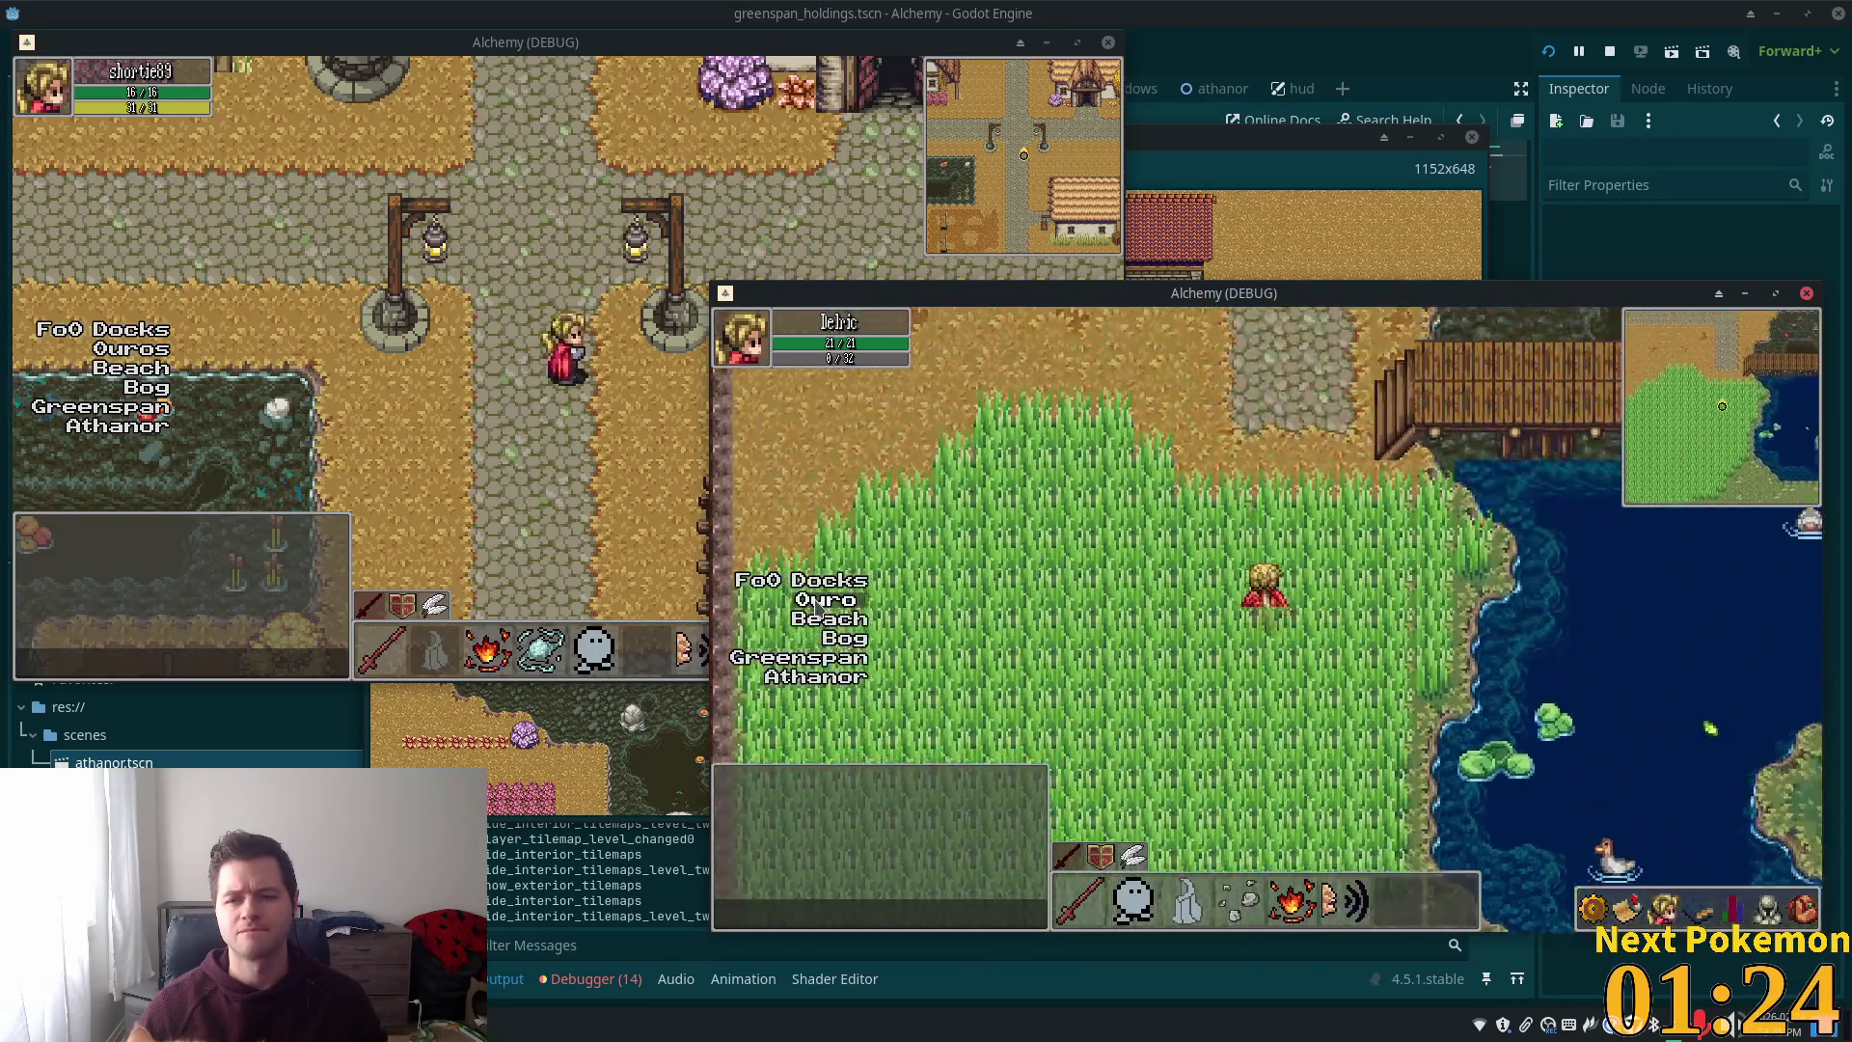
pyautogui.press('Right')
pyautogui.press('Right')
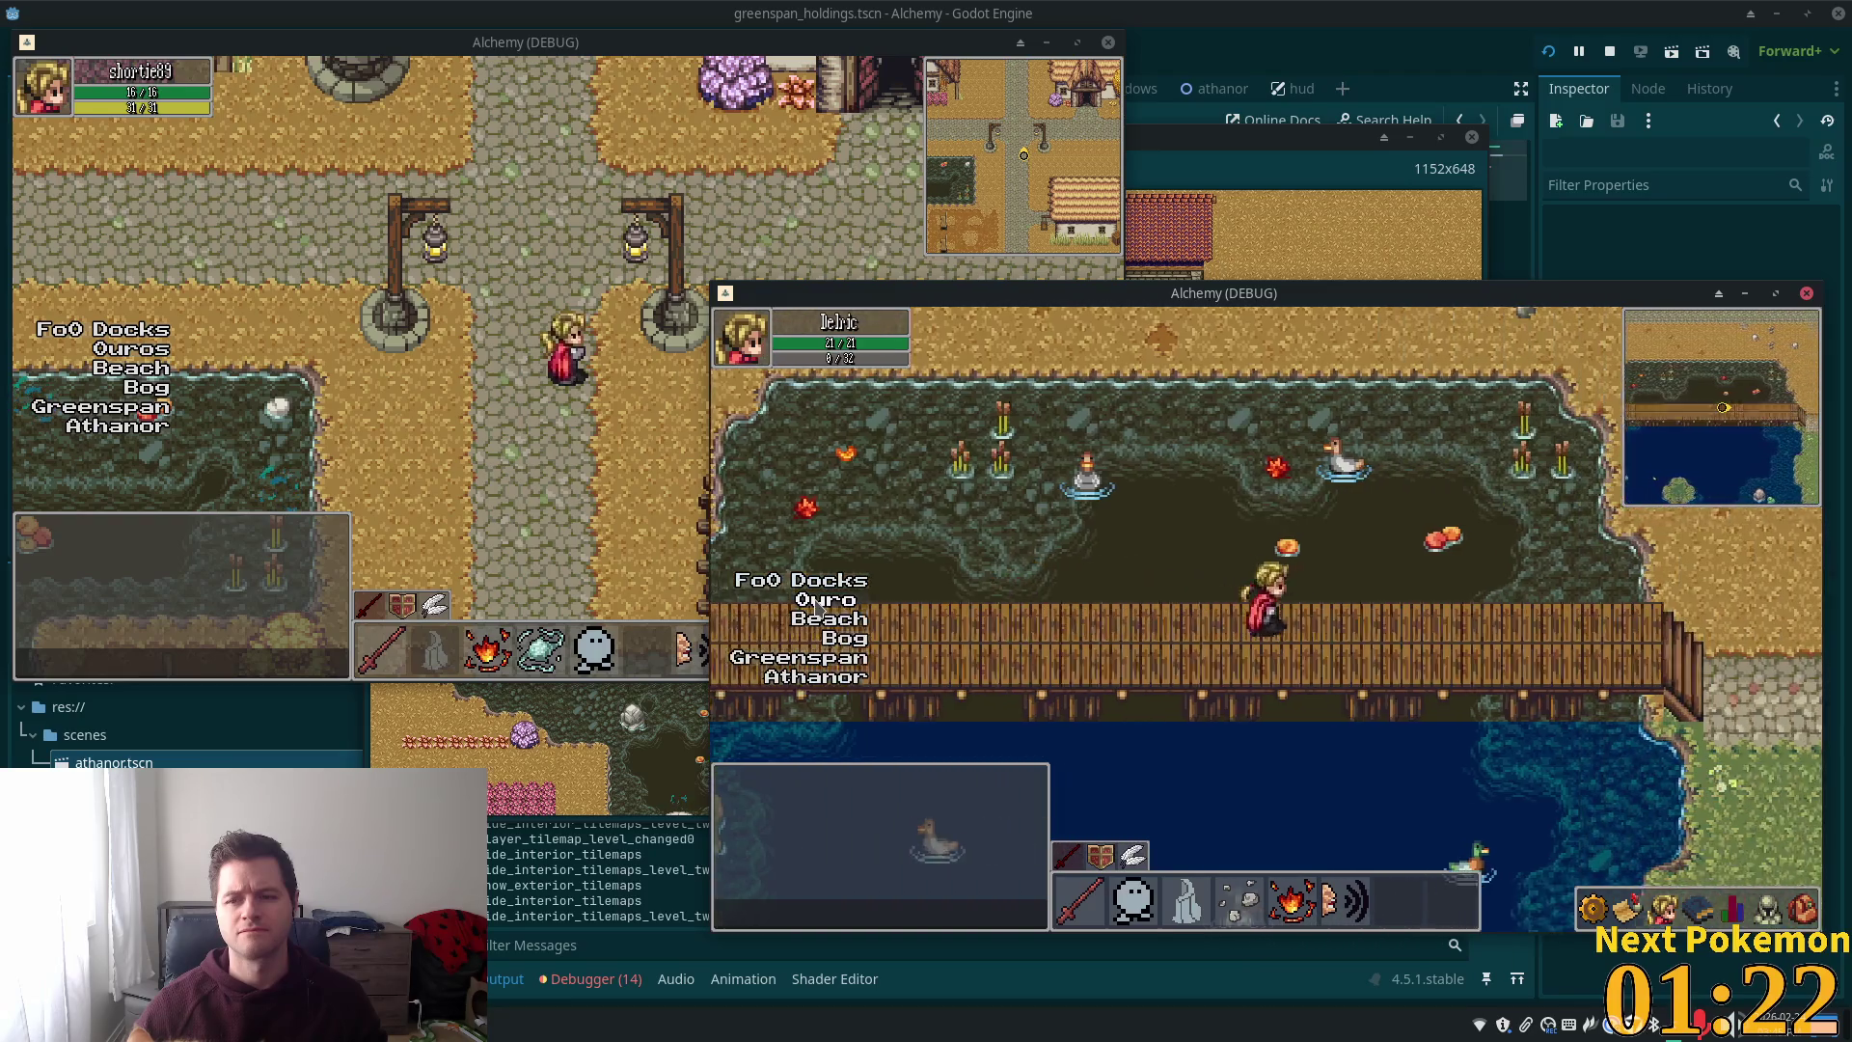
# Explore Solara Desert, enter and leave Solara Cliff Cave, then teleport to Greenspan Holdings
pyautogui.press('Right')
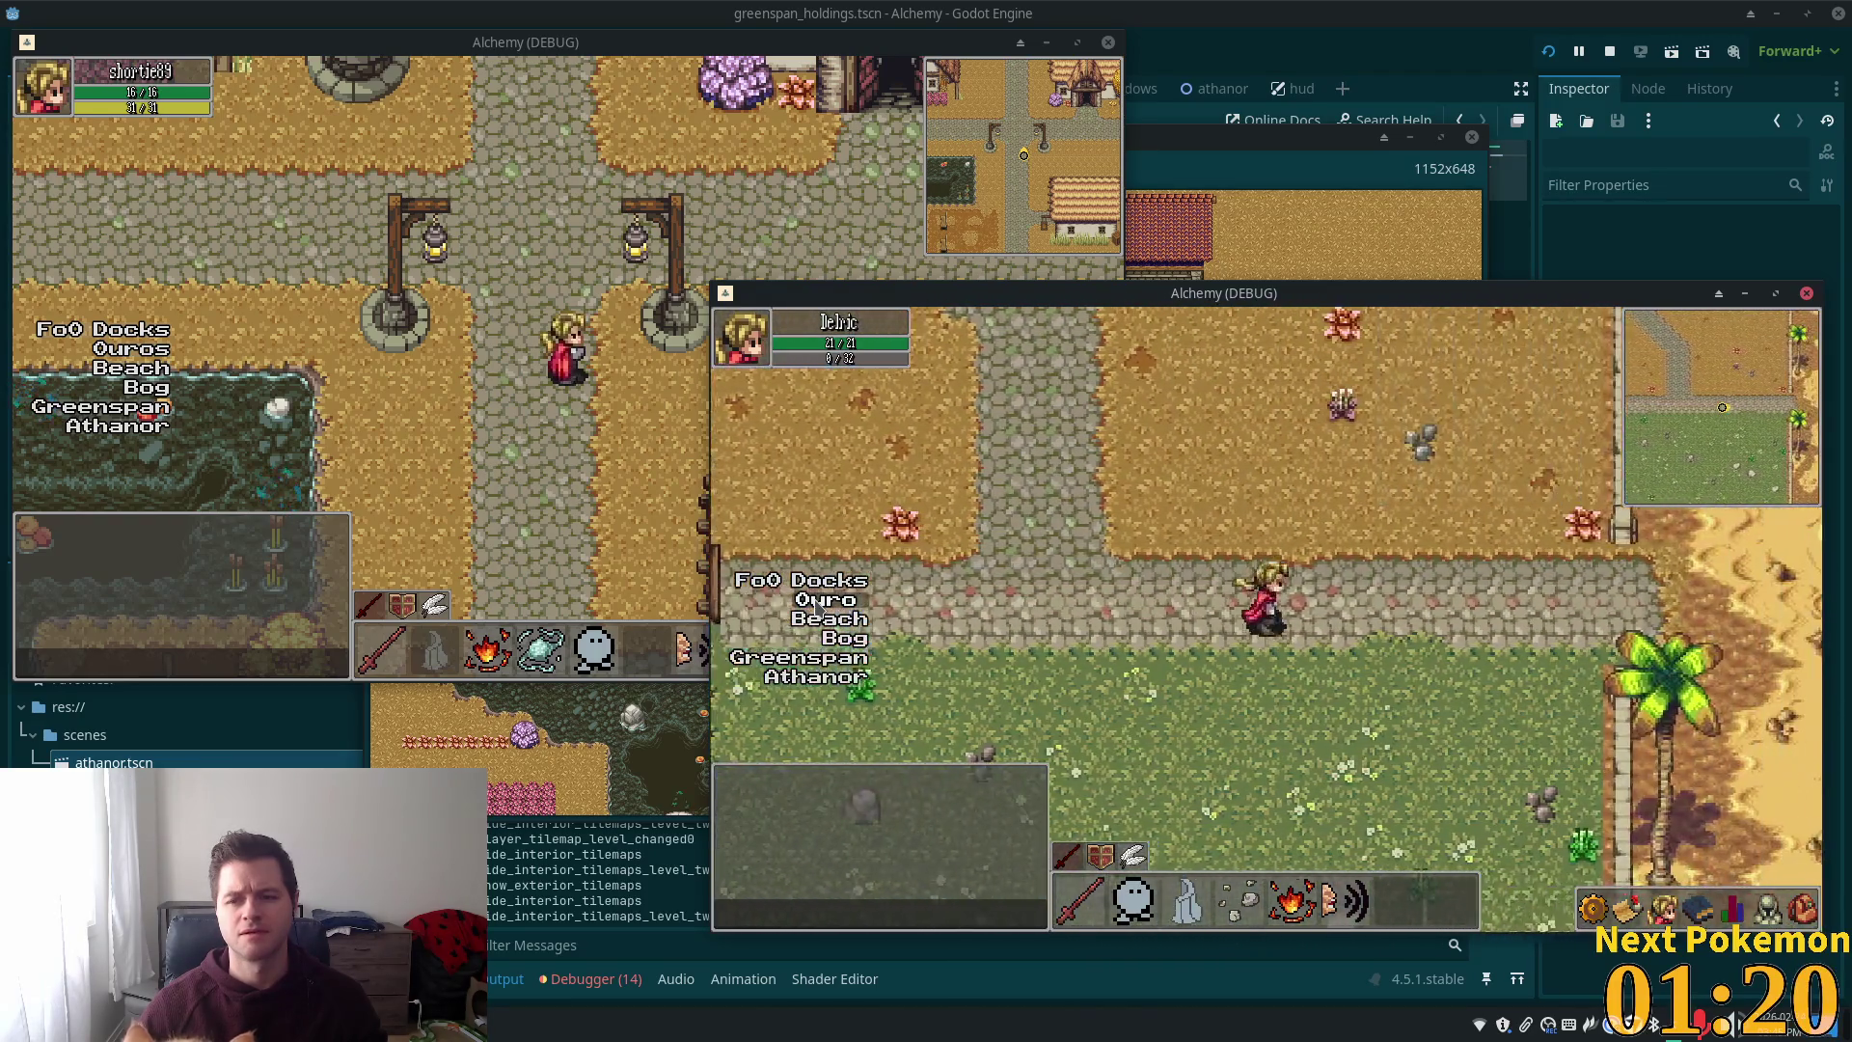
pyautogui.press('Up')
pyautogui.press('Right')
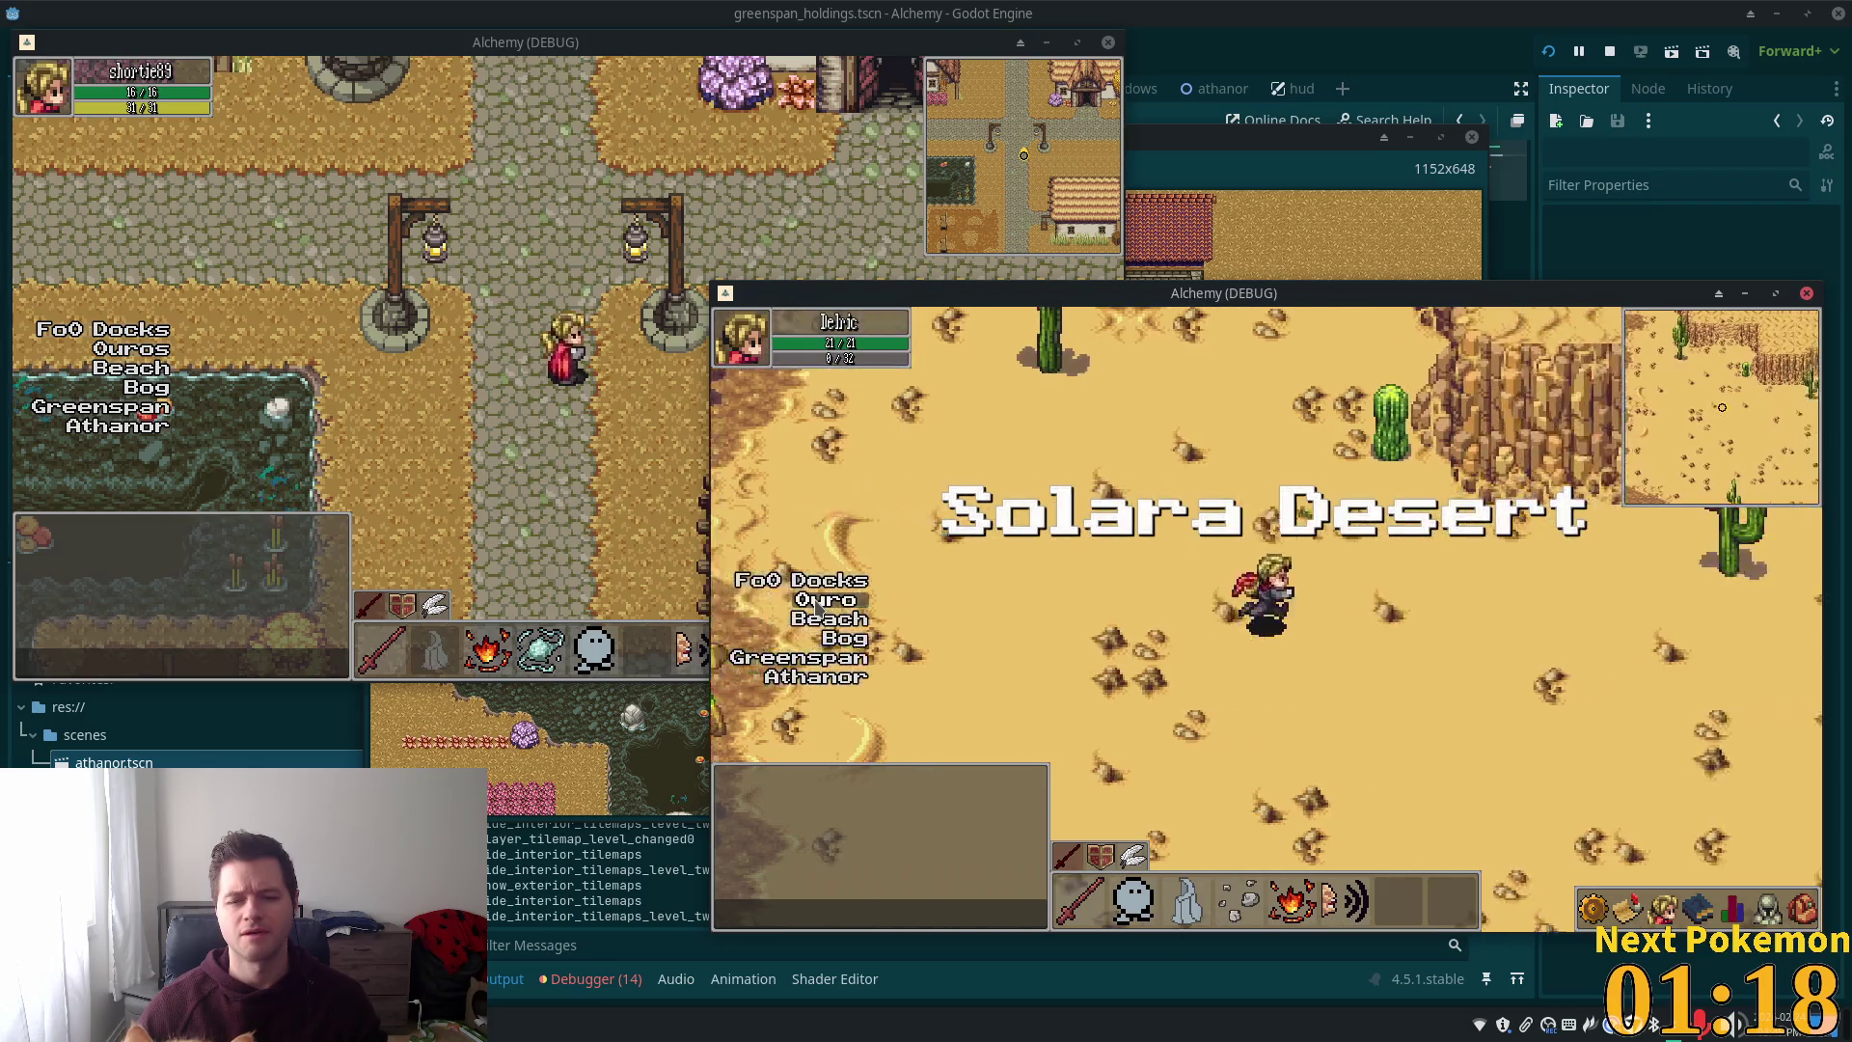
pyautogui.press('Right')
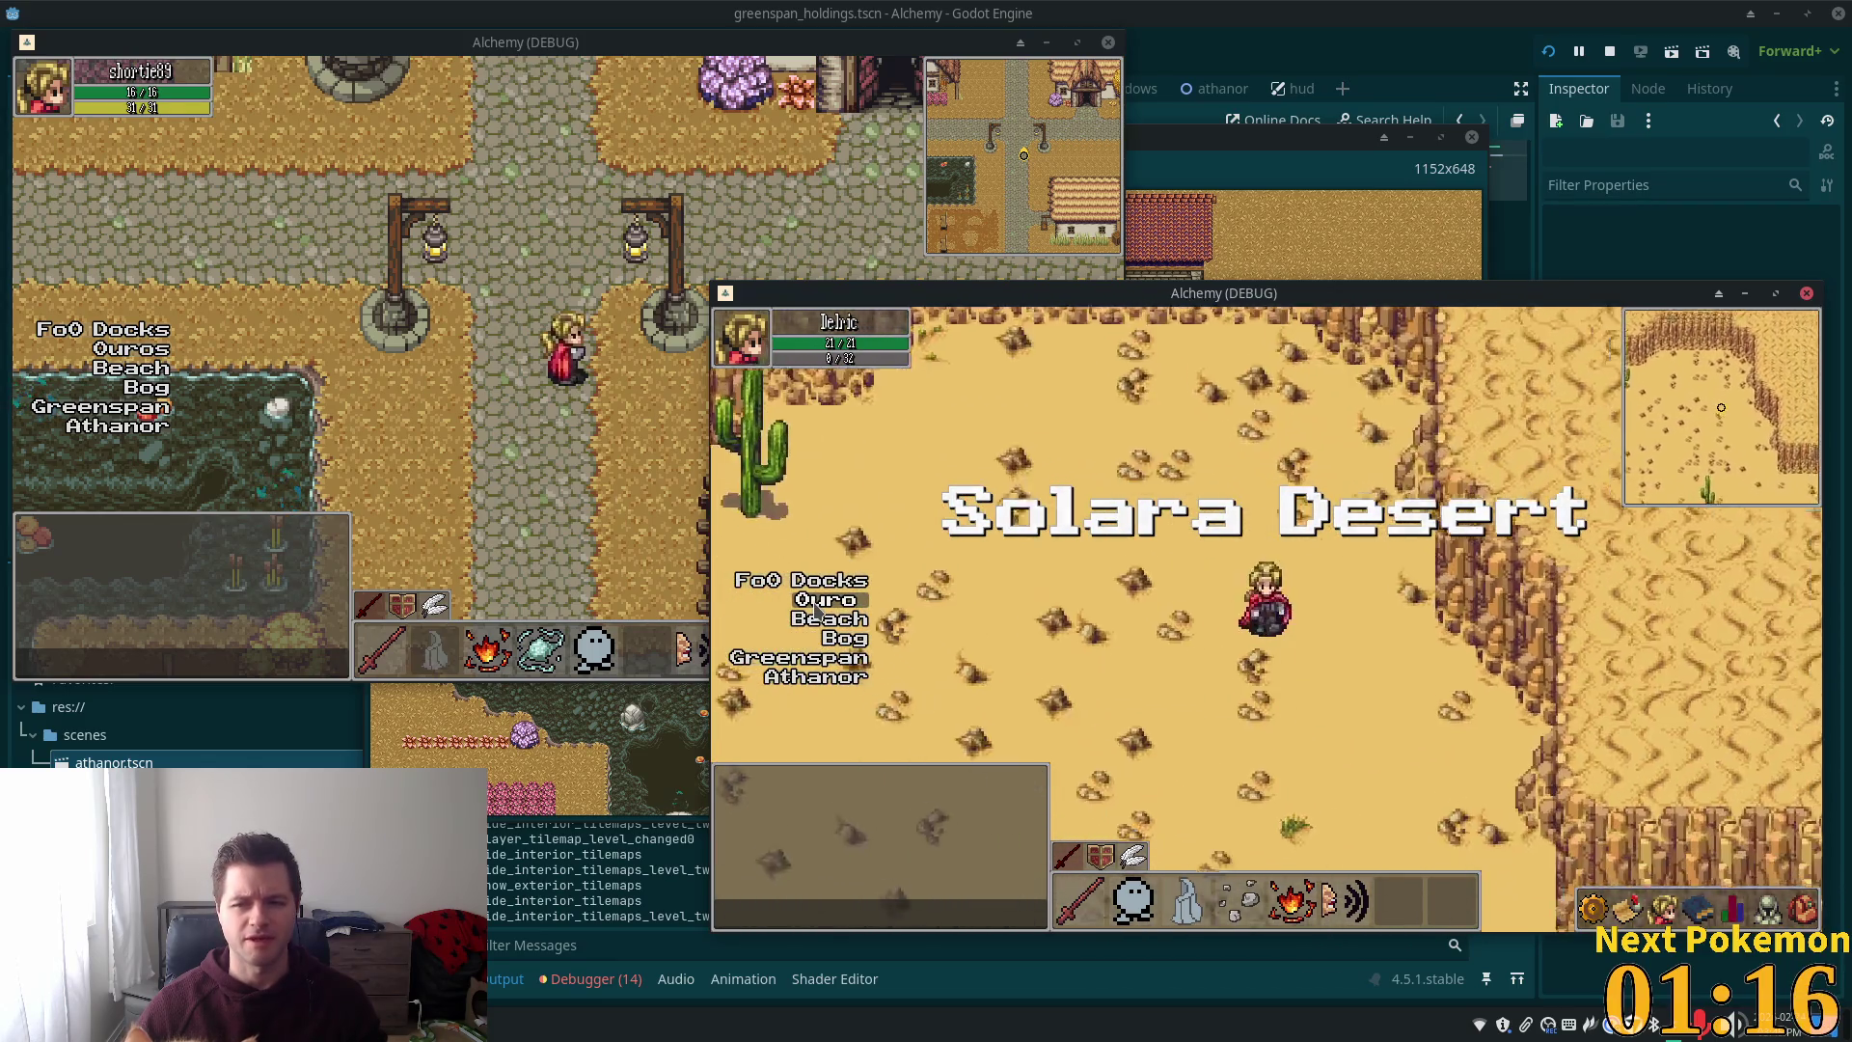
pyautogui.press('Down')
pyautogui.press('Right')
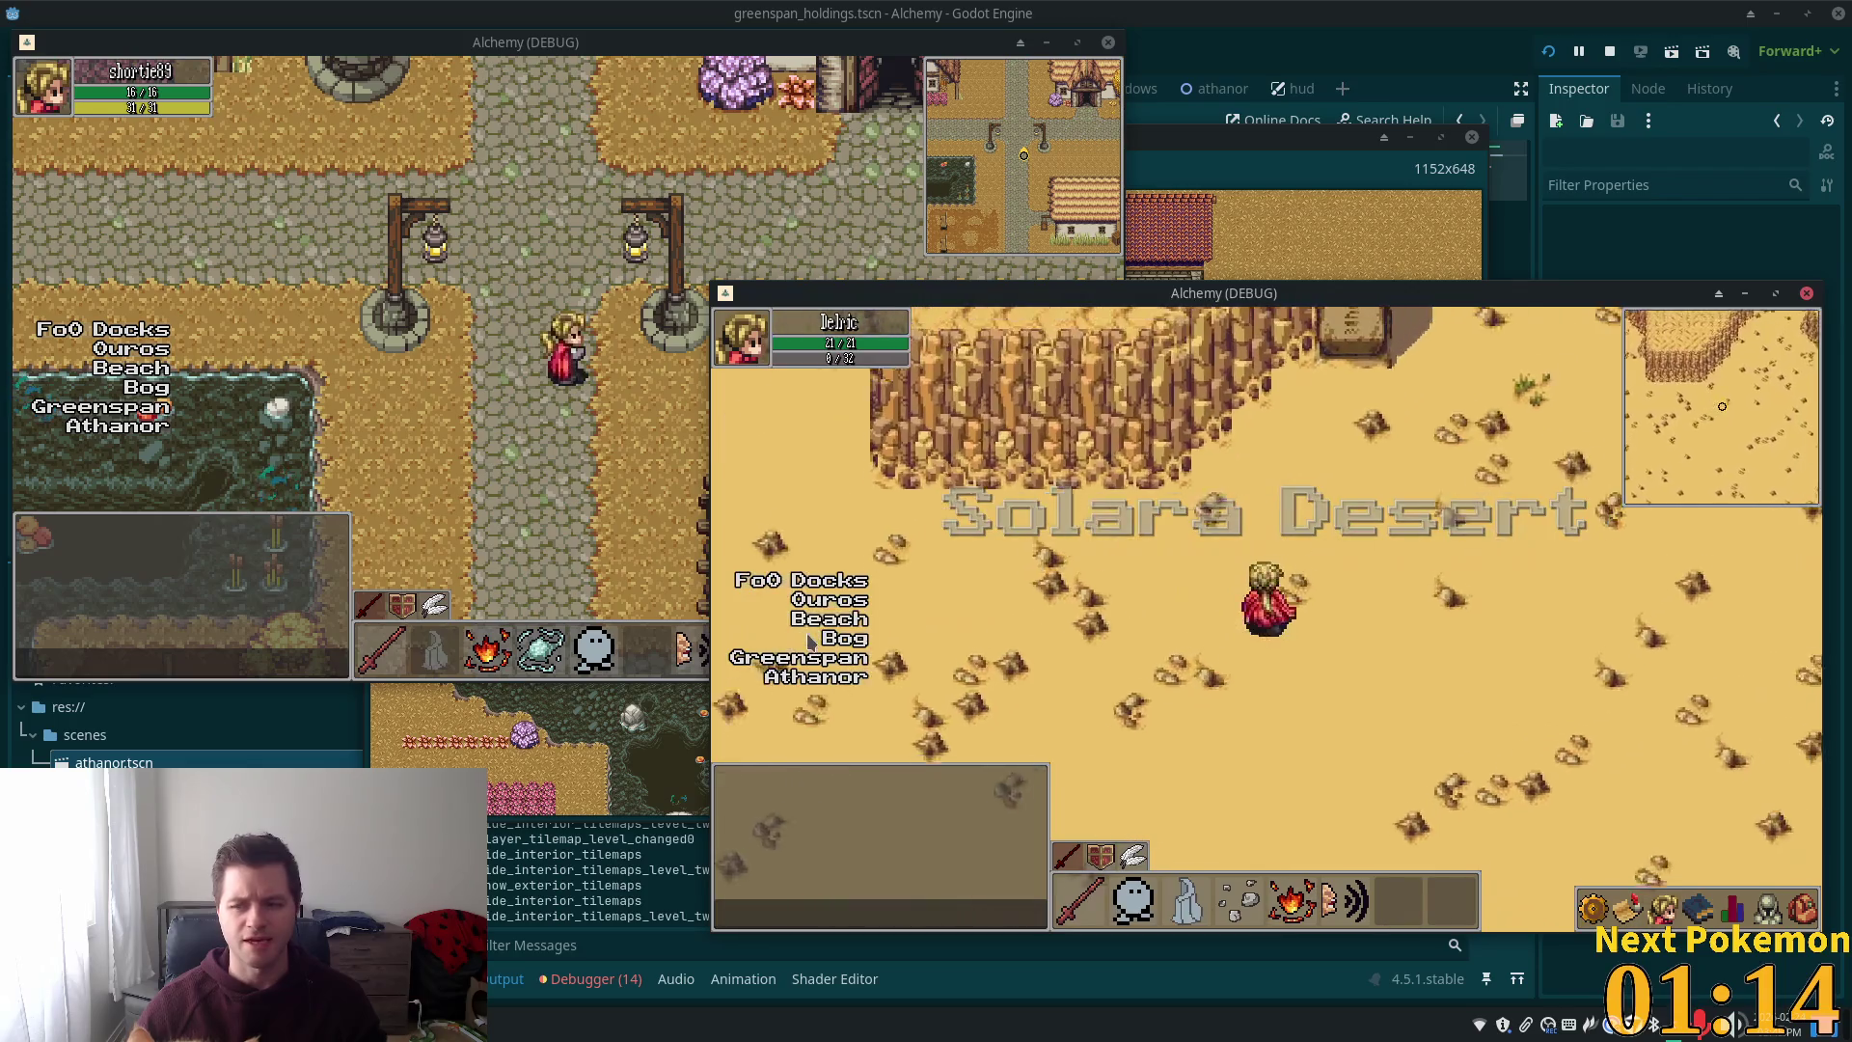
pyautogui.press('Right')
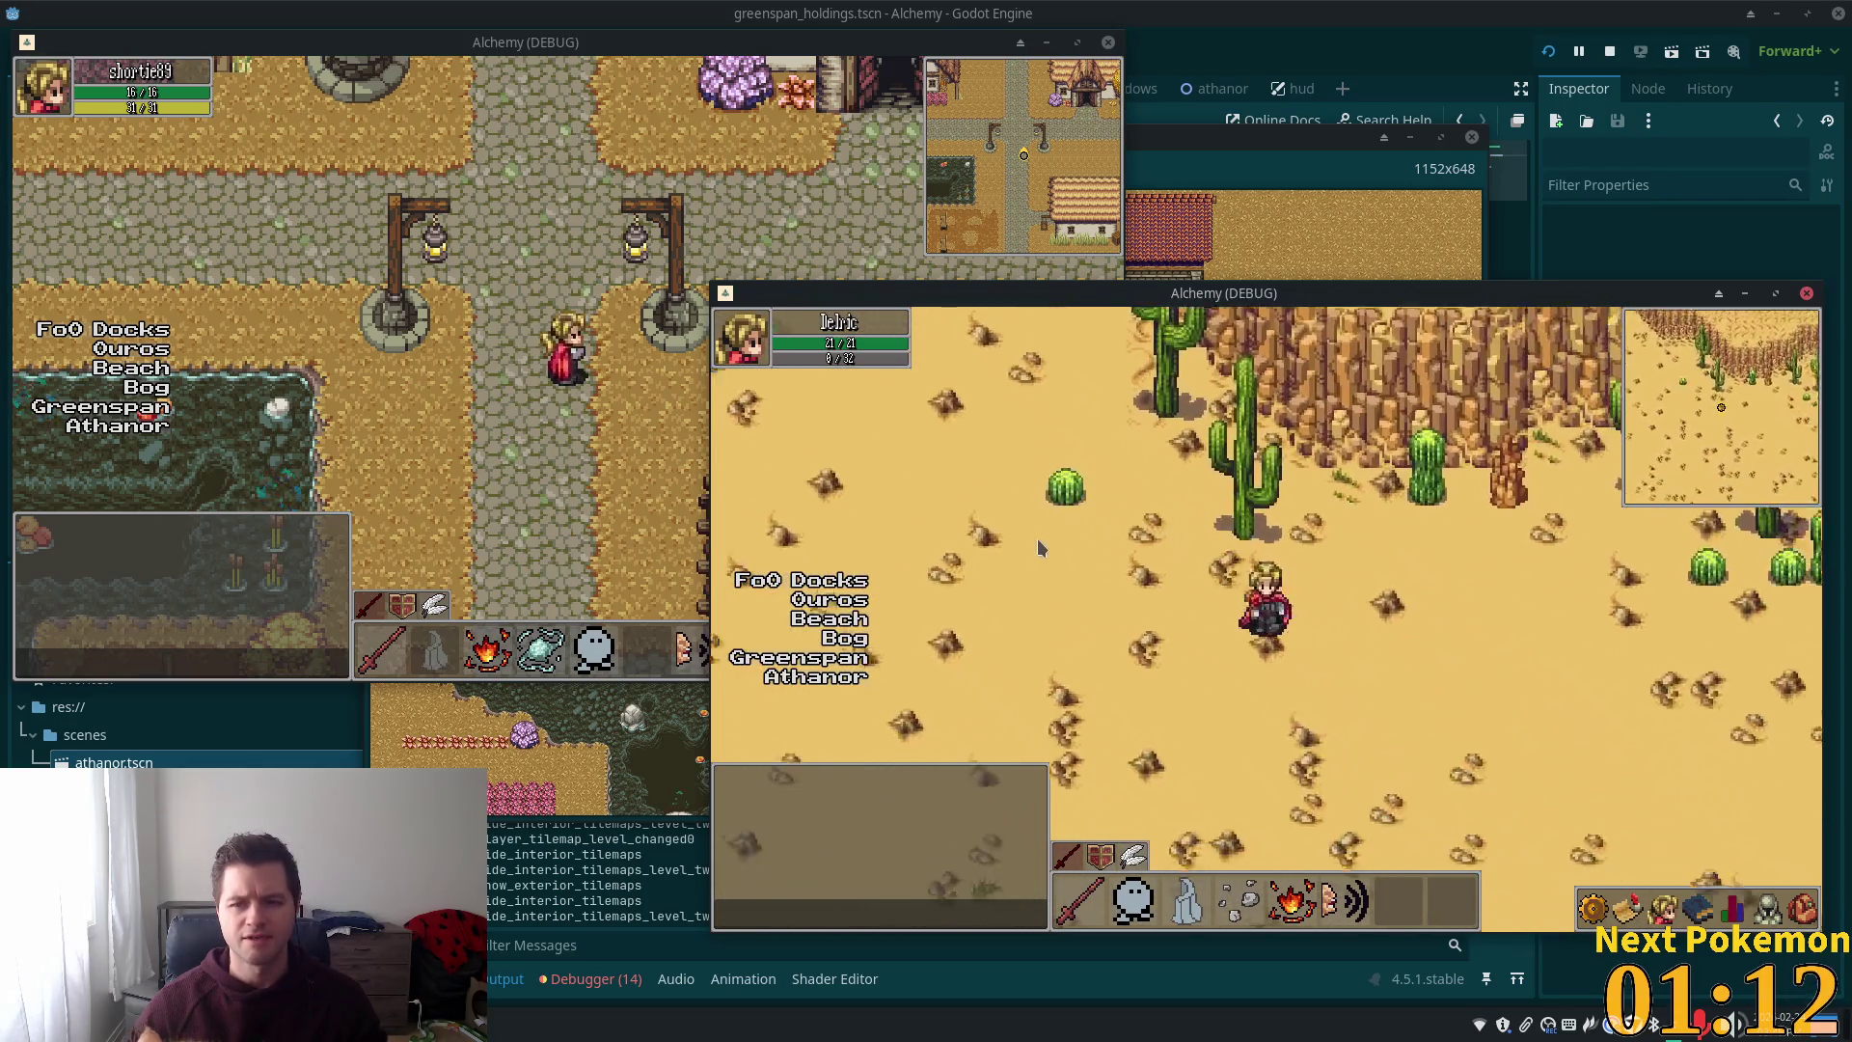
pyautogui.press('Up')
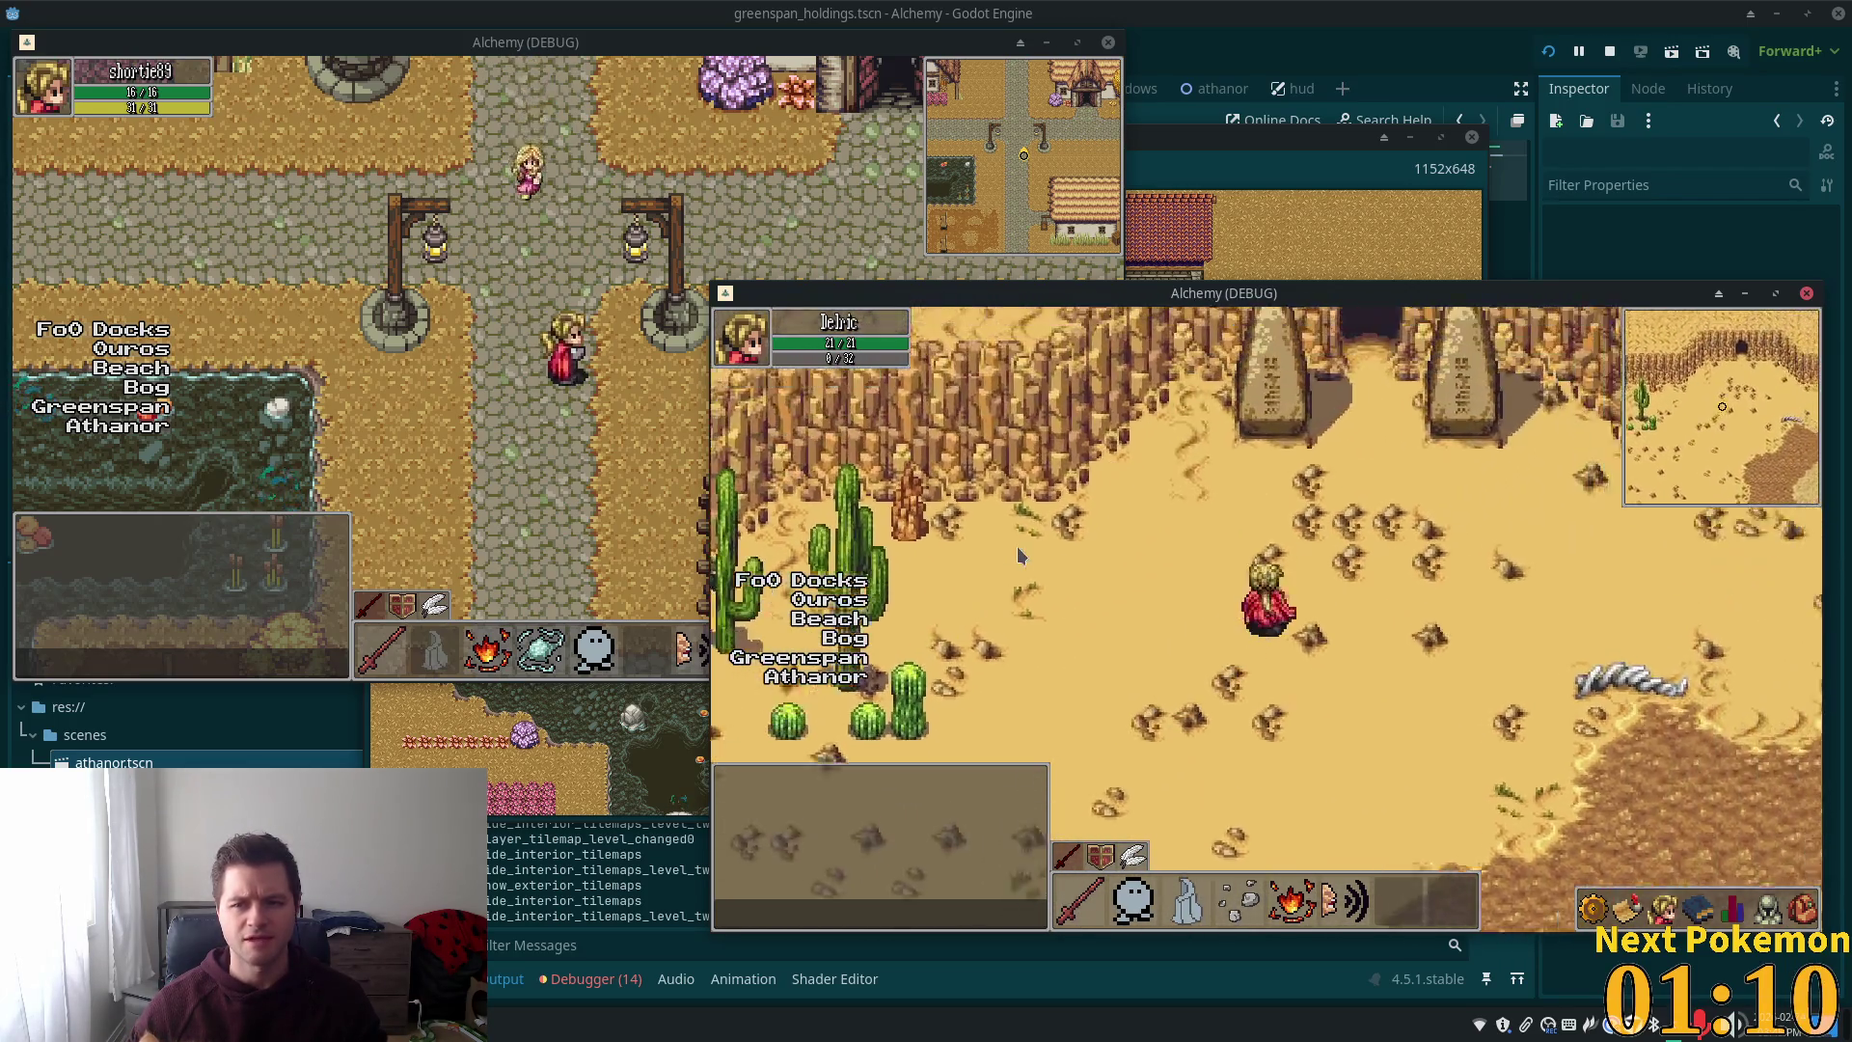
pyautogui.press('Down')
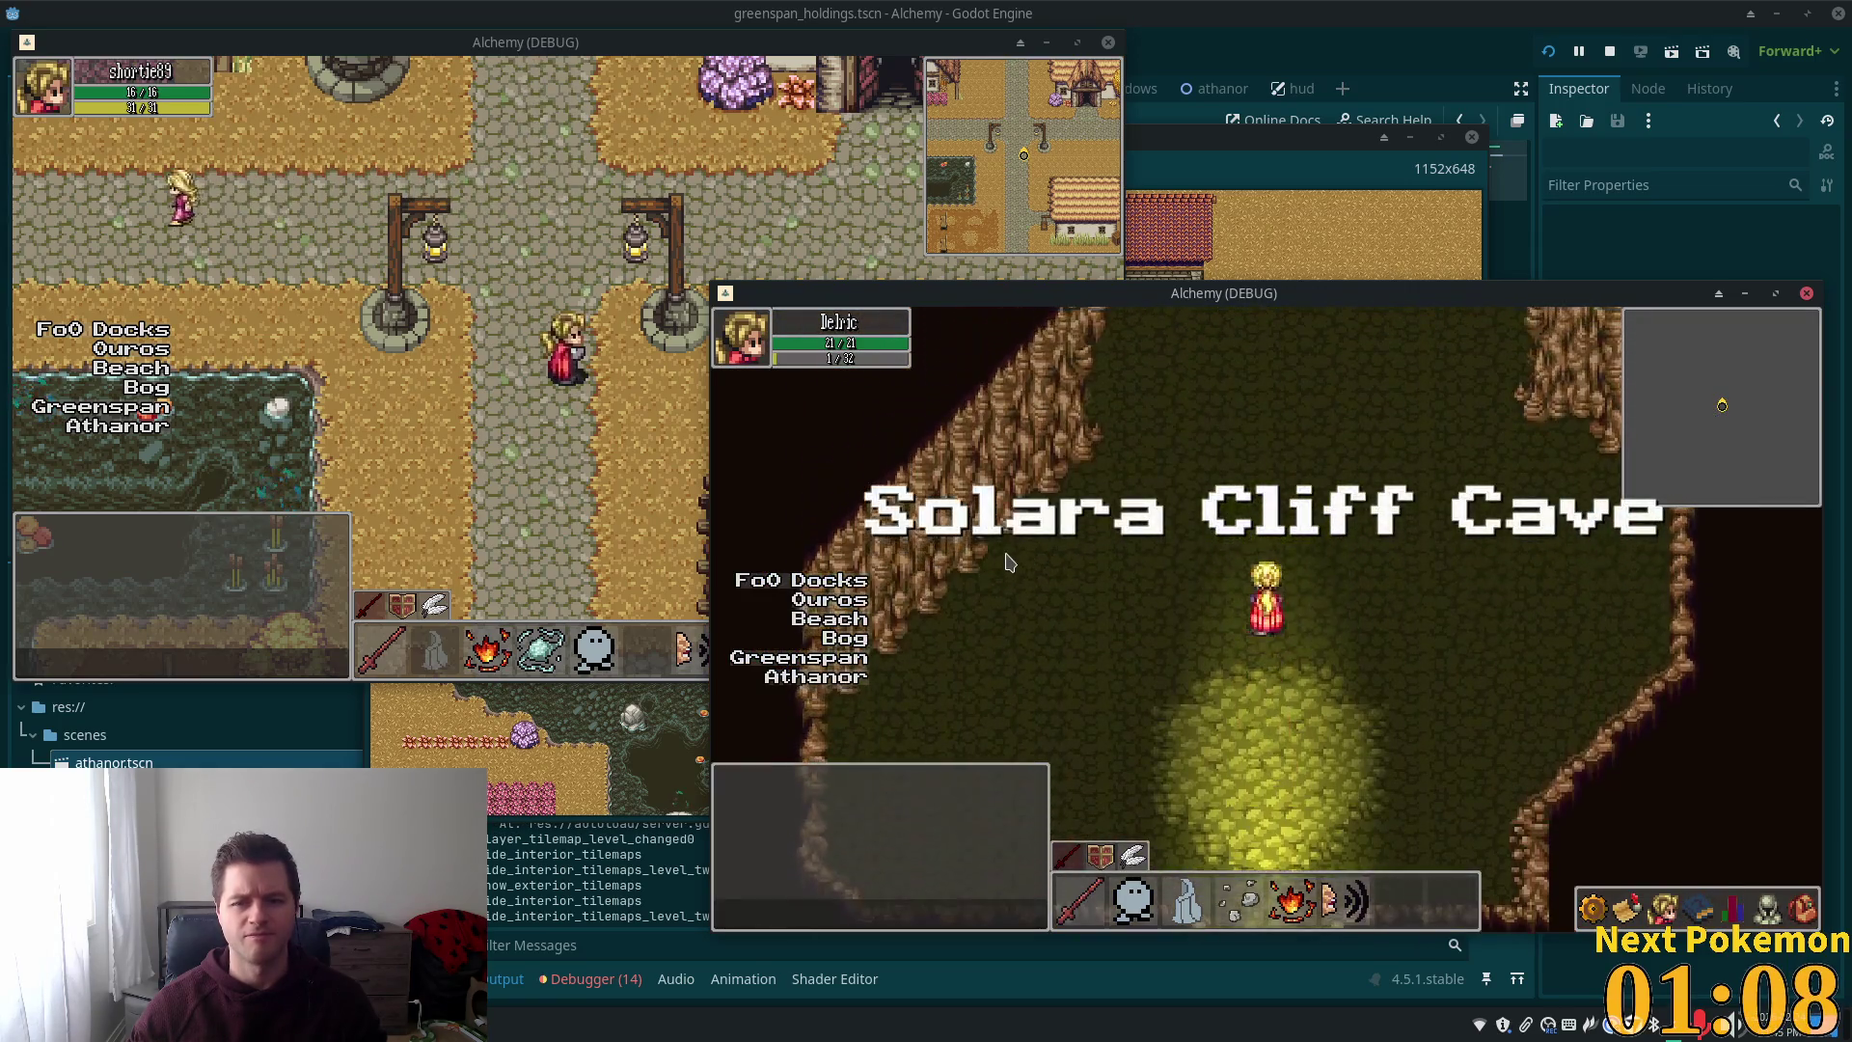
pyautogui.press('Down')
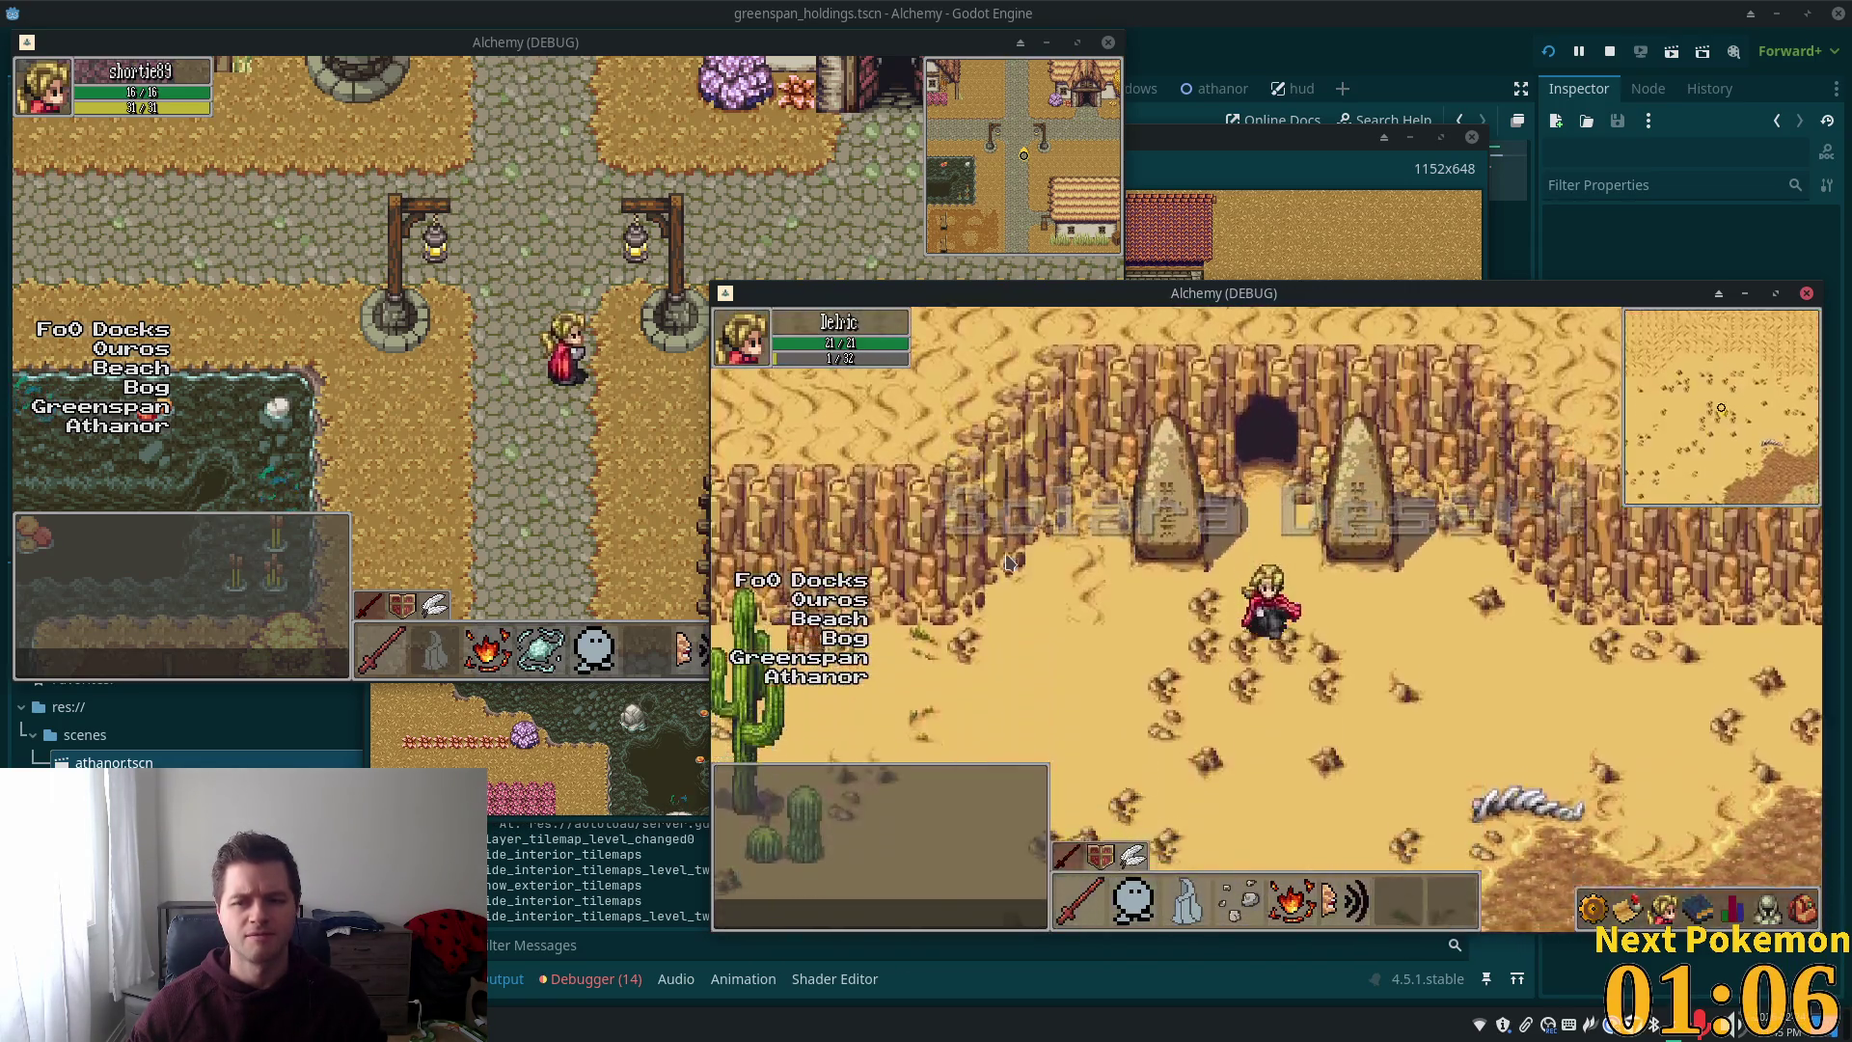
pyautogui.click(773, 661)
# Walk east along the Greenspan Holdings path into the red-roofed house
pyautogui.press('Right')
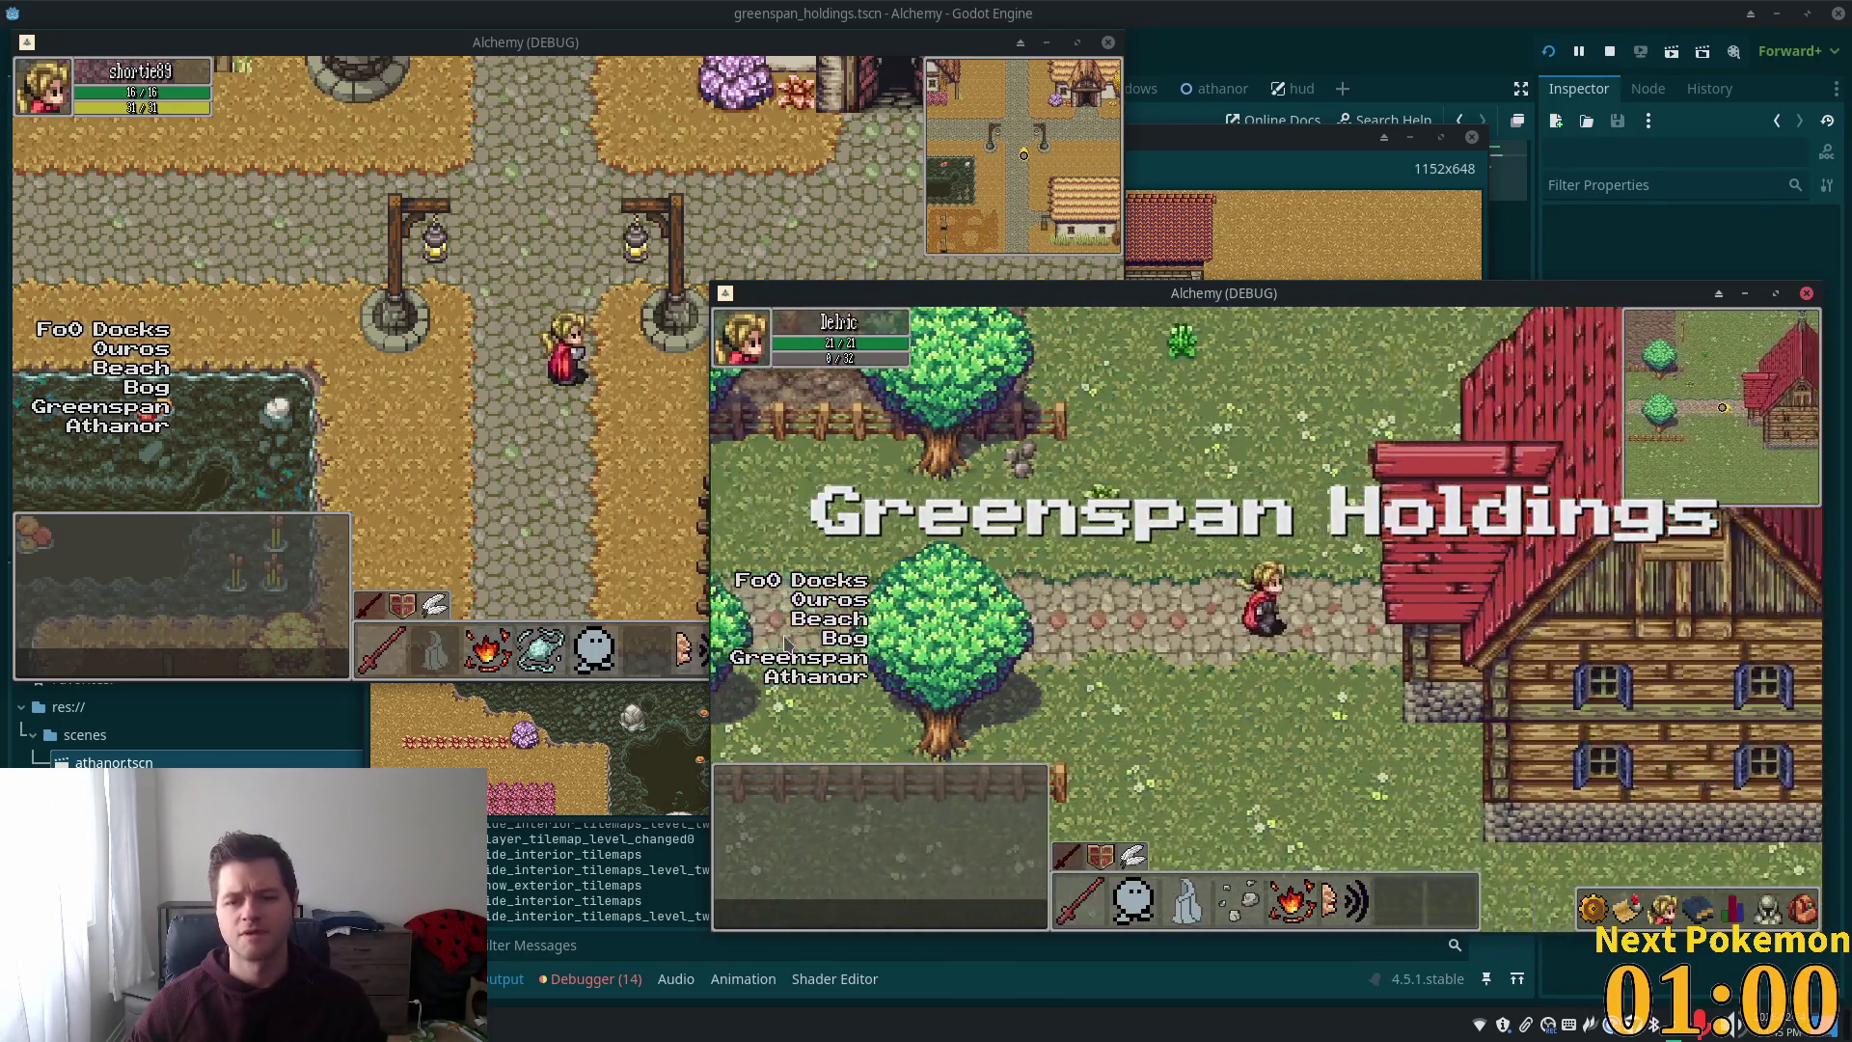
pyautogui.press('Right')
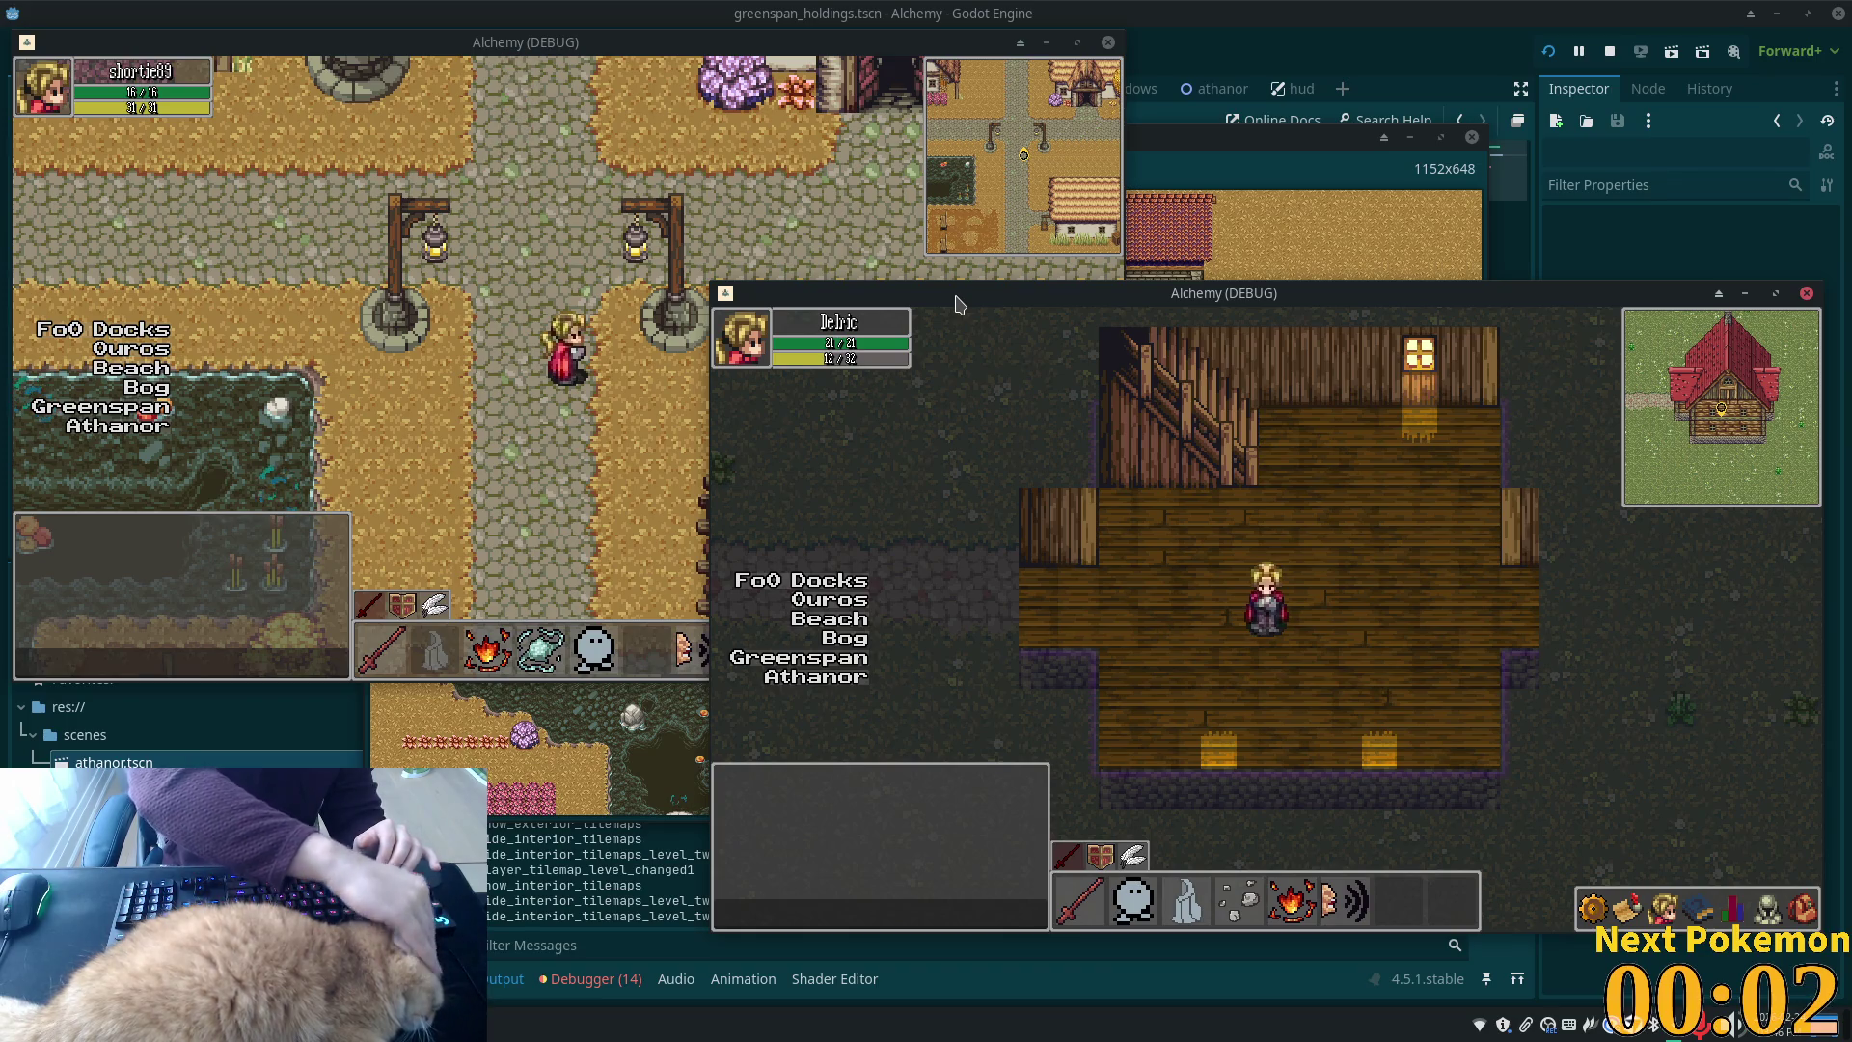
# Go down the house stairs, leave it westward, and follow the dirt path to the fence
pyautogui.press('Left')
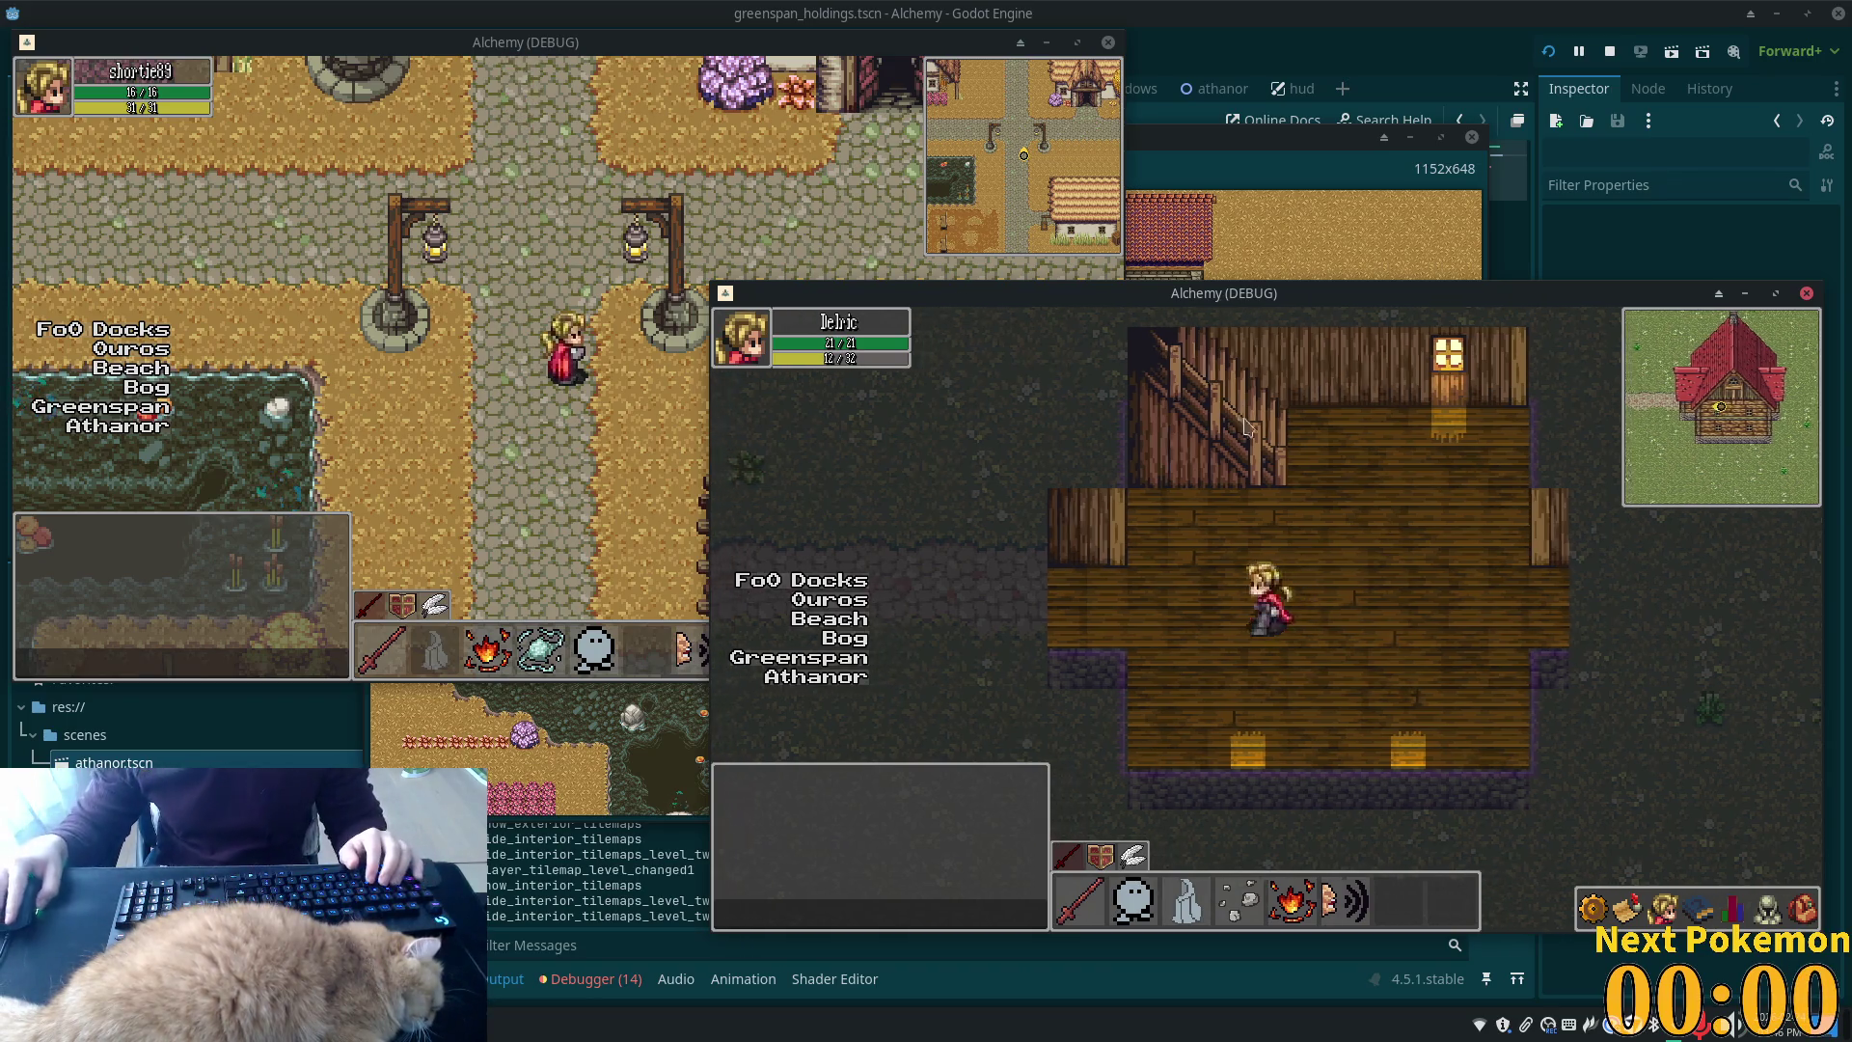
pyautogui.press('Right')
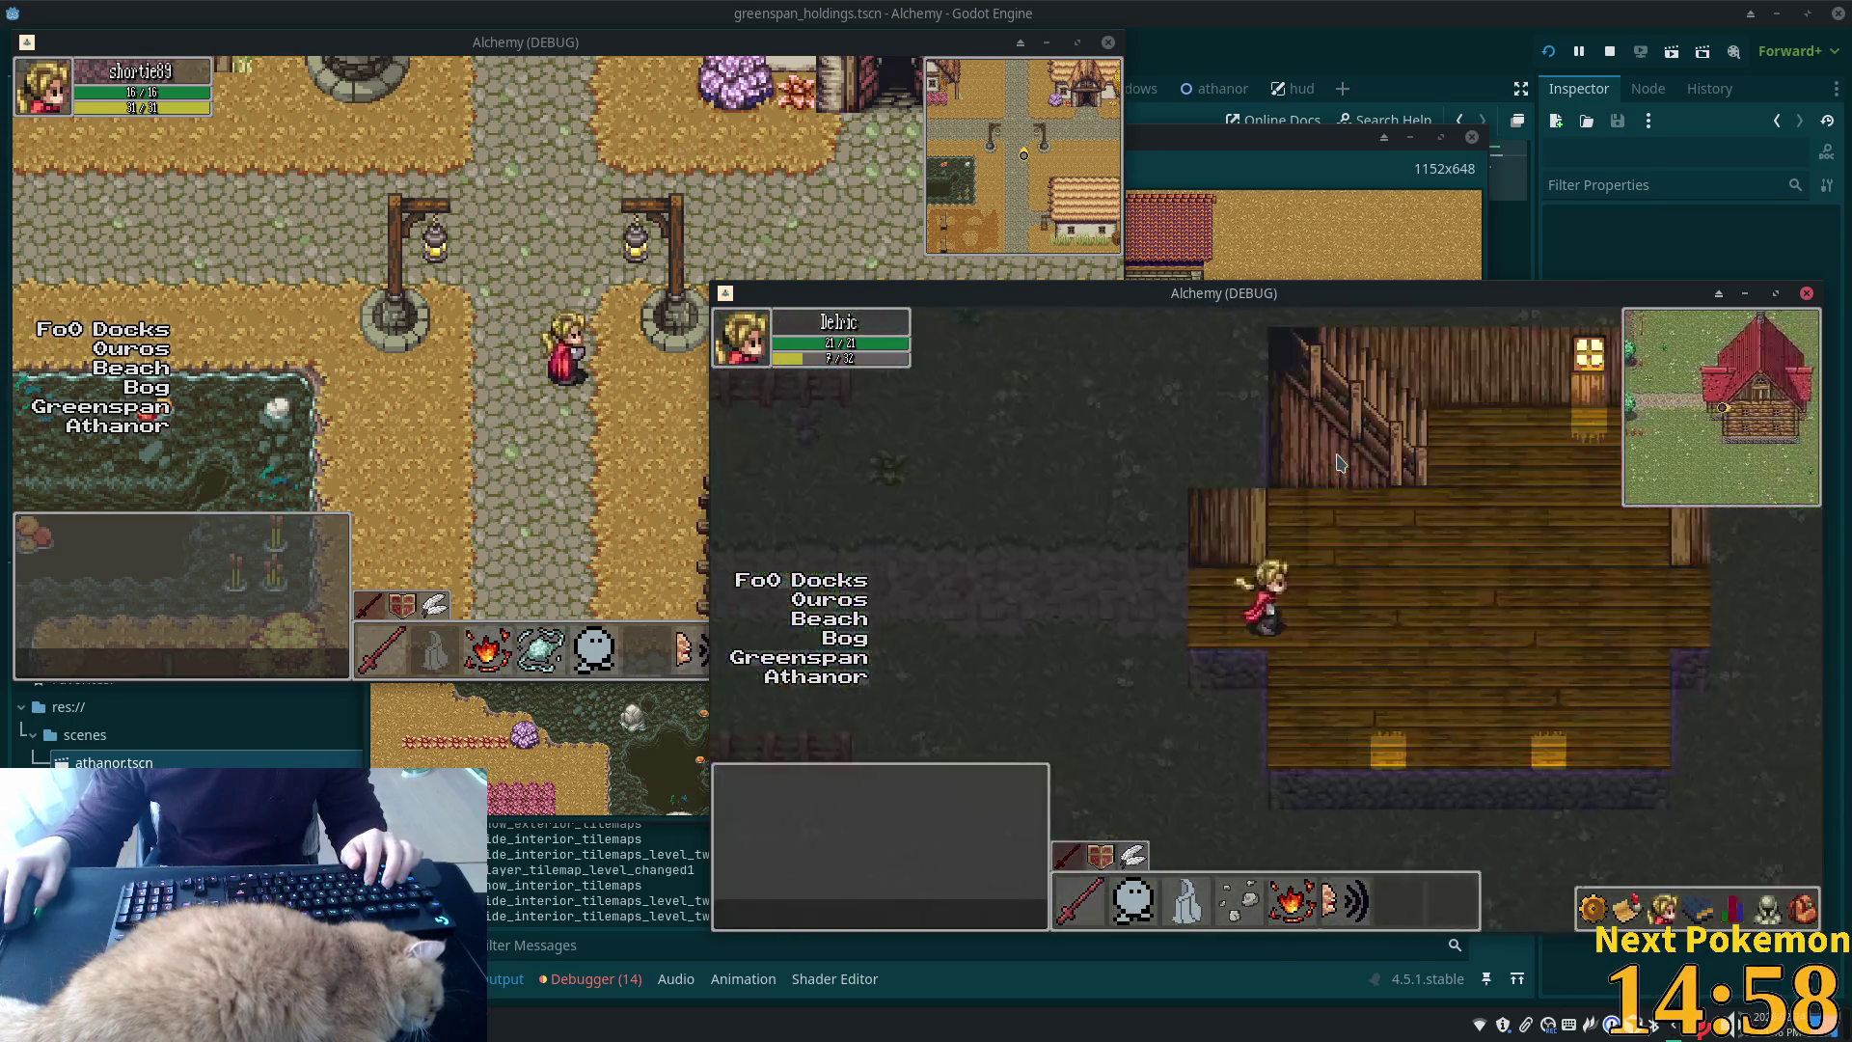
pyautogui.press('Down')
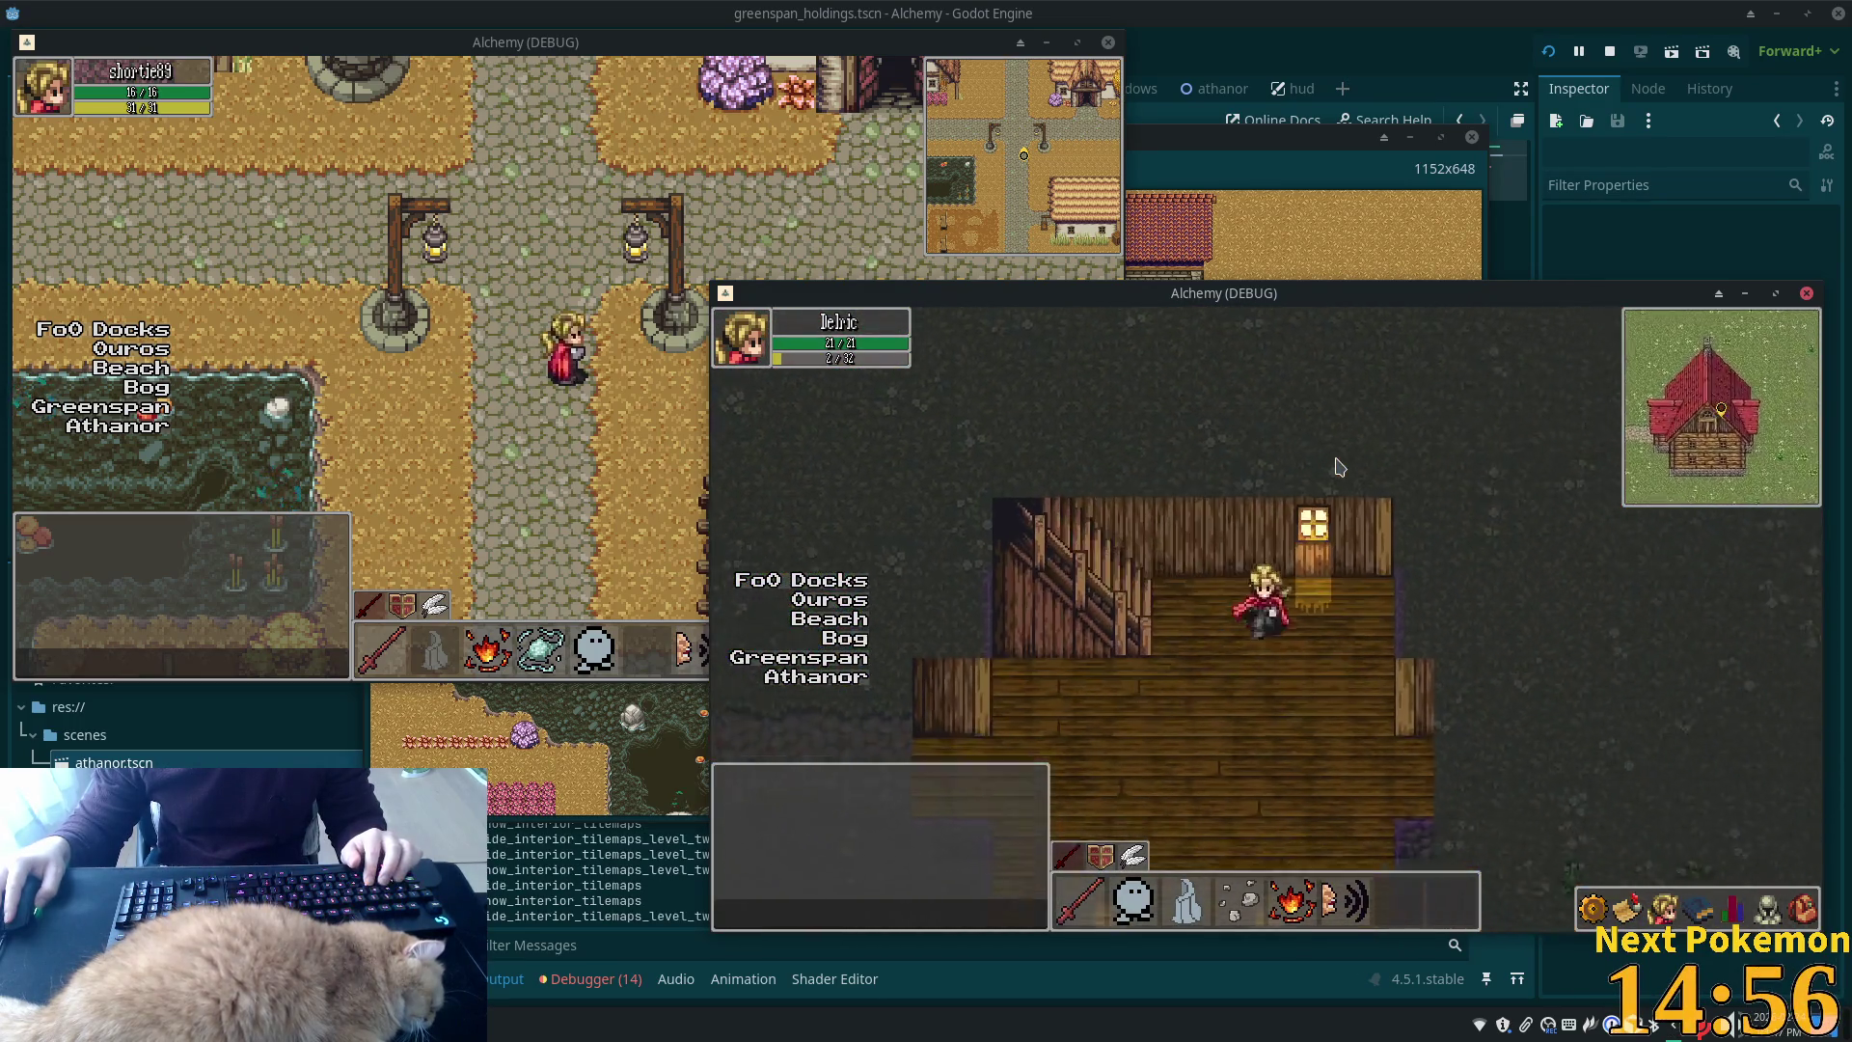
pyautogui.press('Left')
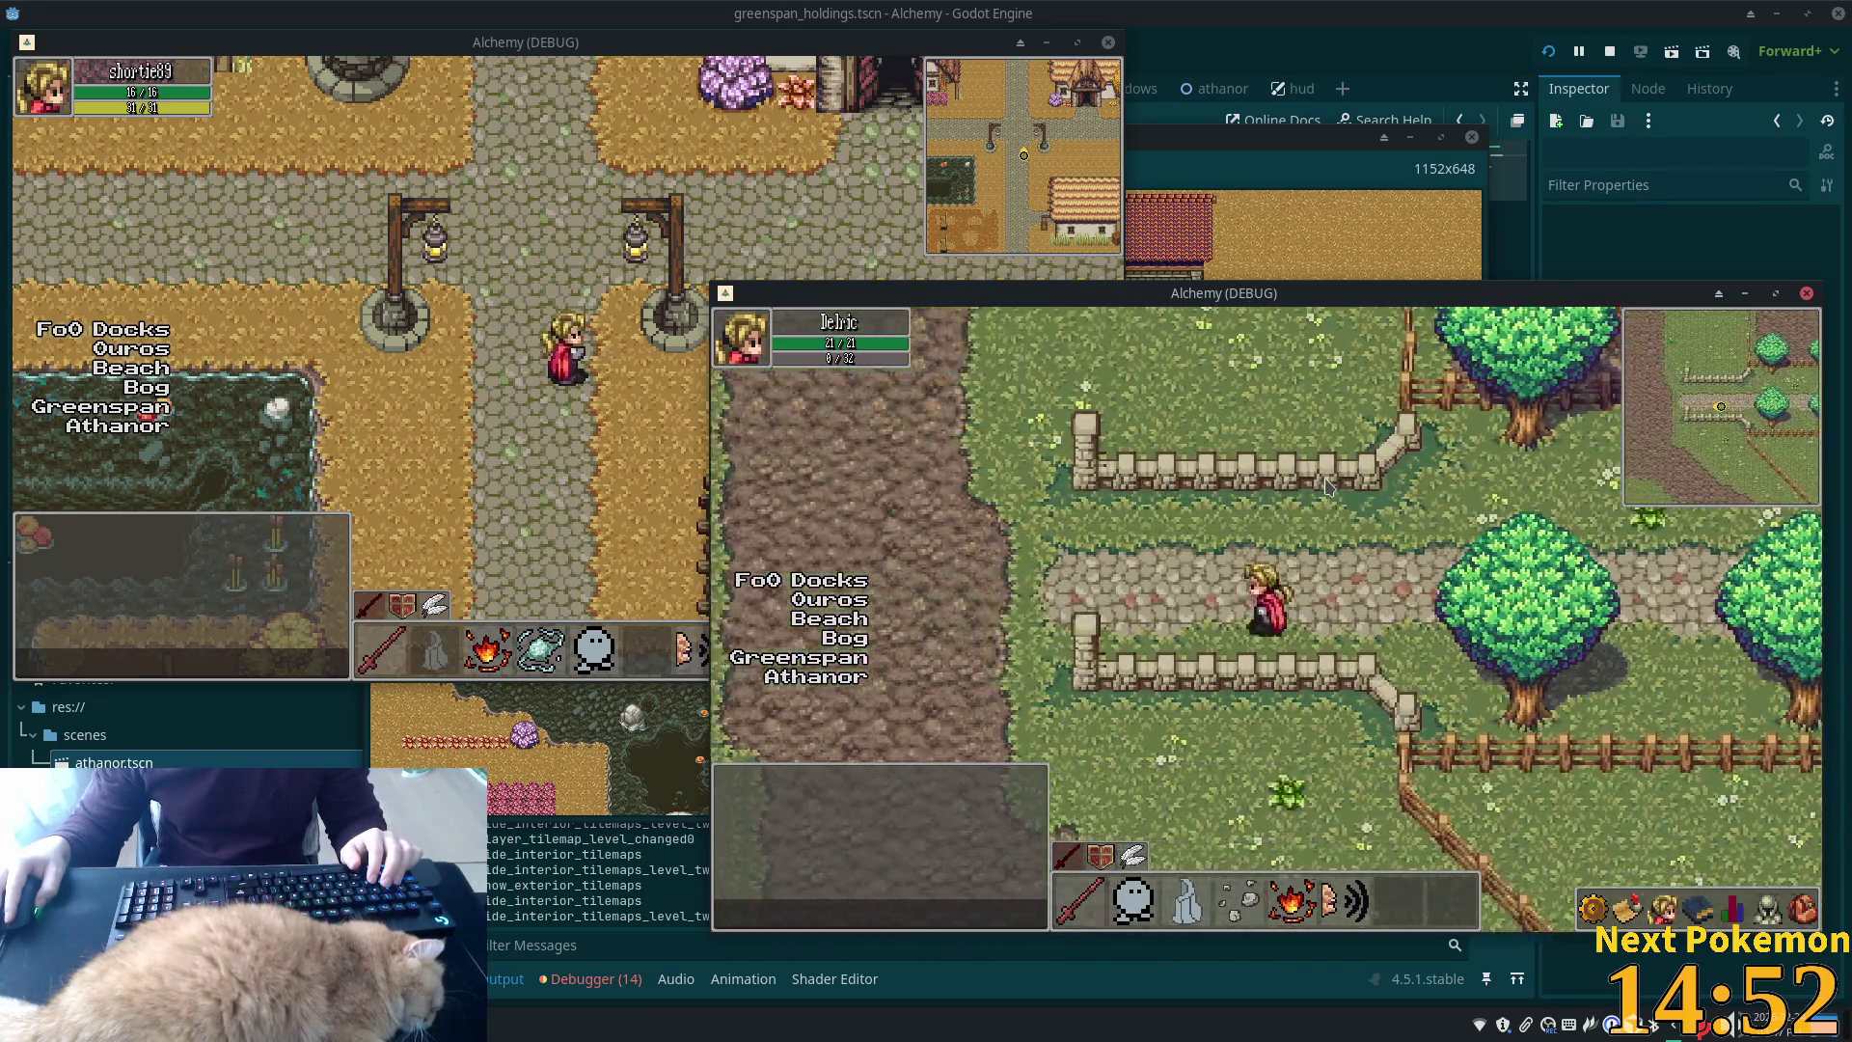
pyautogui.press('Down')
pyautogui.press('Right')
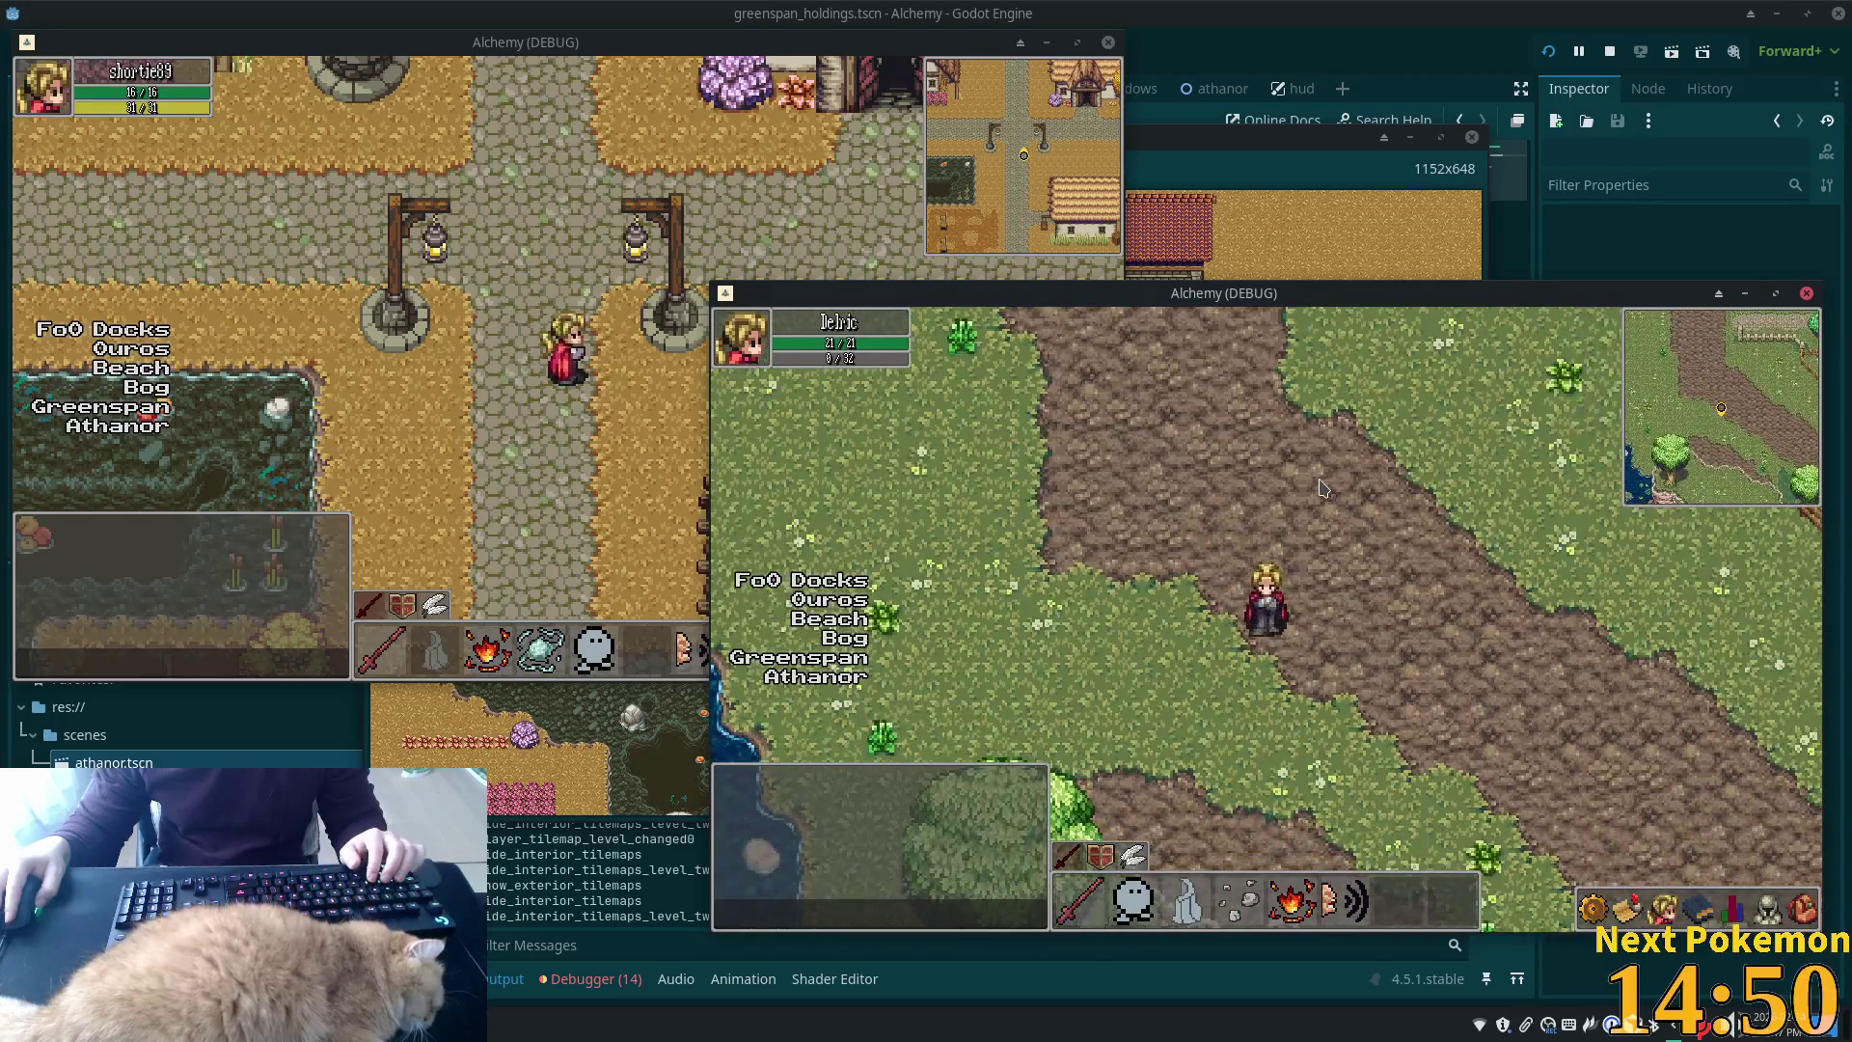
pyautogui.press('Up')
pyautogui.press('Up')
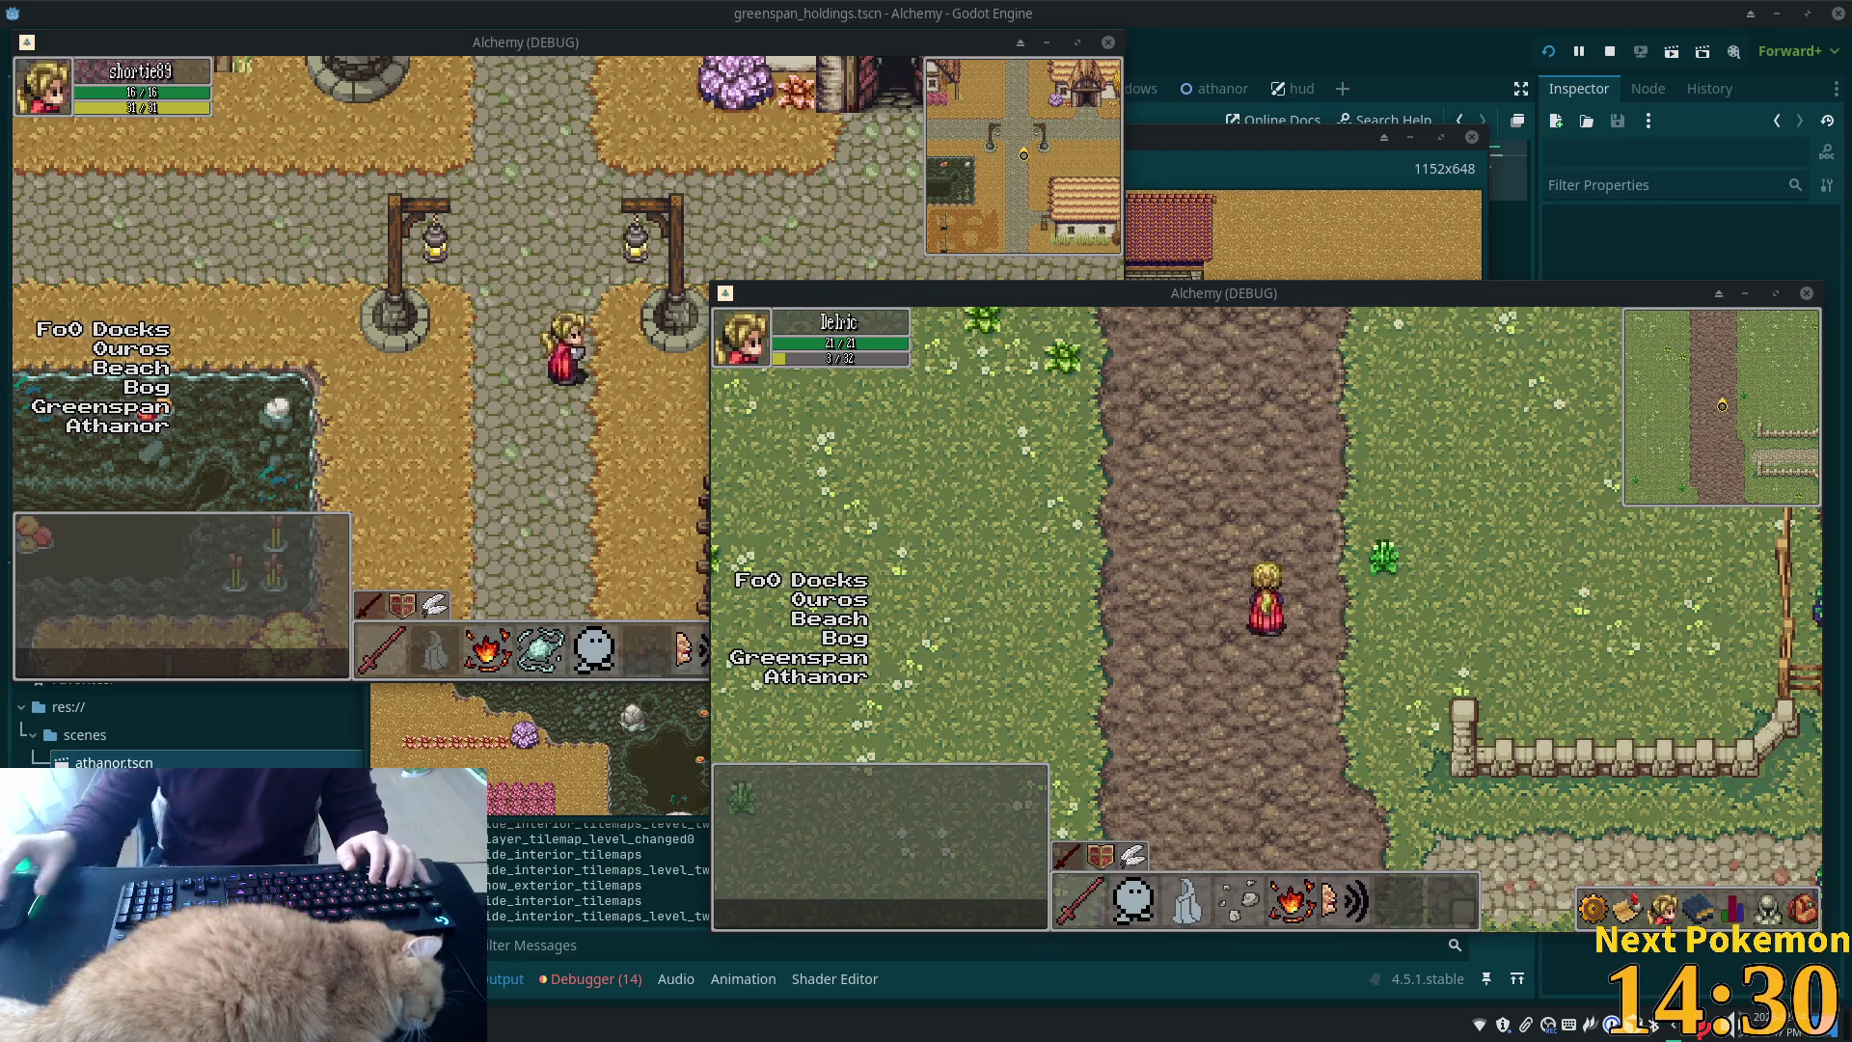
# Walk north to the cobblestone road, west along the rebuilt wall, and through the gate into Athanor
pyautogui.press('w')
pyautogui.press('w')
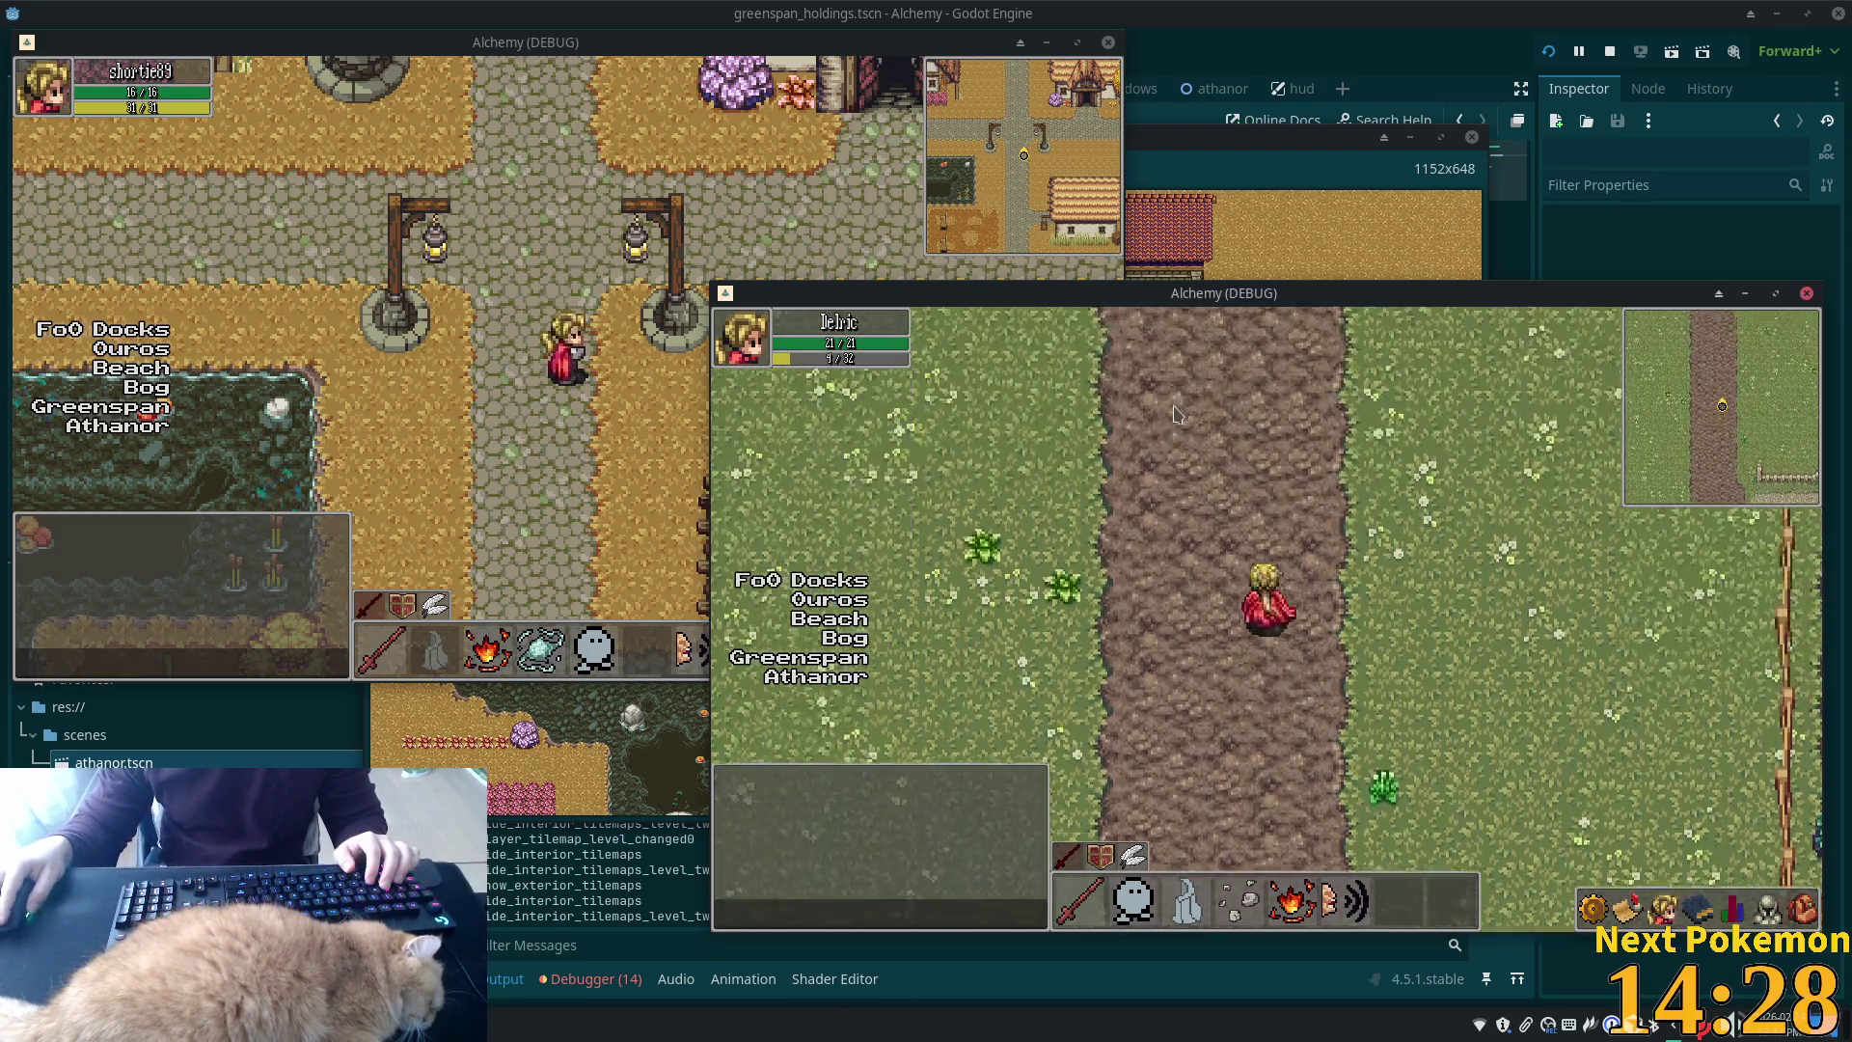
pyautogui.press('a')
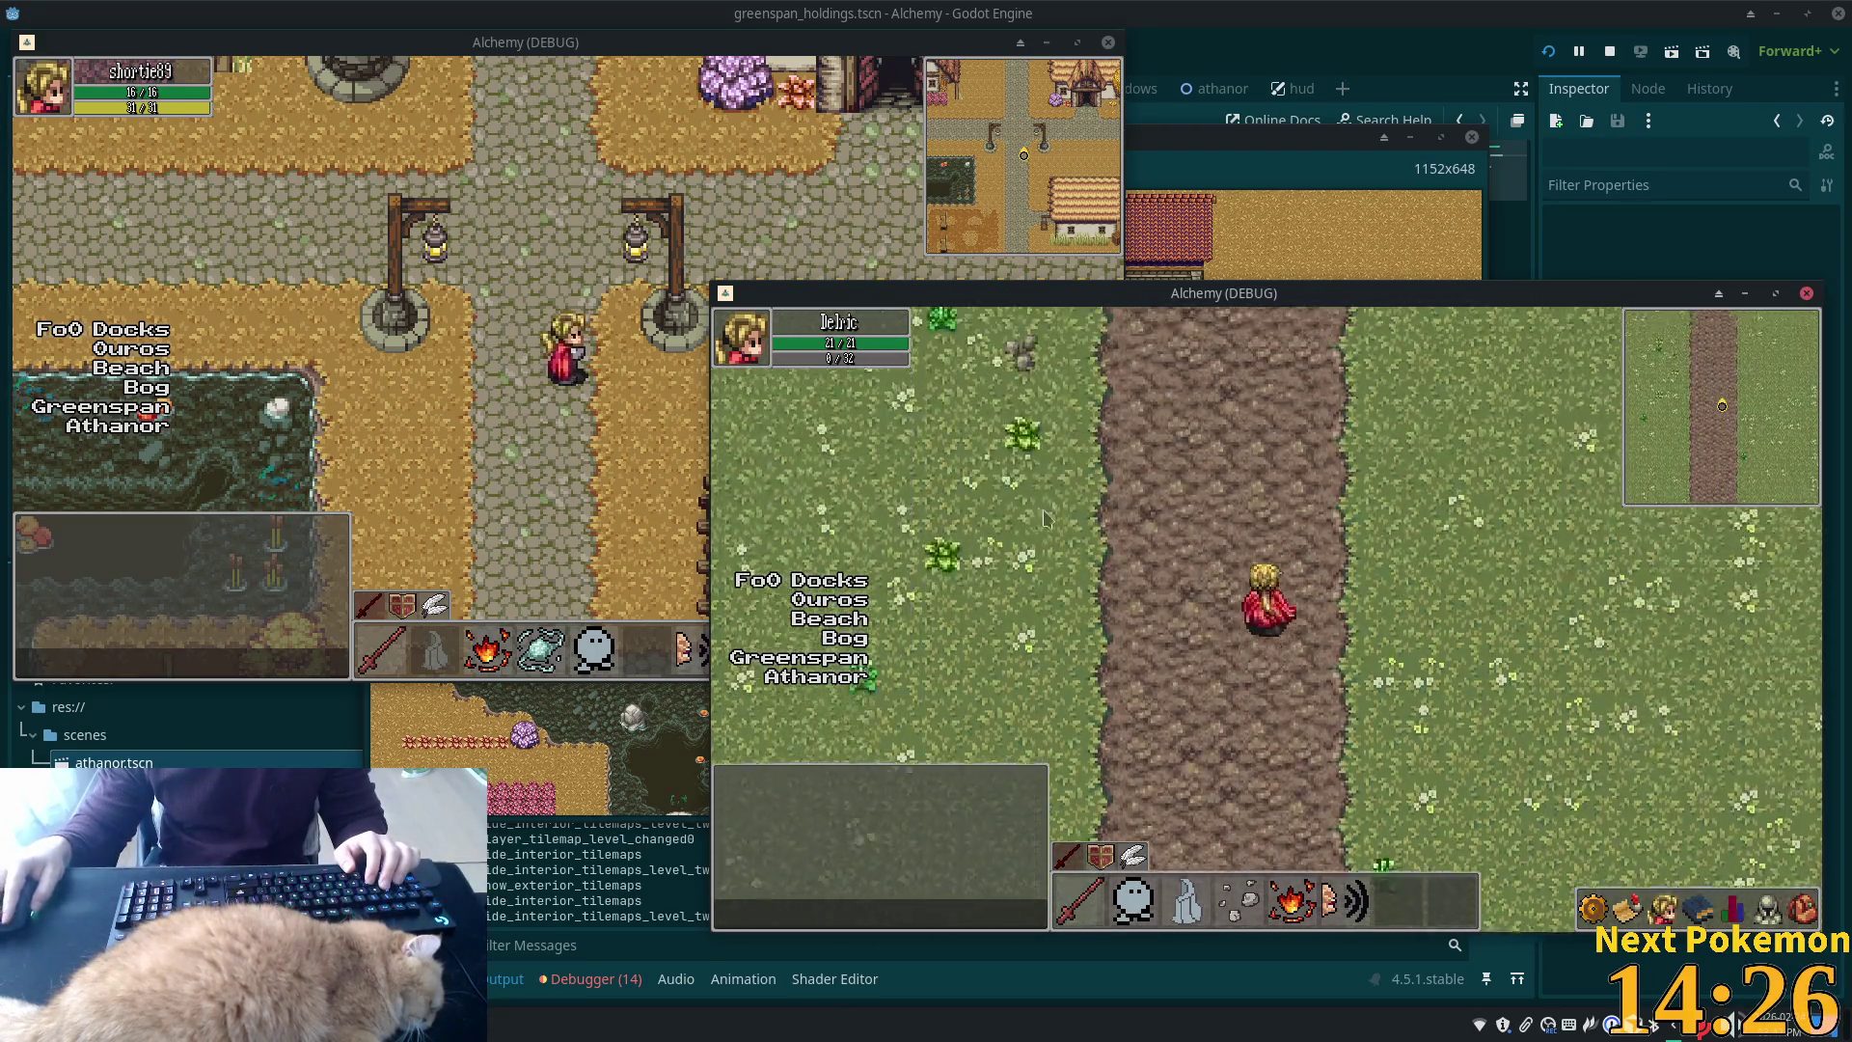
pyautogui.press('w')
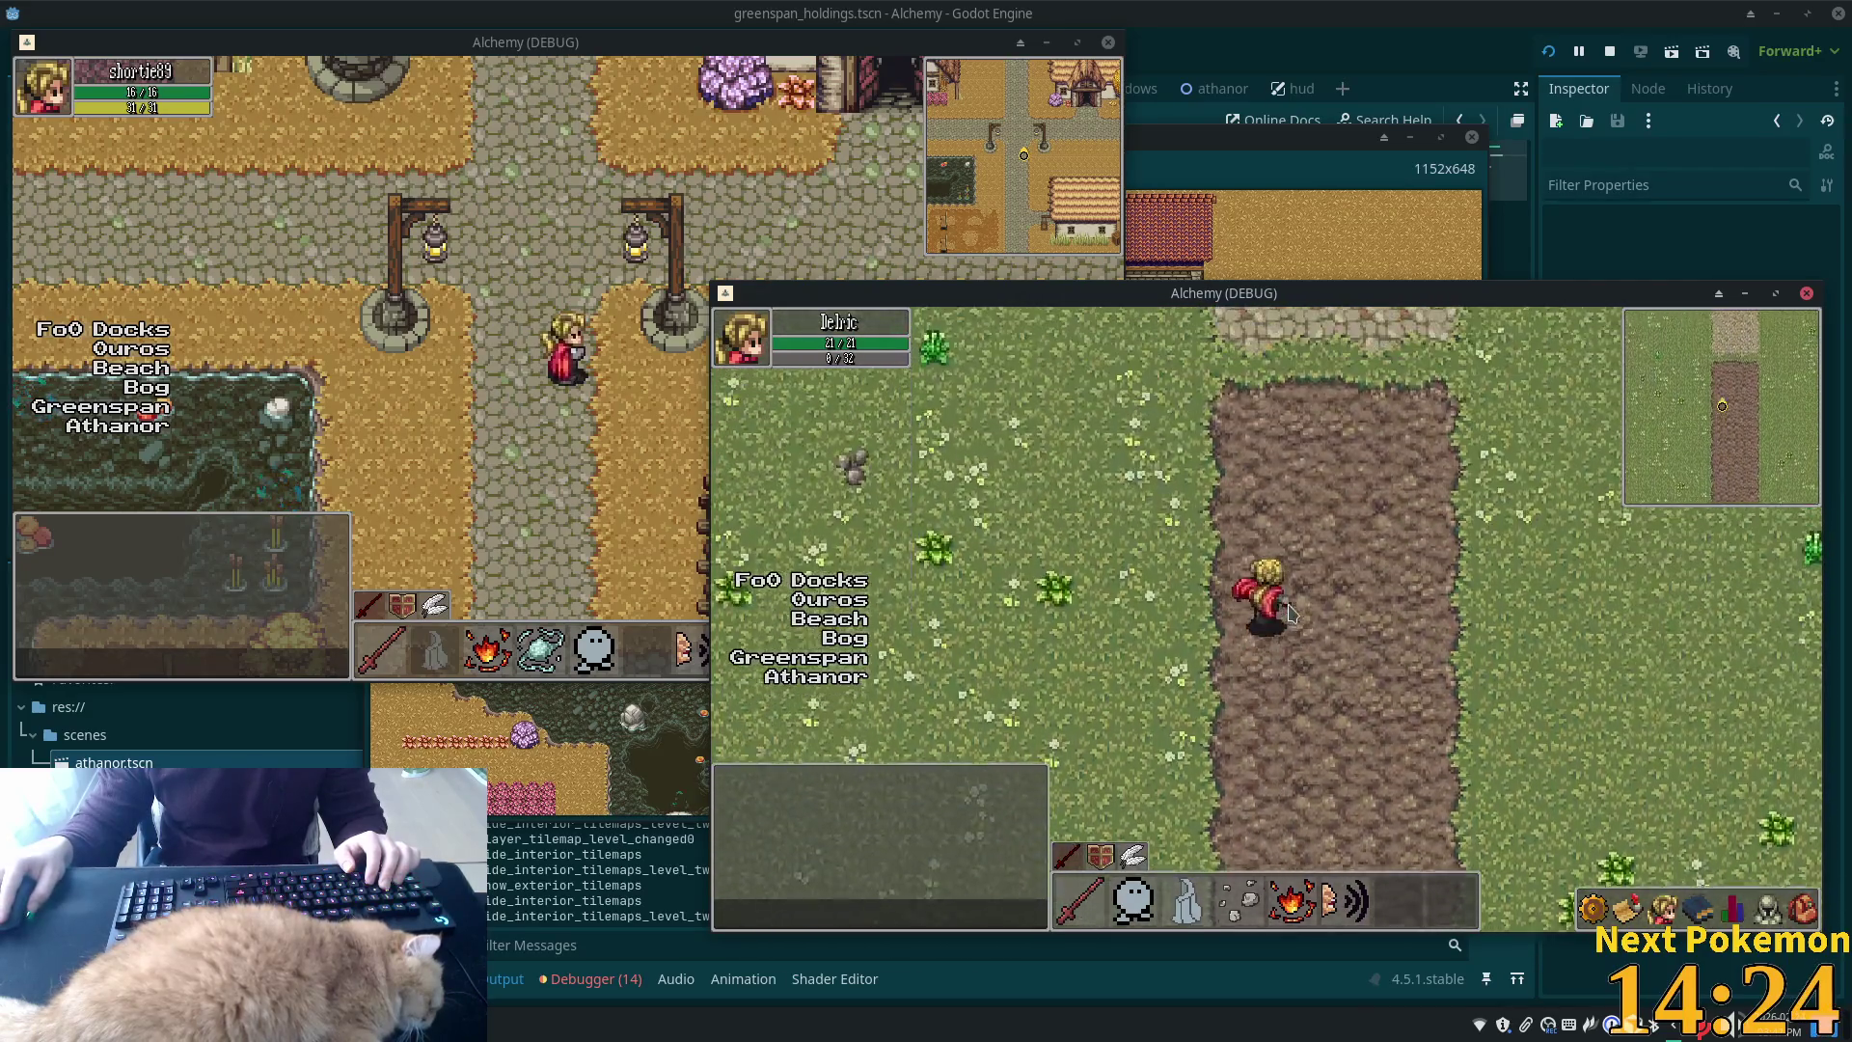
pyautogui.press('w')
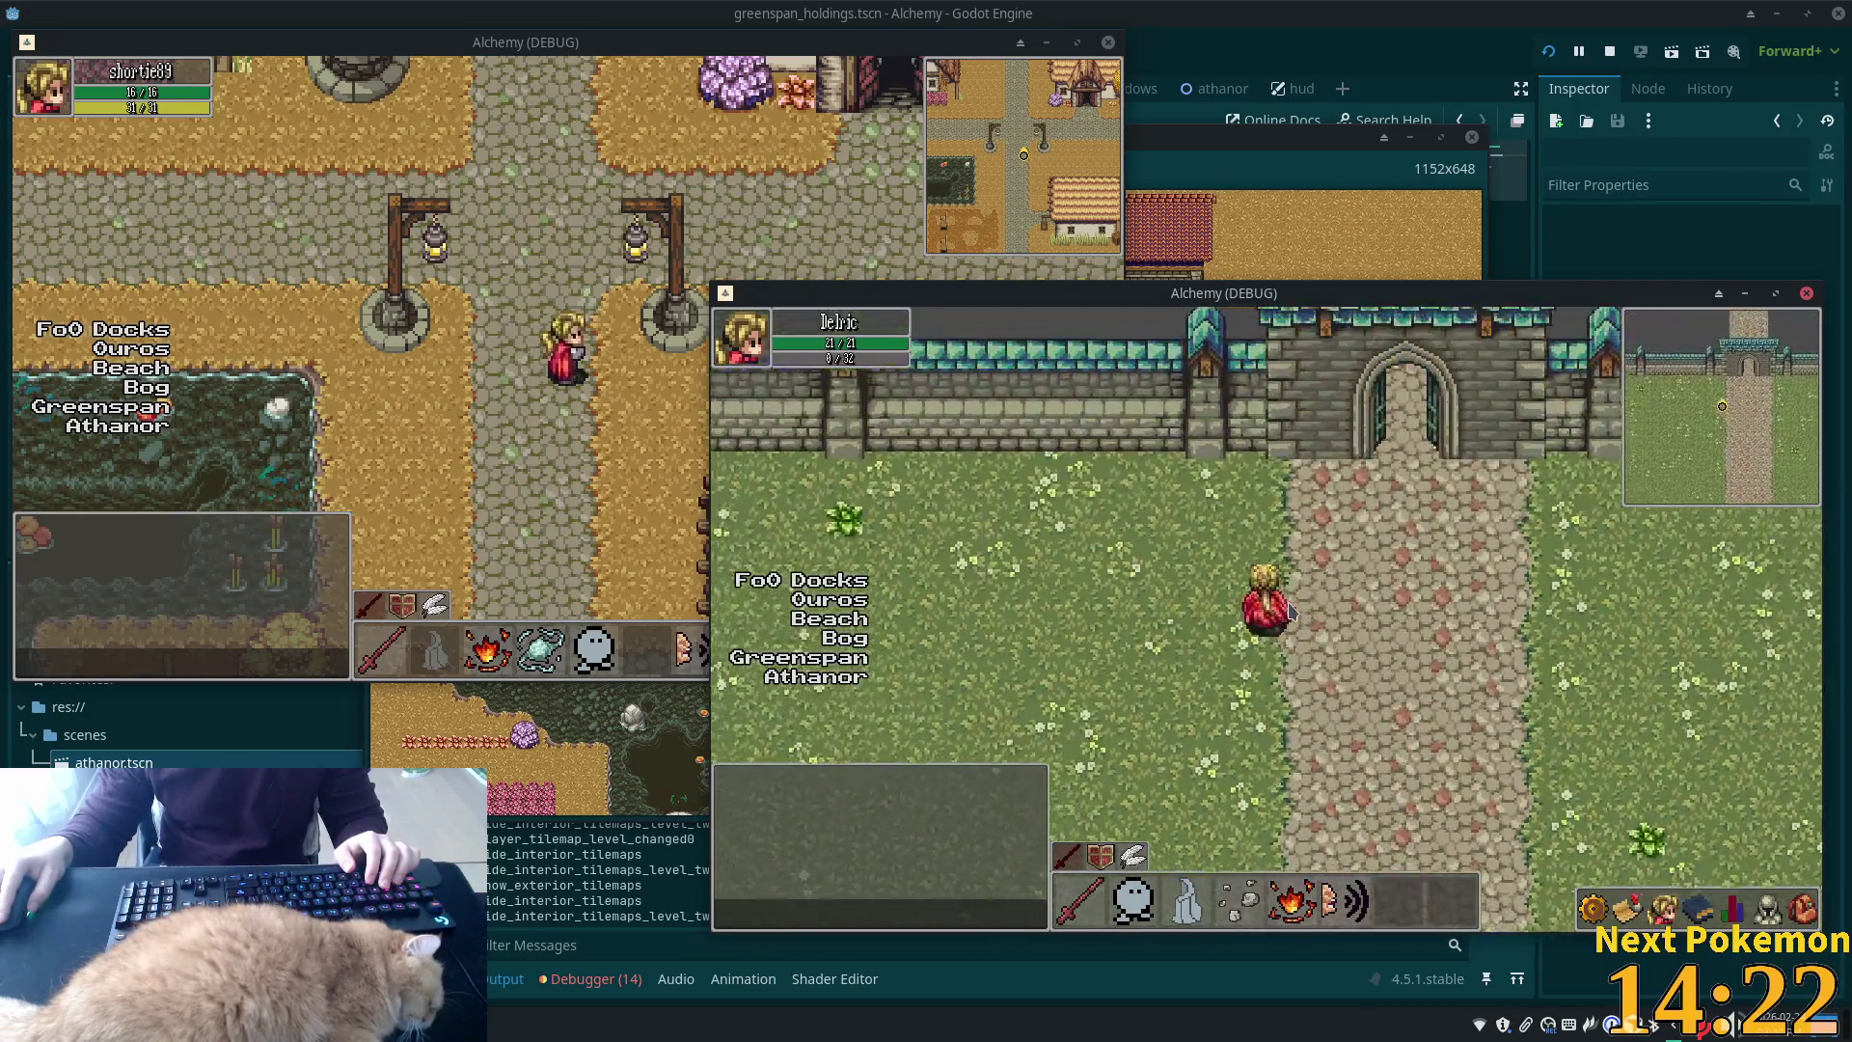
pyautogui.press('a')
pyautogui.press('a')
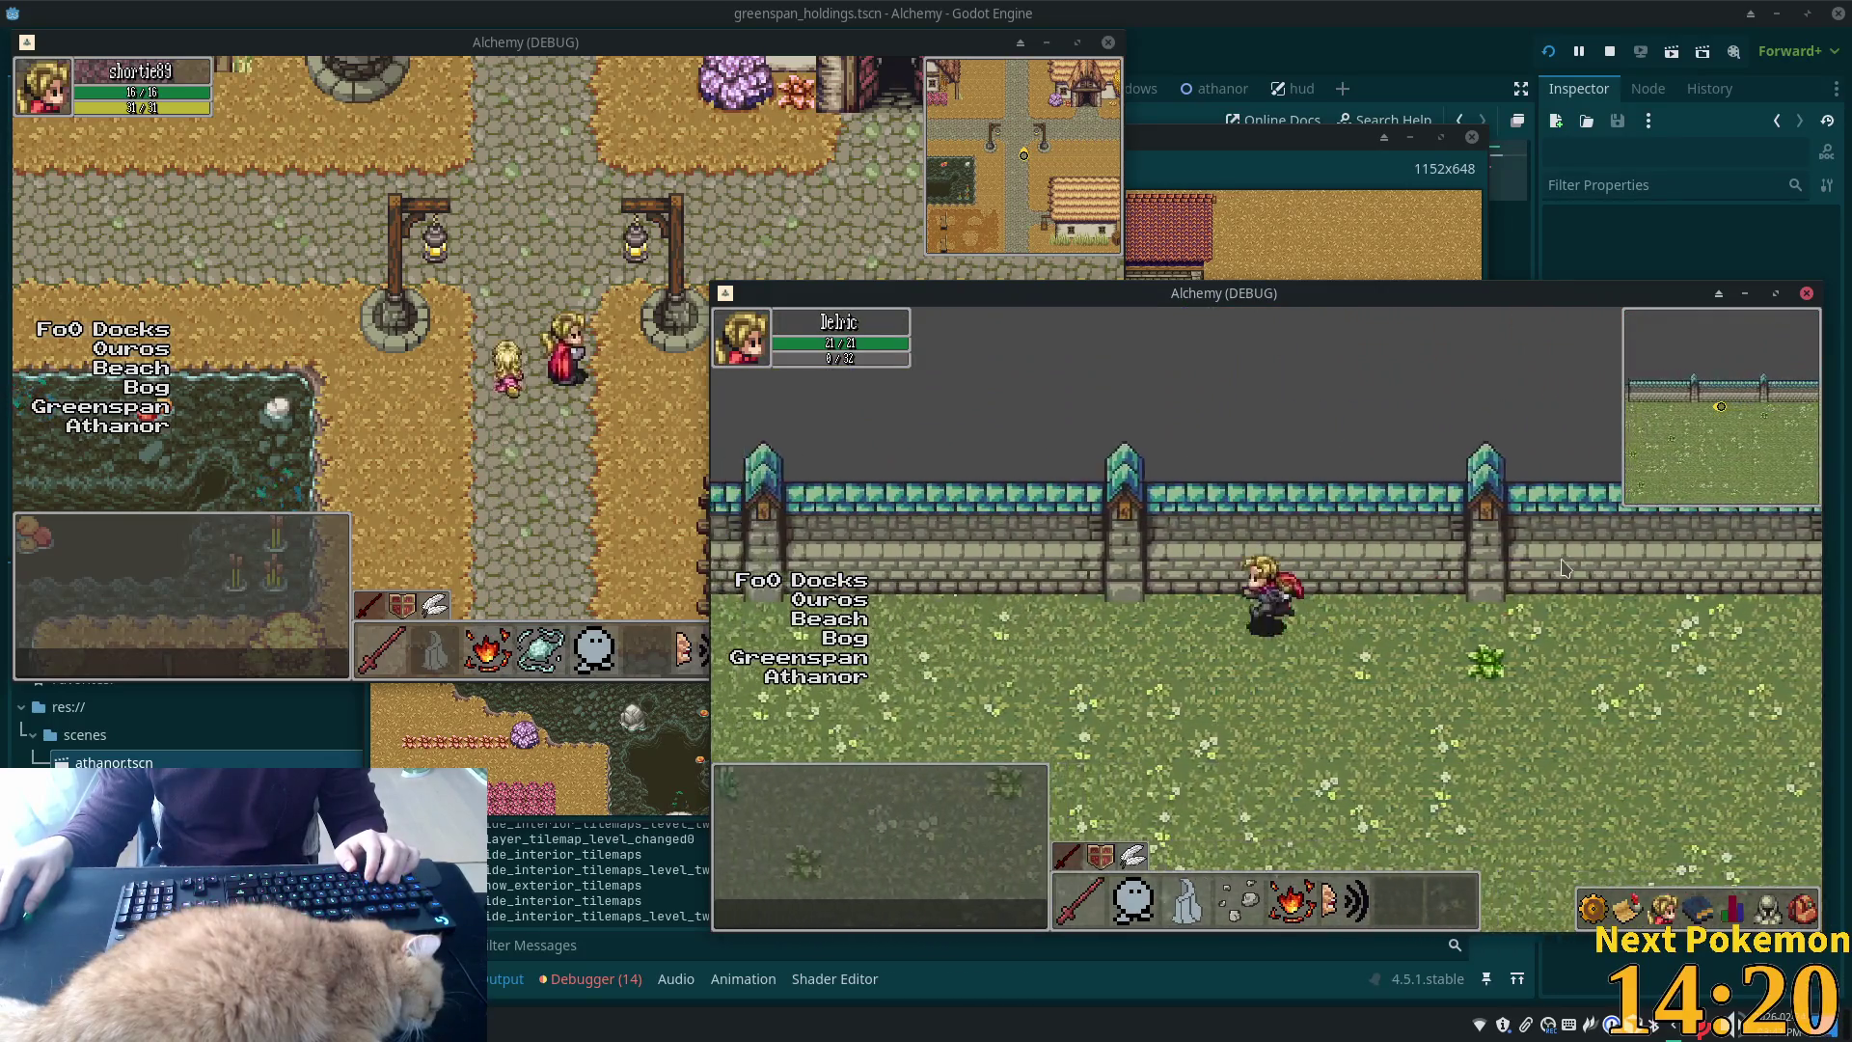
pyautogui.press('a')
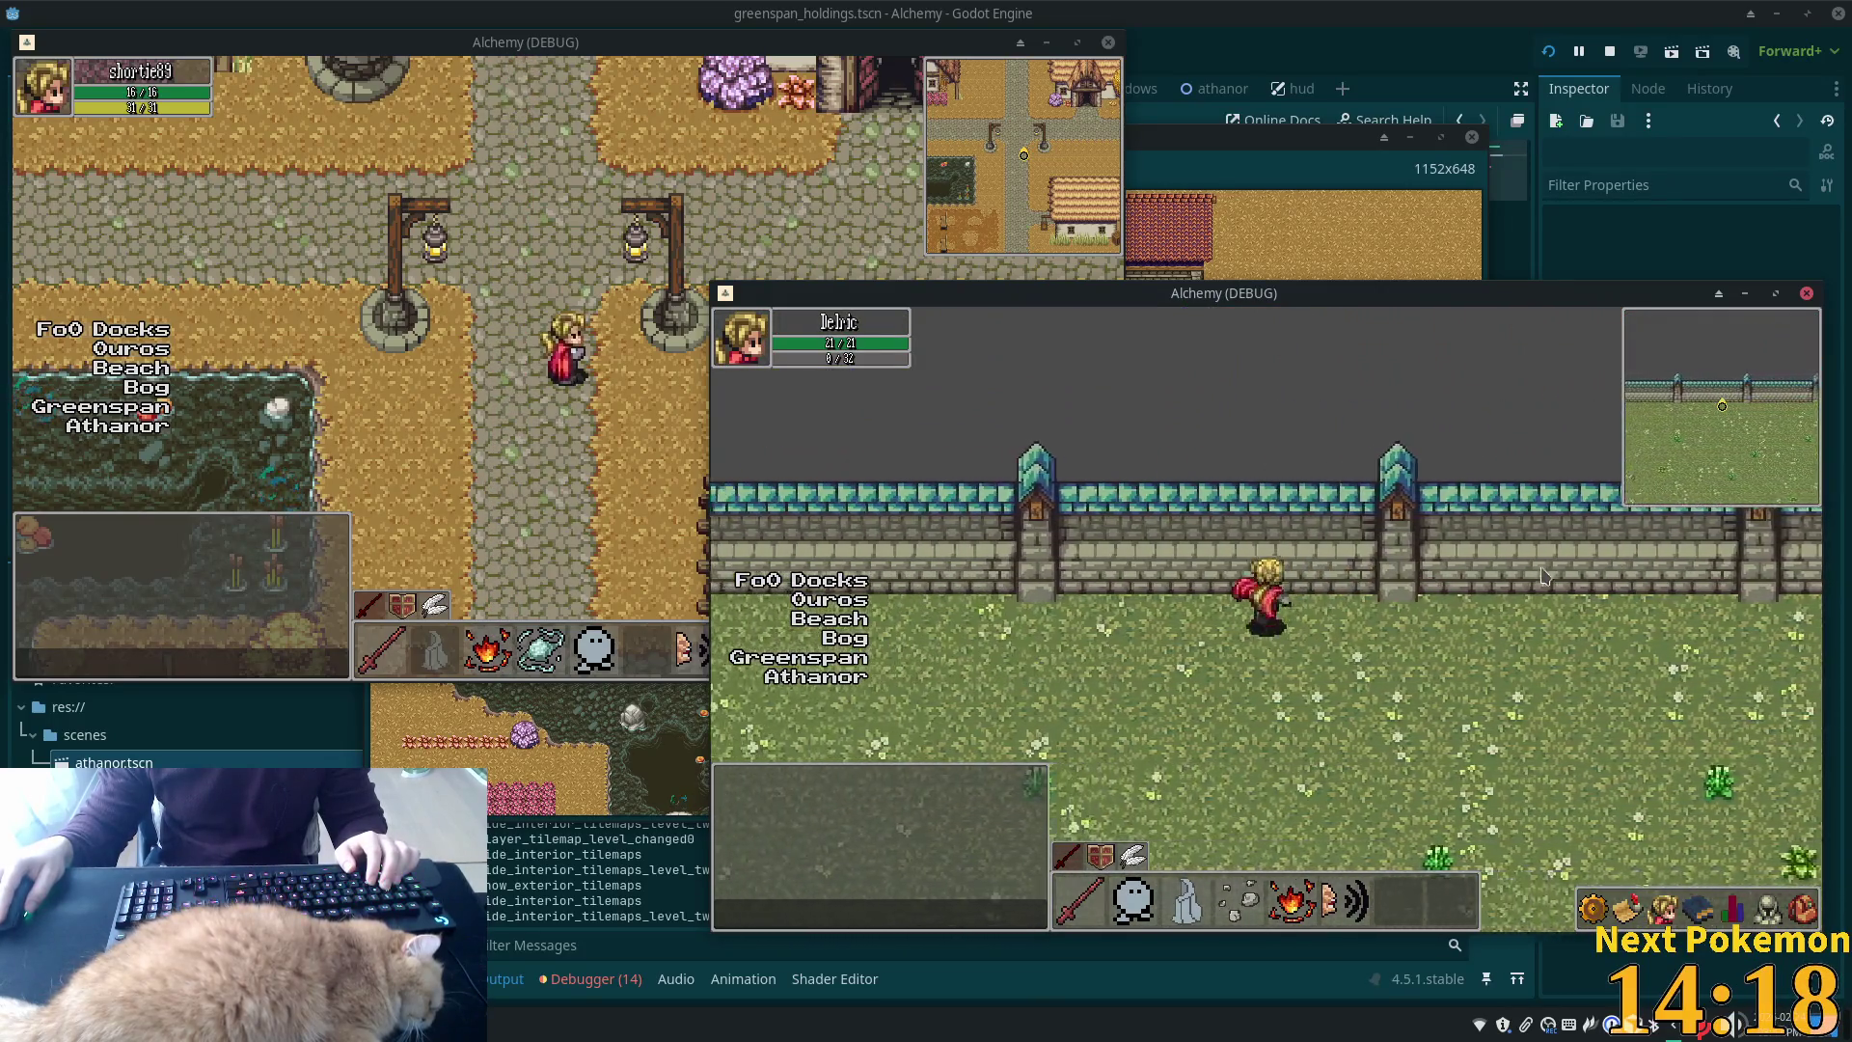
pyautogui.press('a')
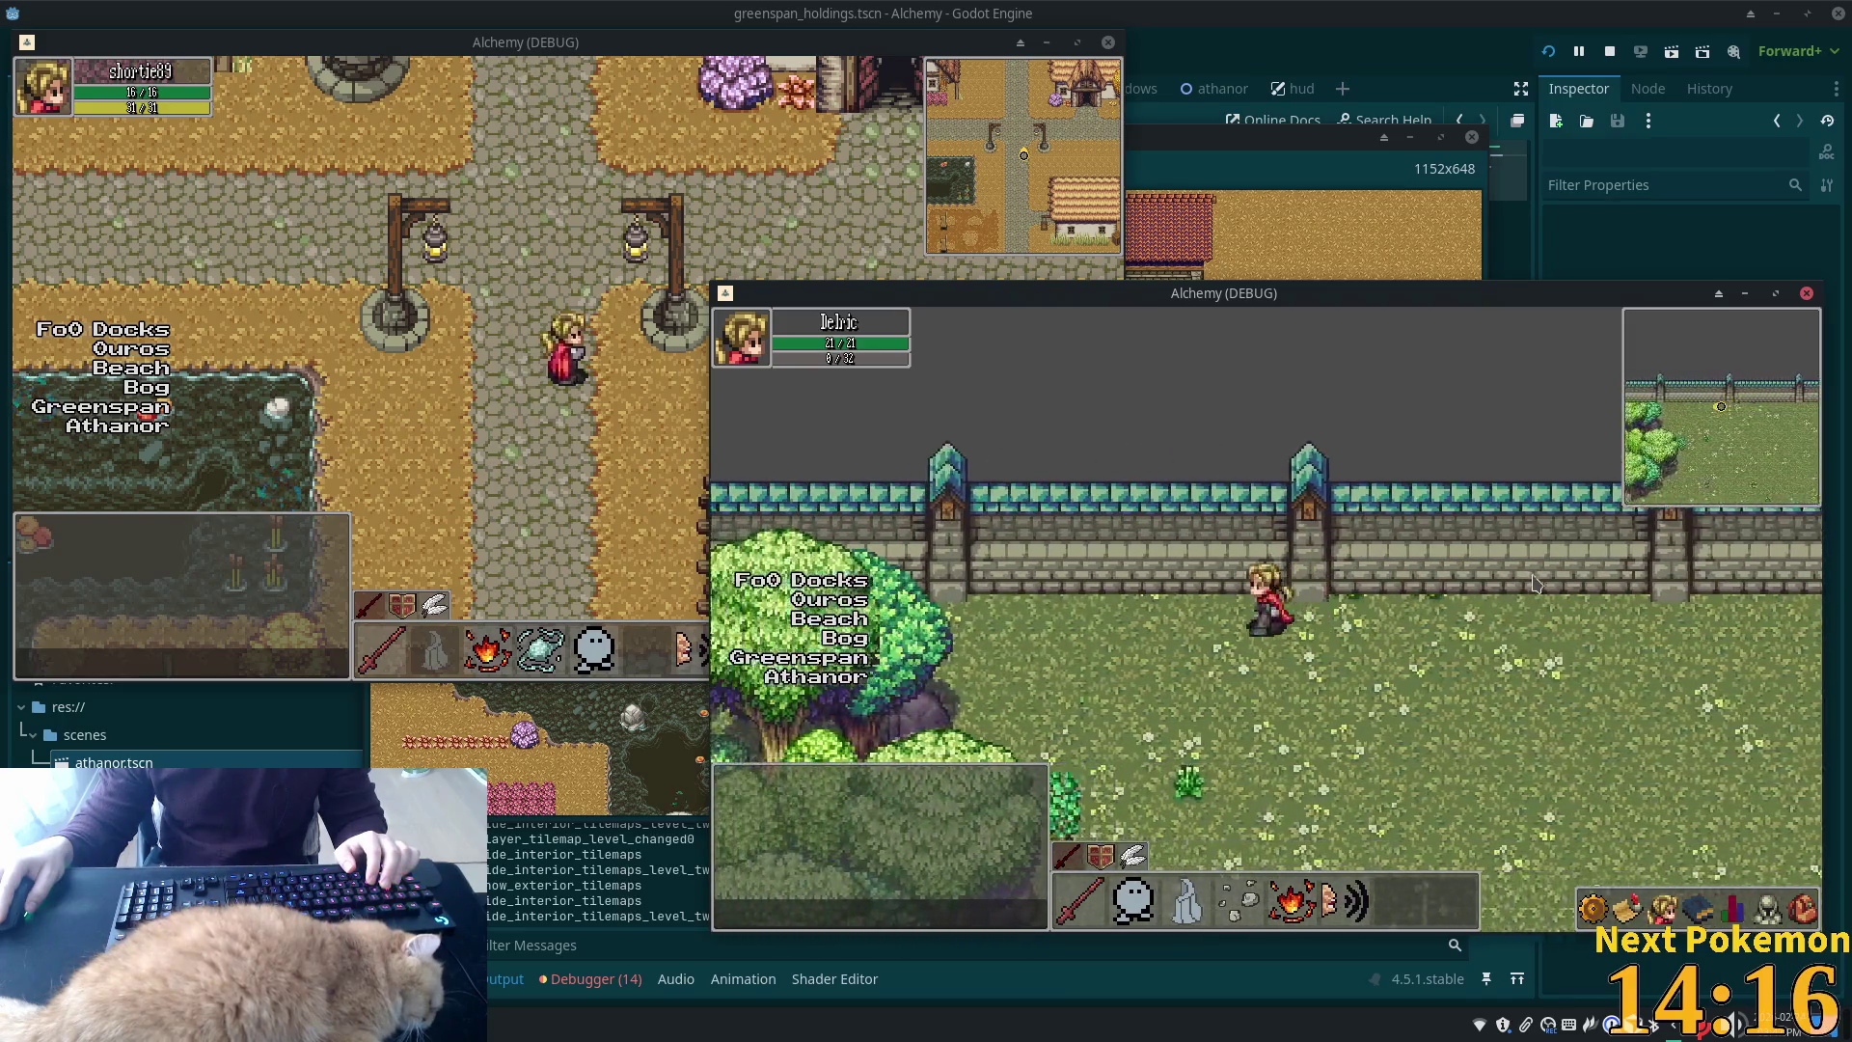
pyautogui.press('a')
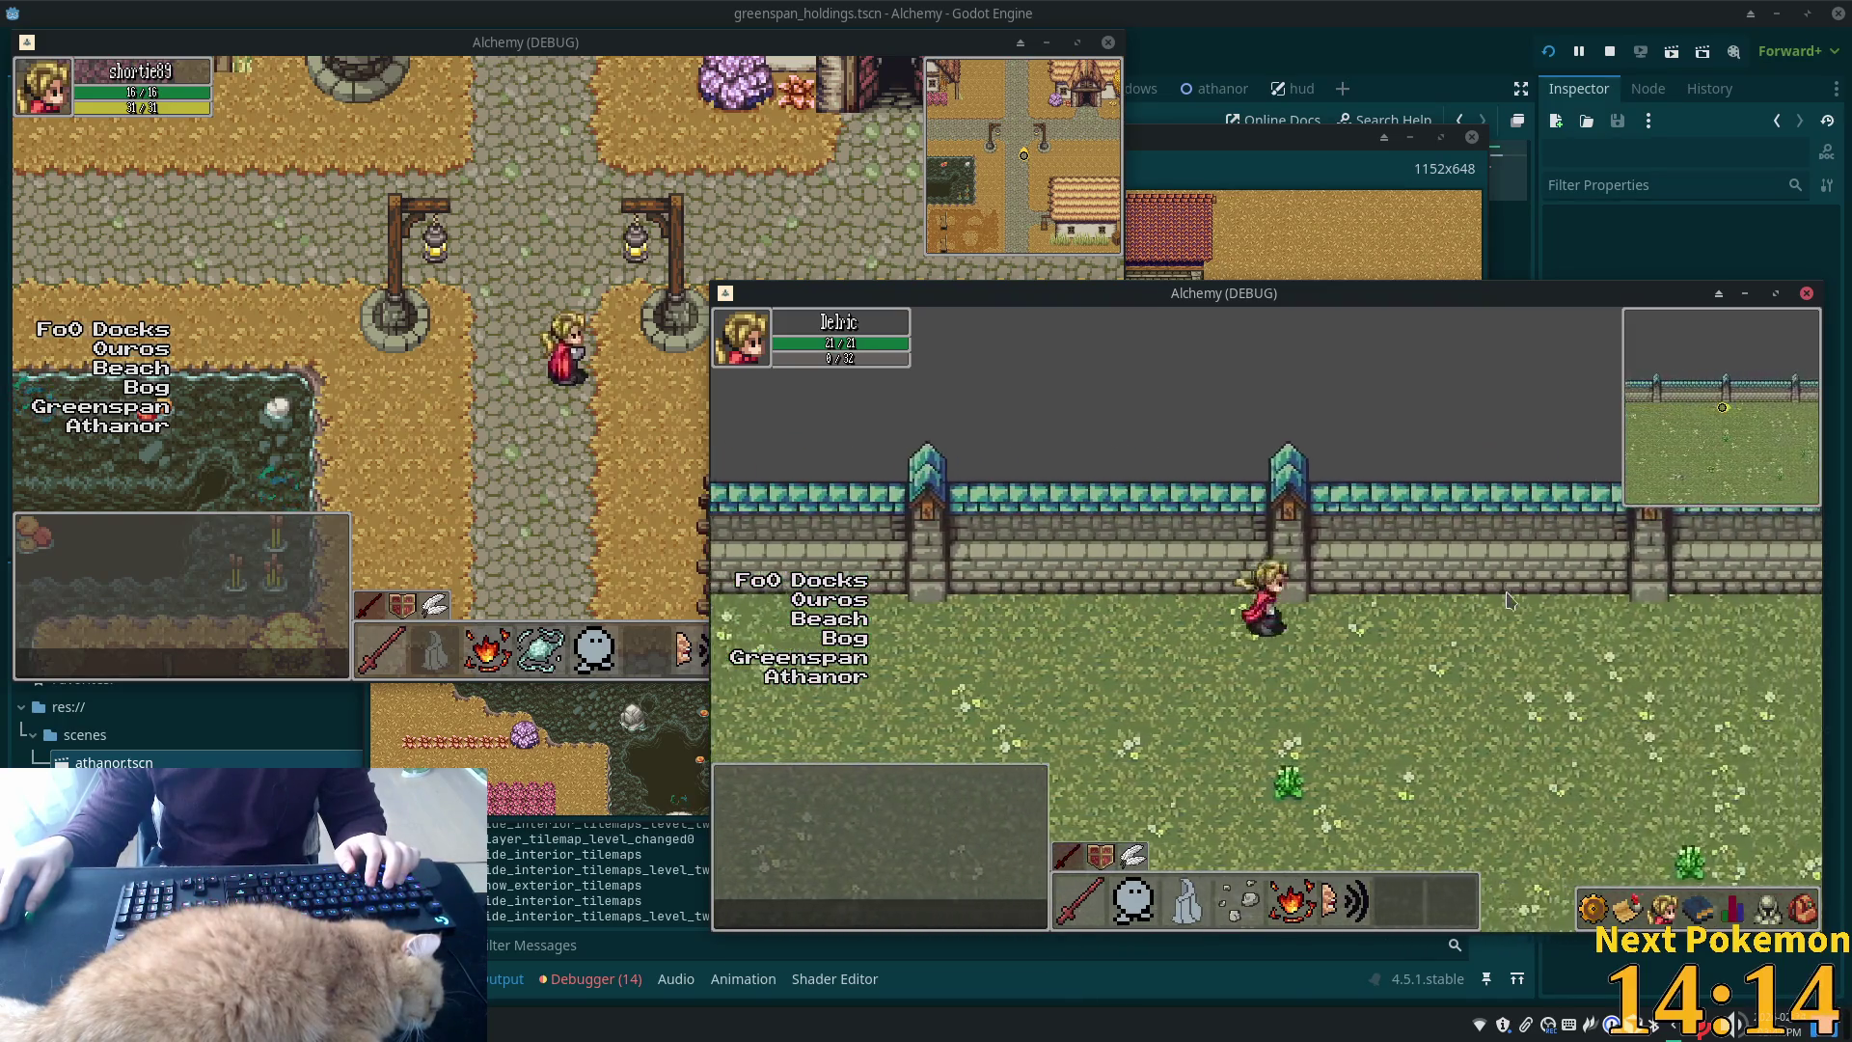
pyautogui.press('a')
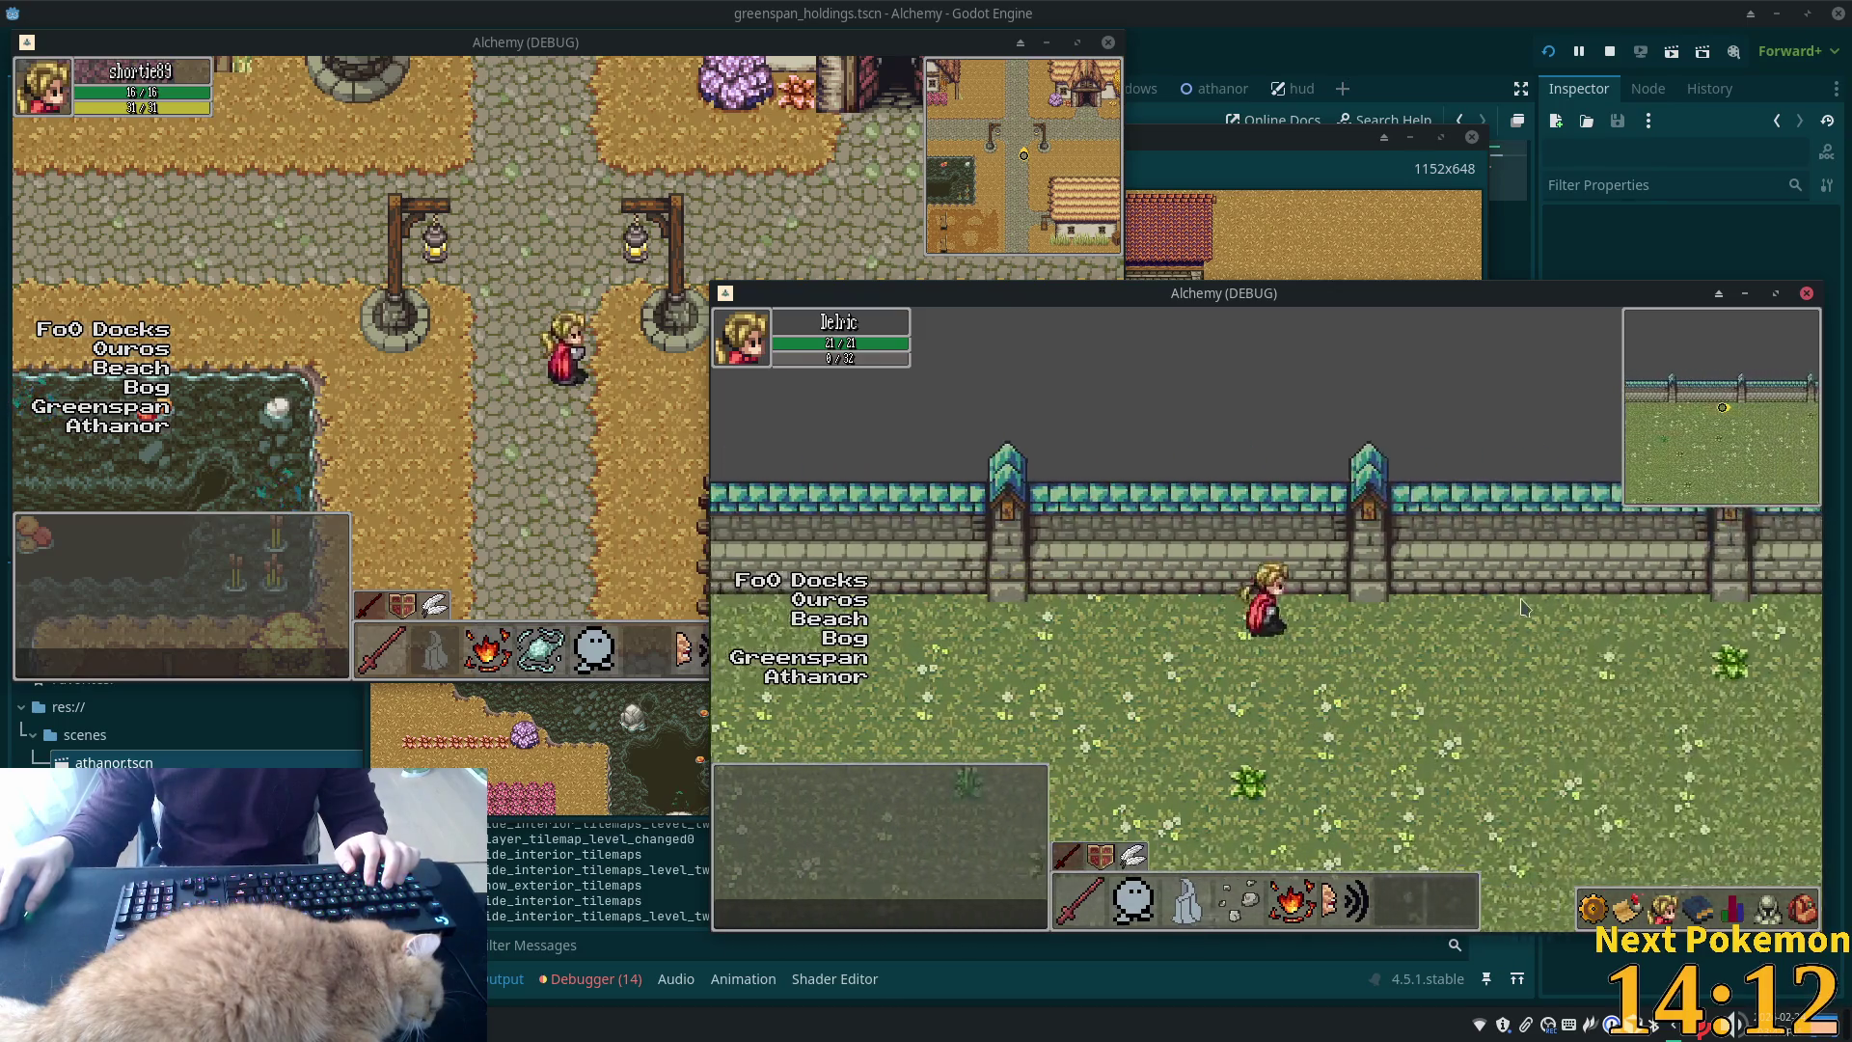
pyautogui.press('s')
pyautogui.press('d')
pyautogui.press('w')
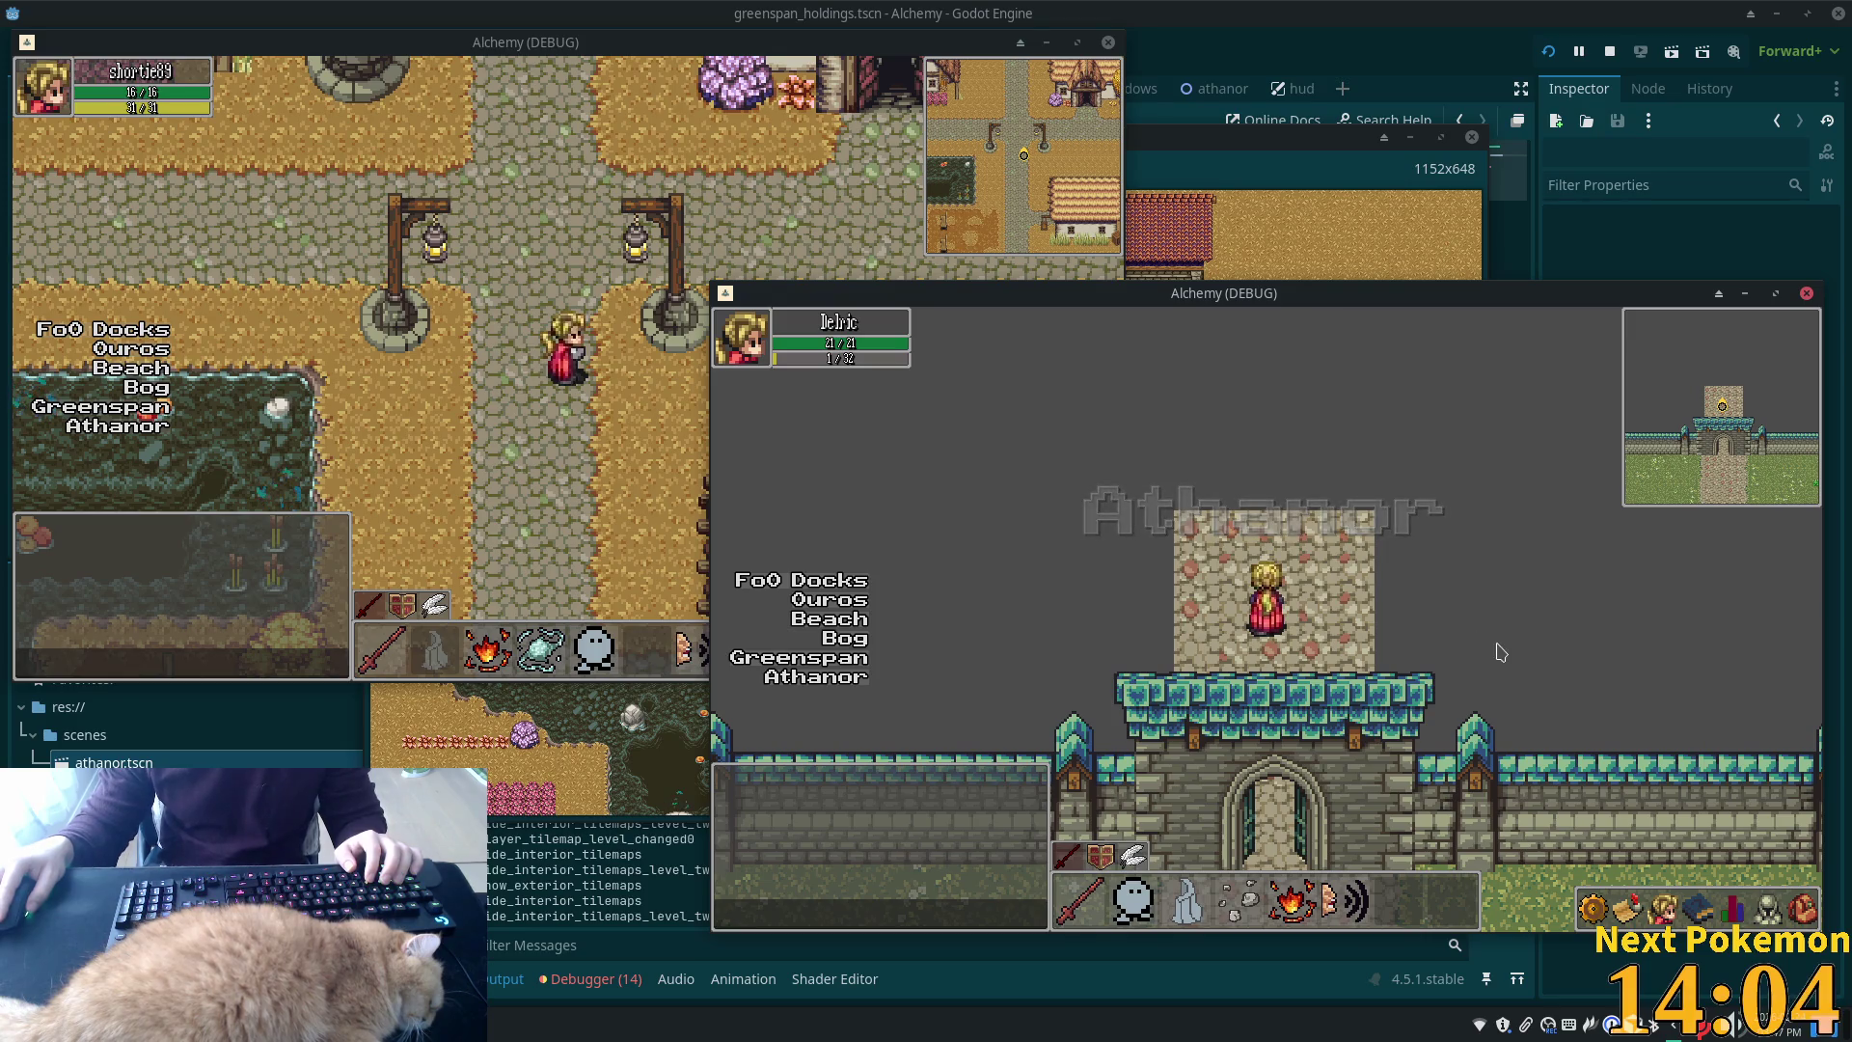
# Walk out of and back through the Athanor gate, then south to the map edge and back
pyautogui.press('s')
pyautogui.press('s')
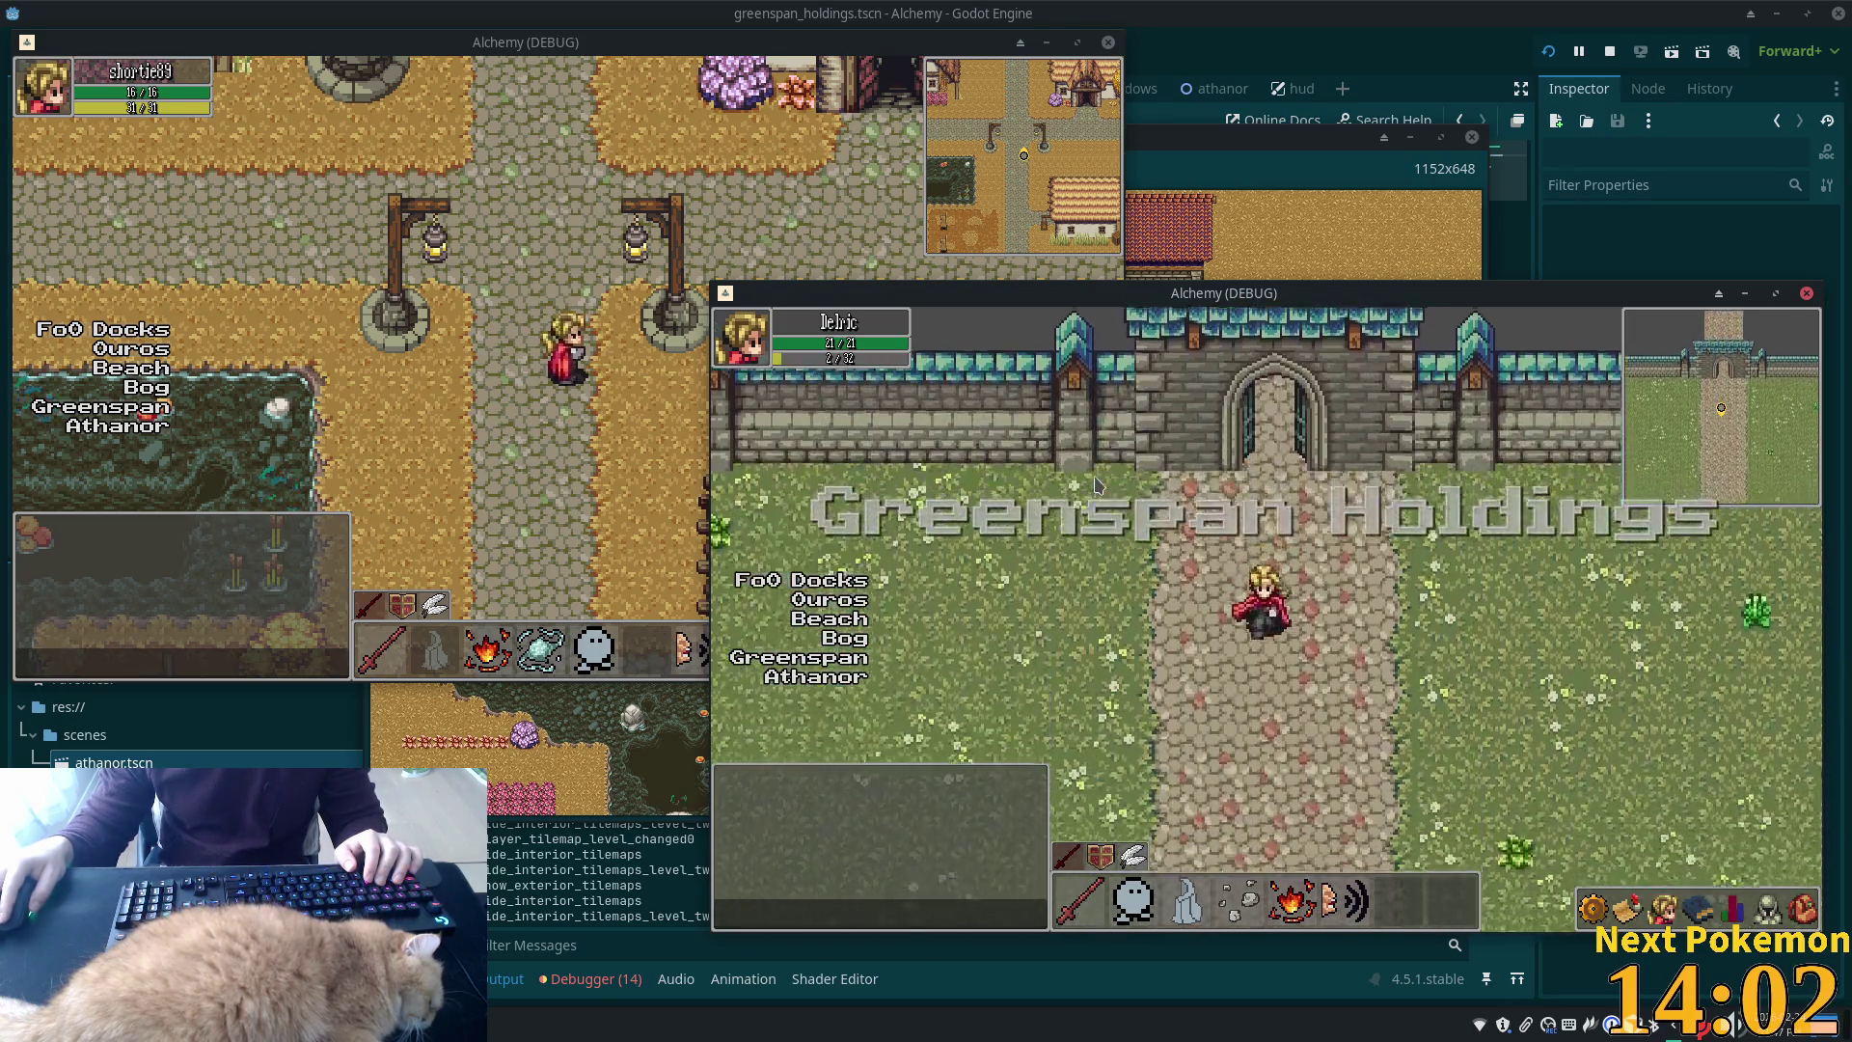
pyautogui.press('w')
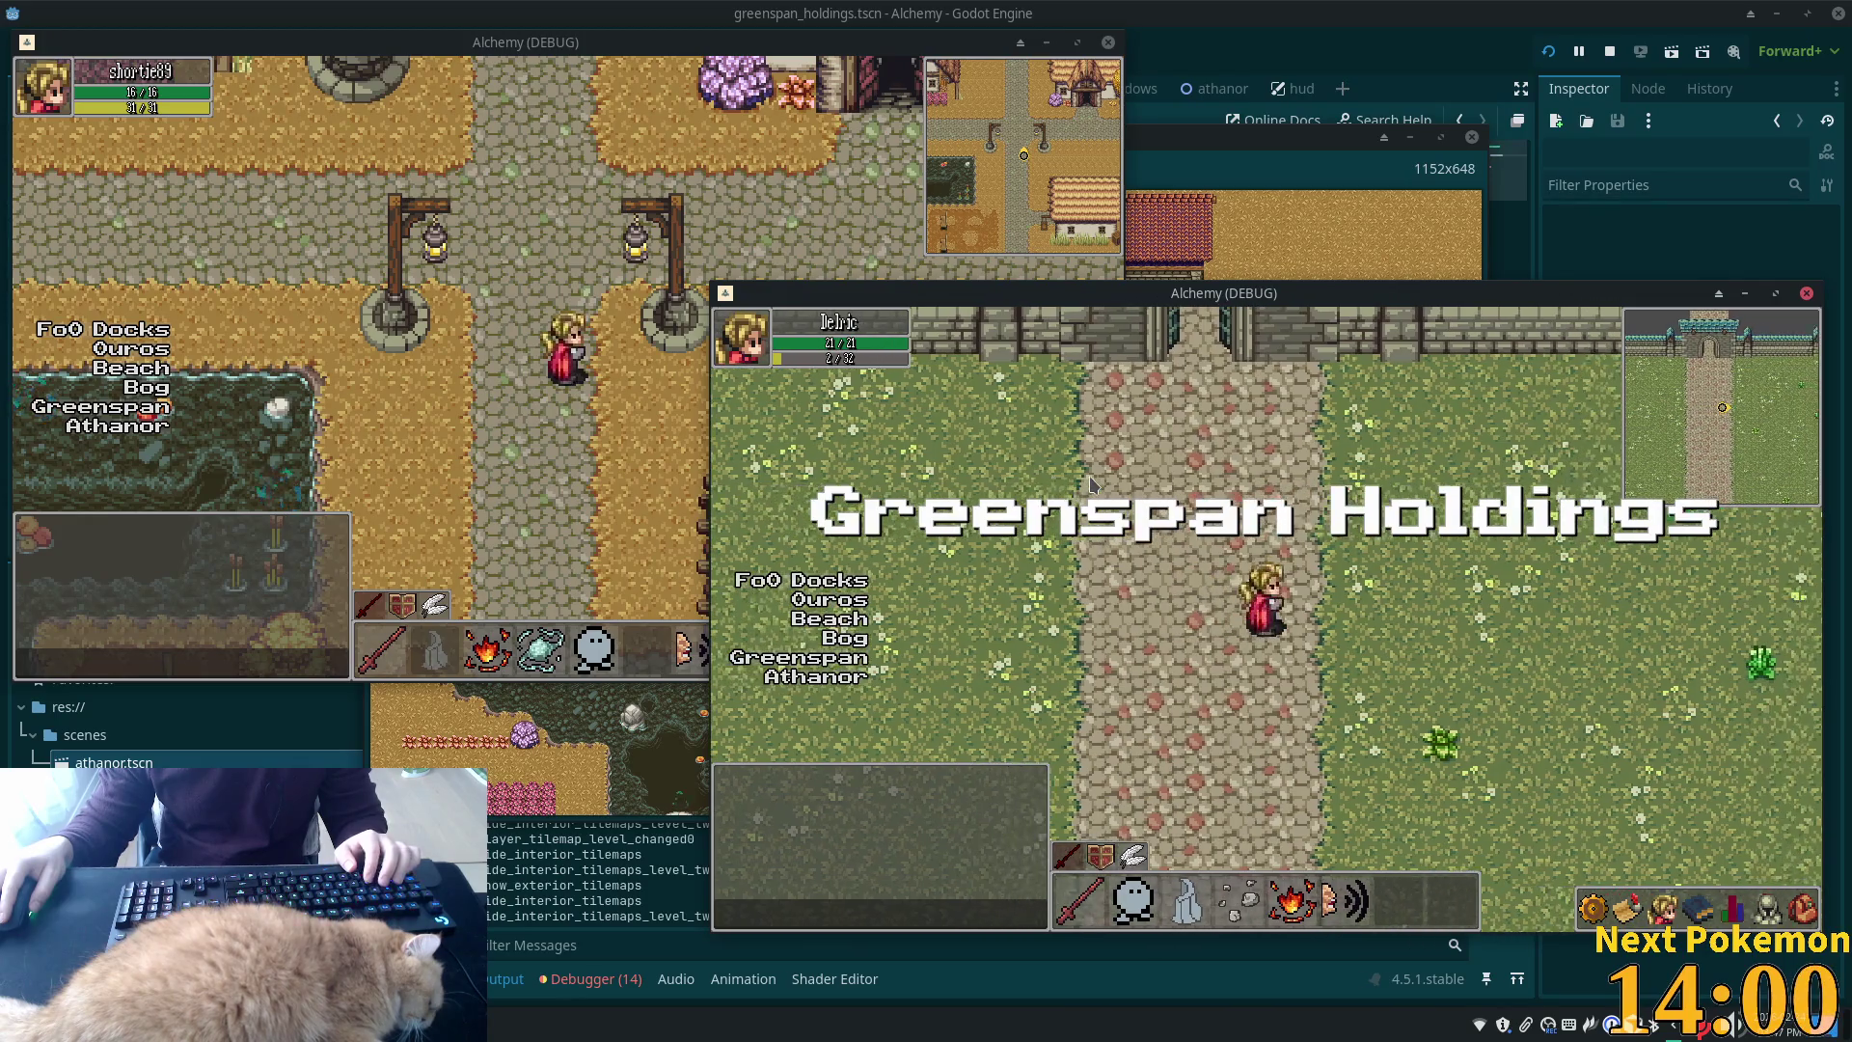
pyautogui.press('w')
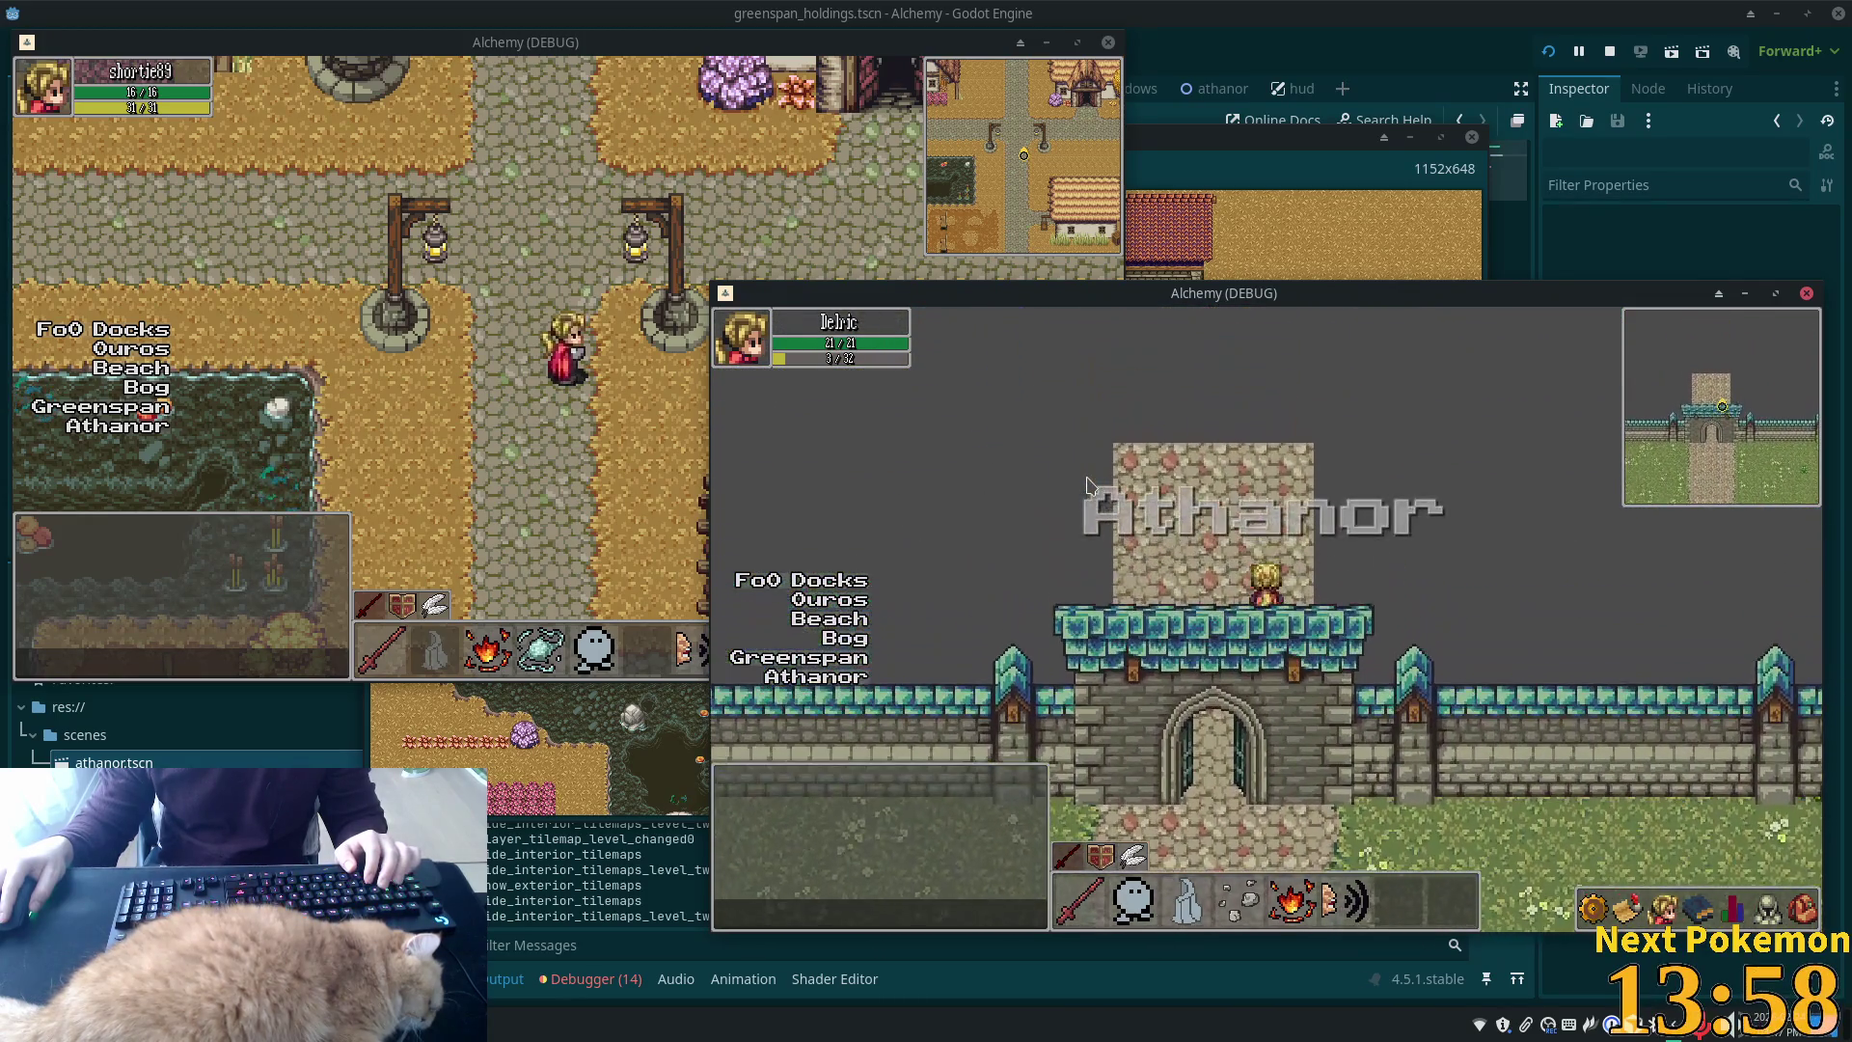
pyautogui.press('s')
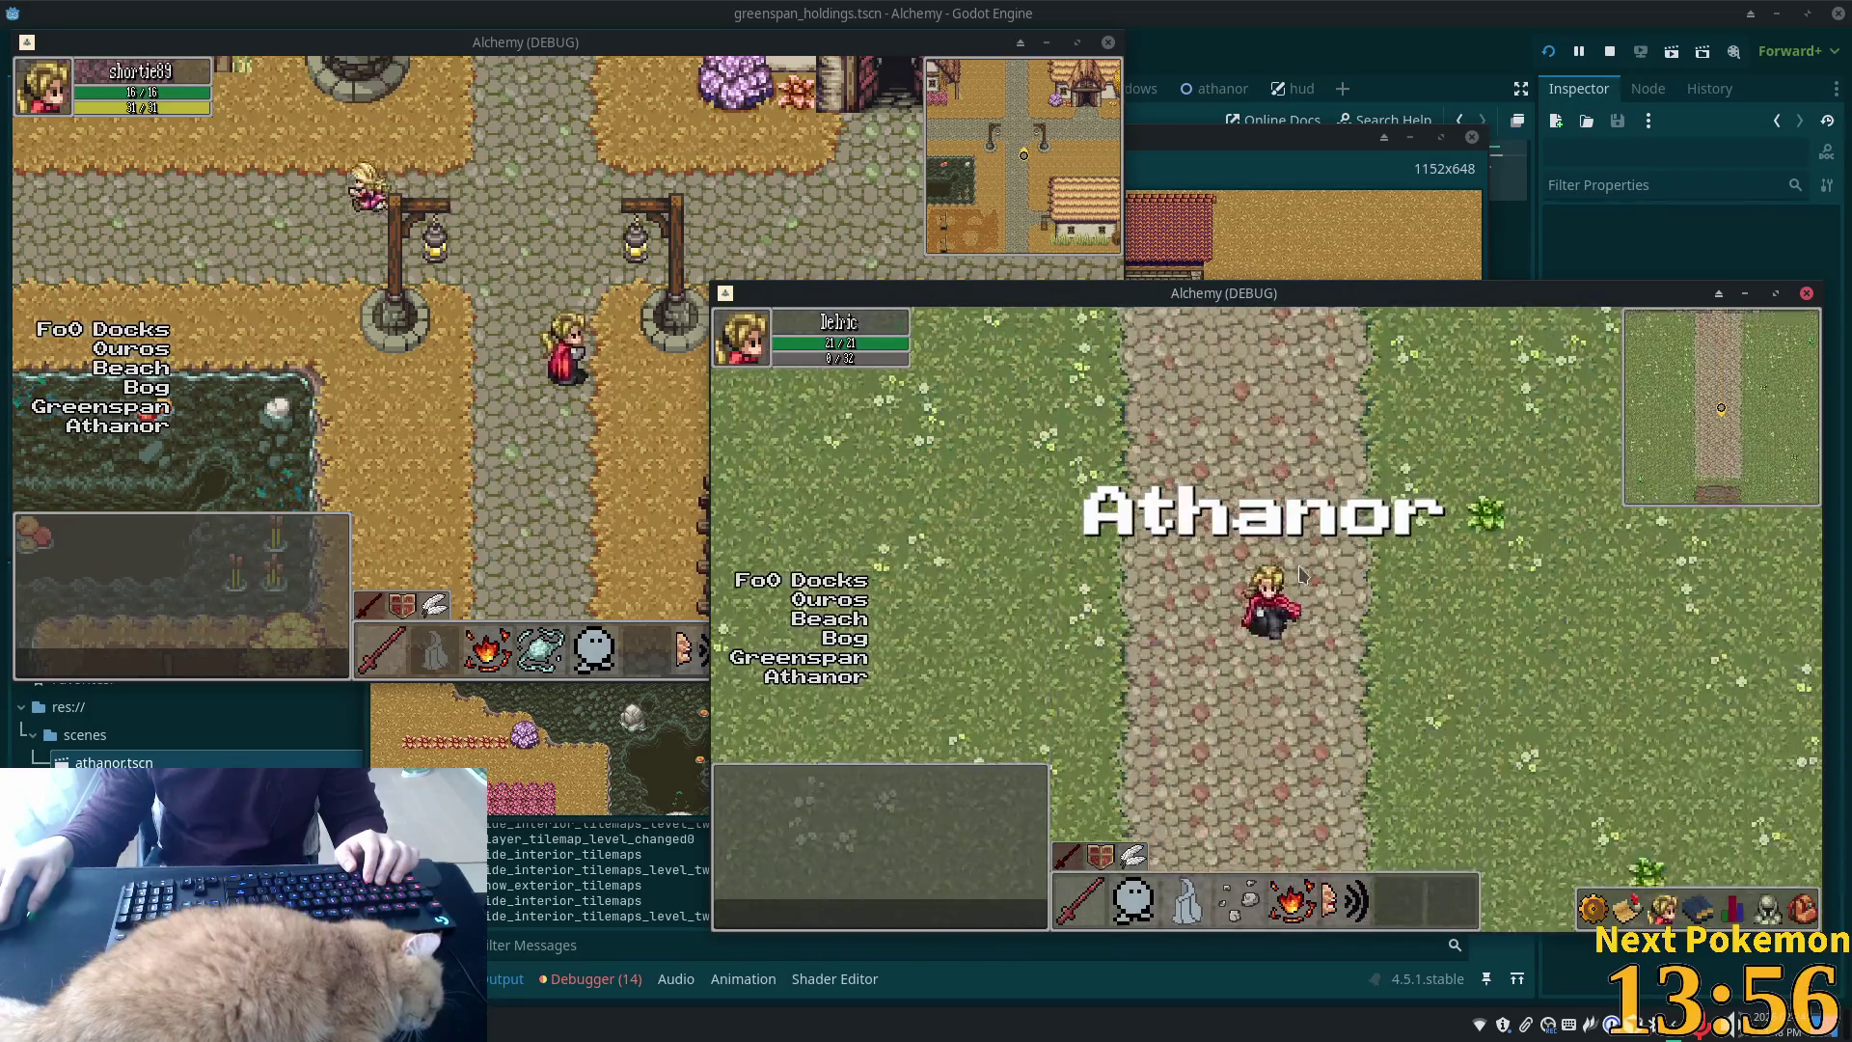
pyautogui.press('s')
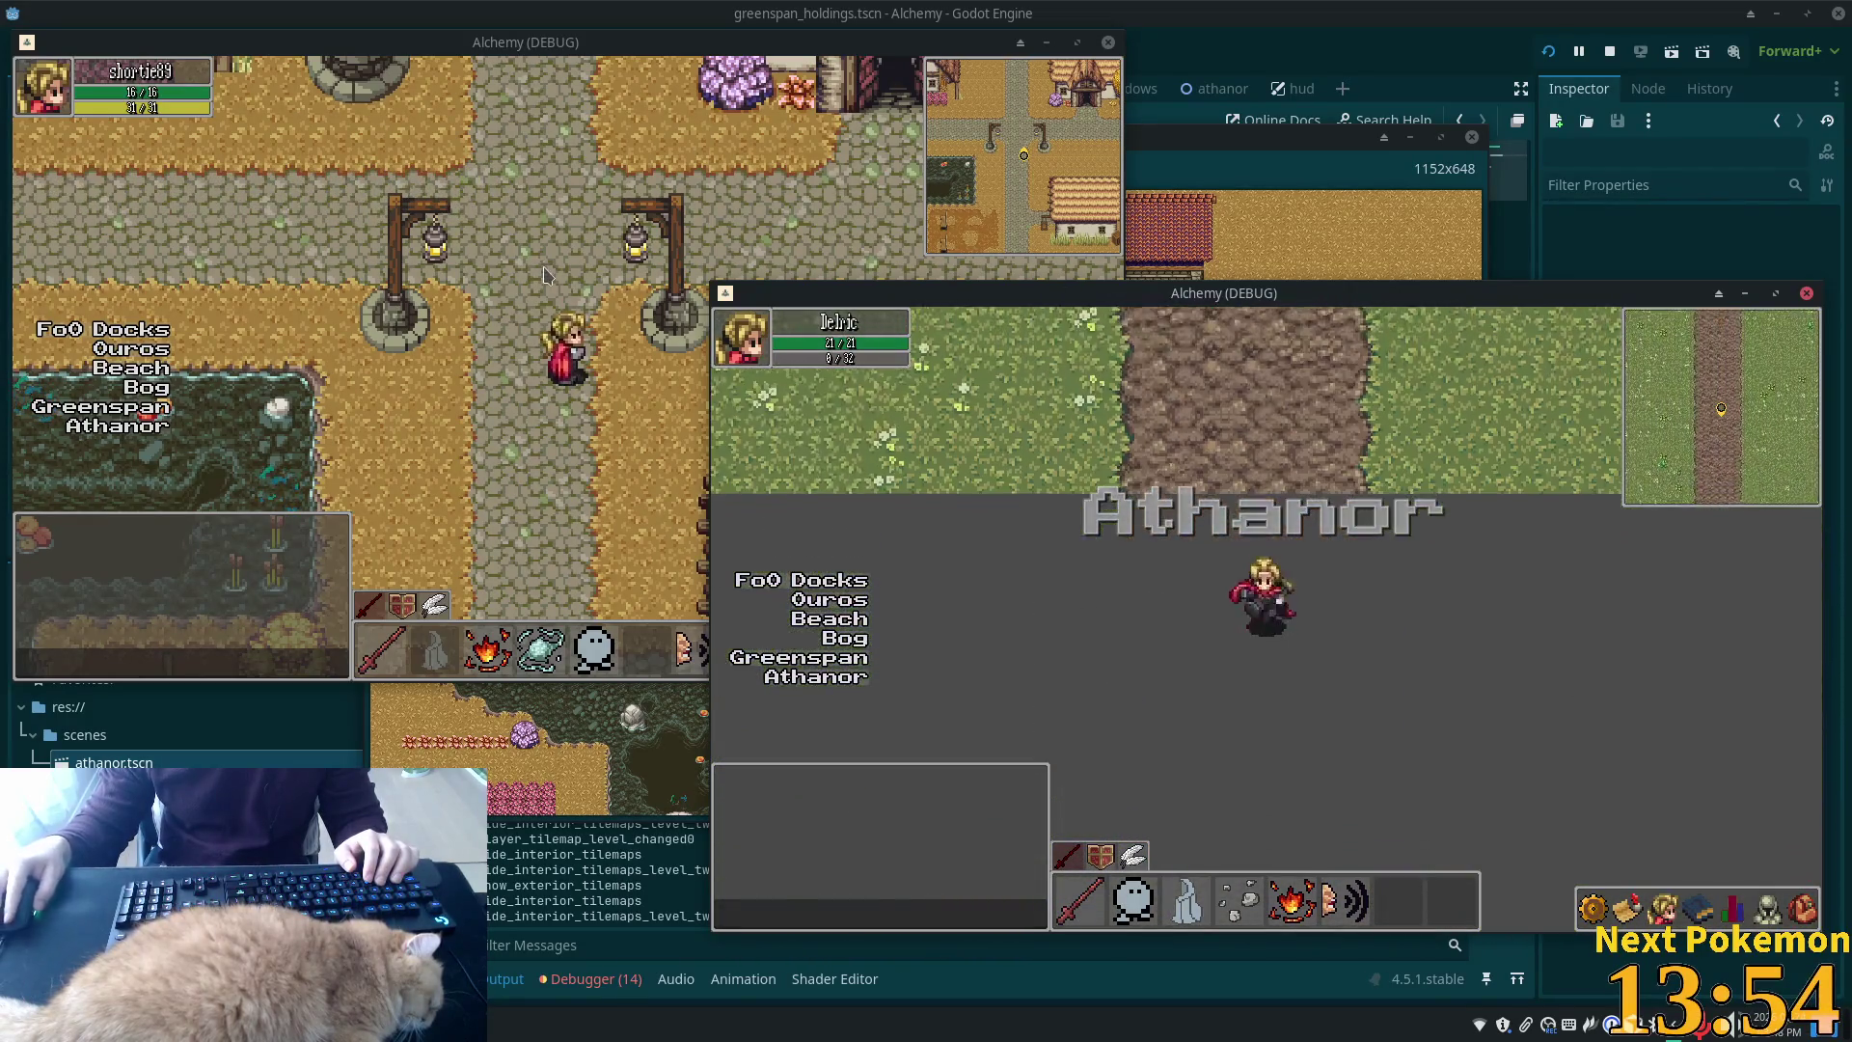
pyautogui.press('w')
pyautogui.press('s')
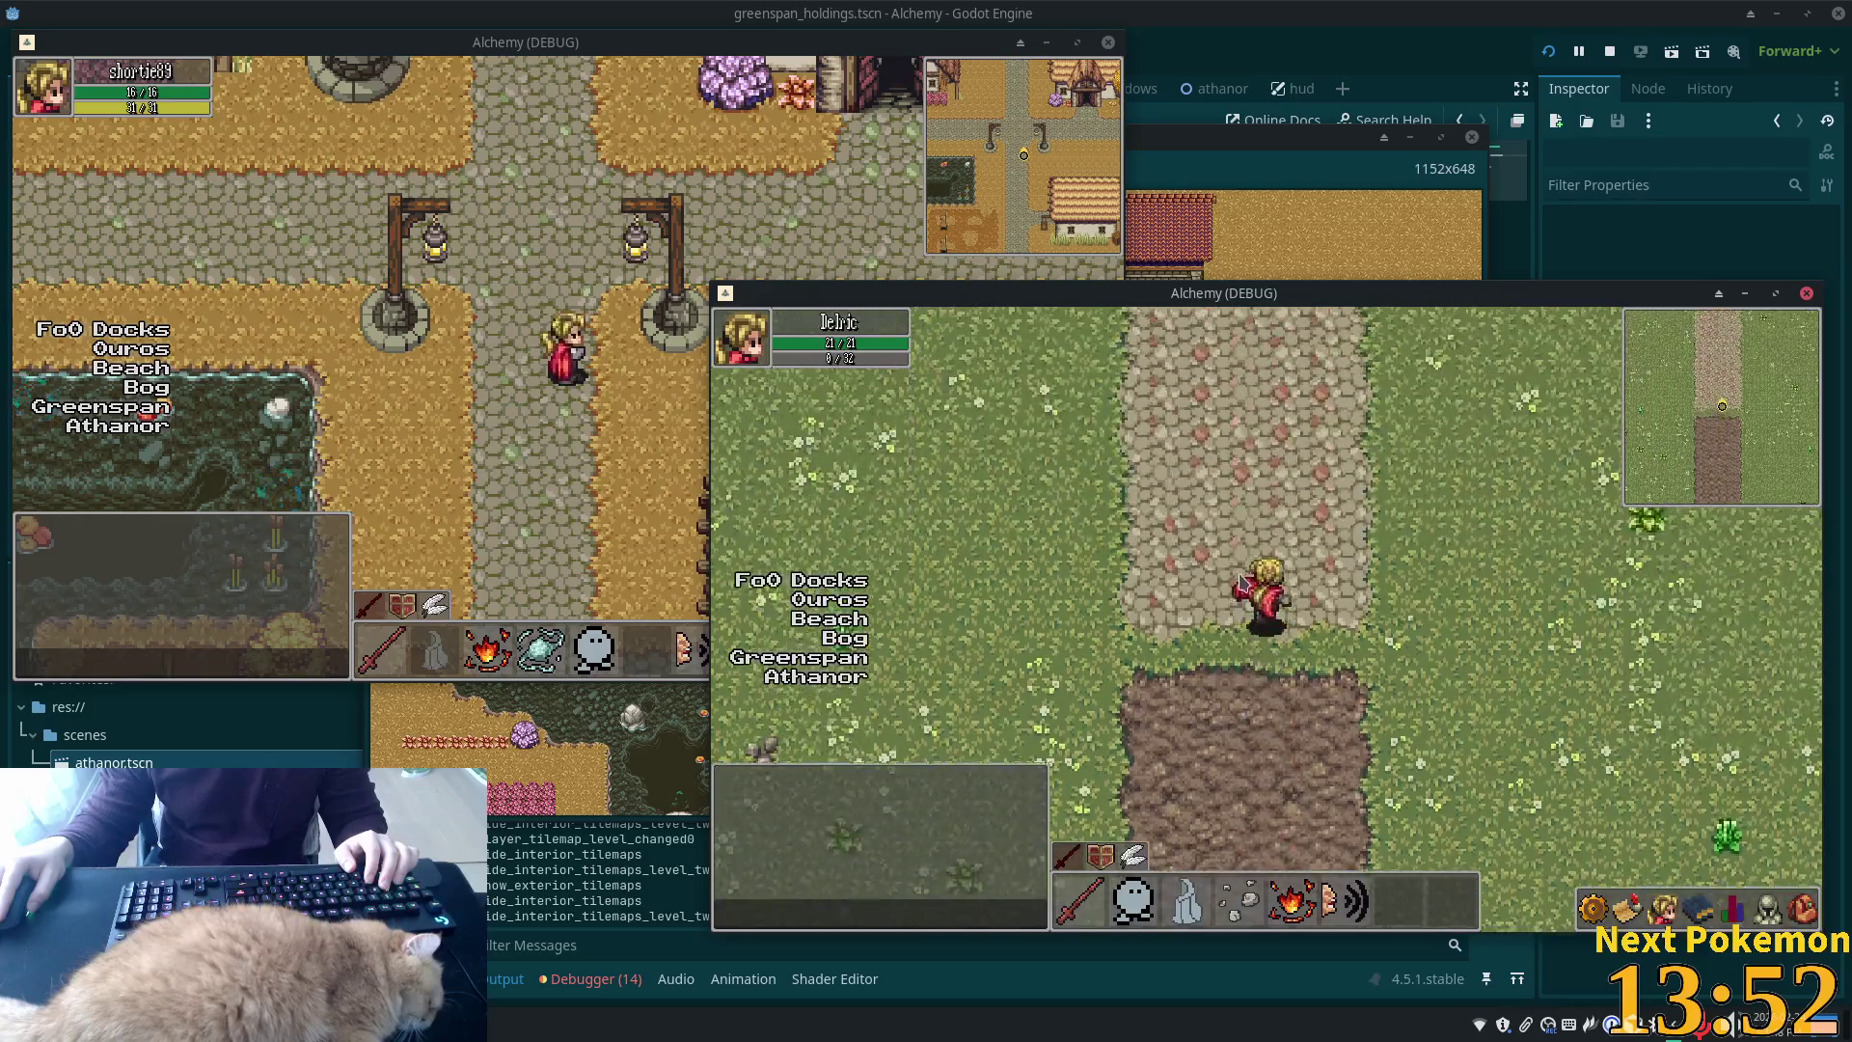
pyautogui.press('w')
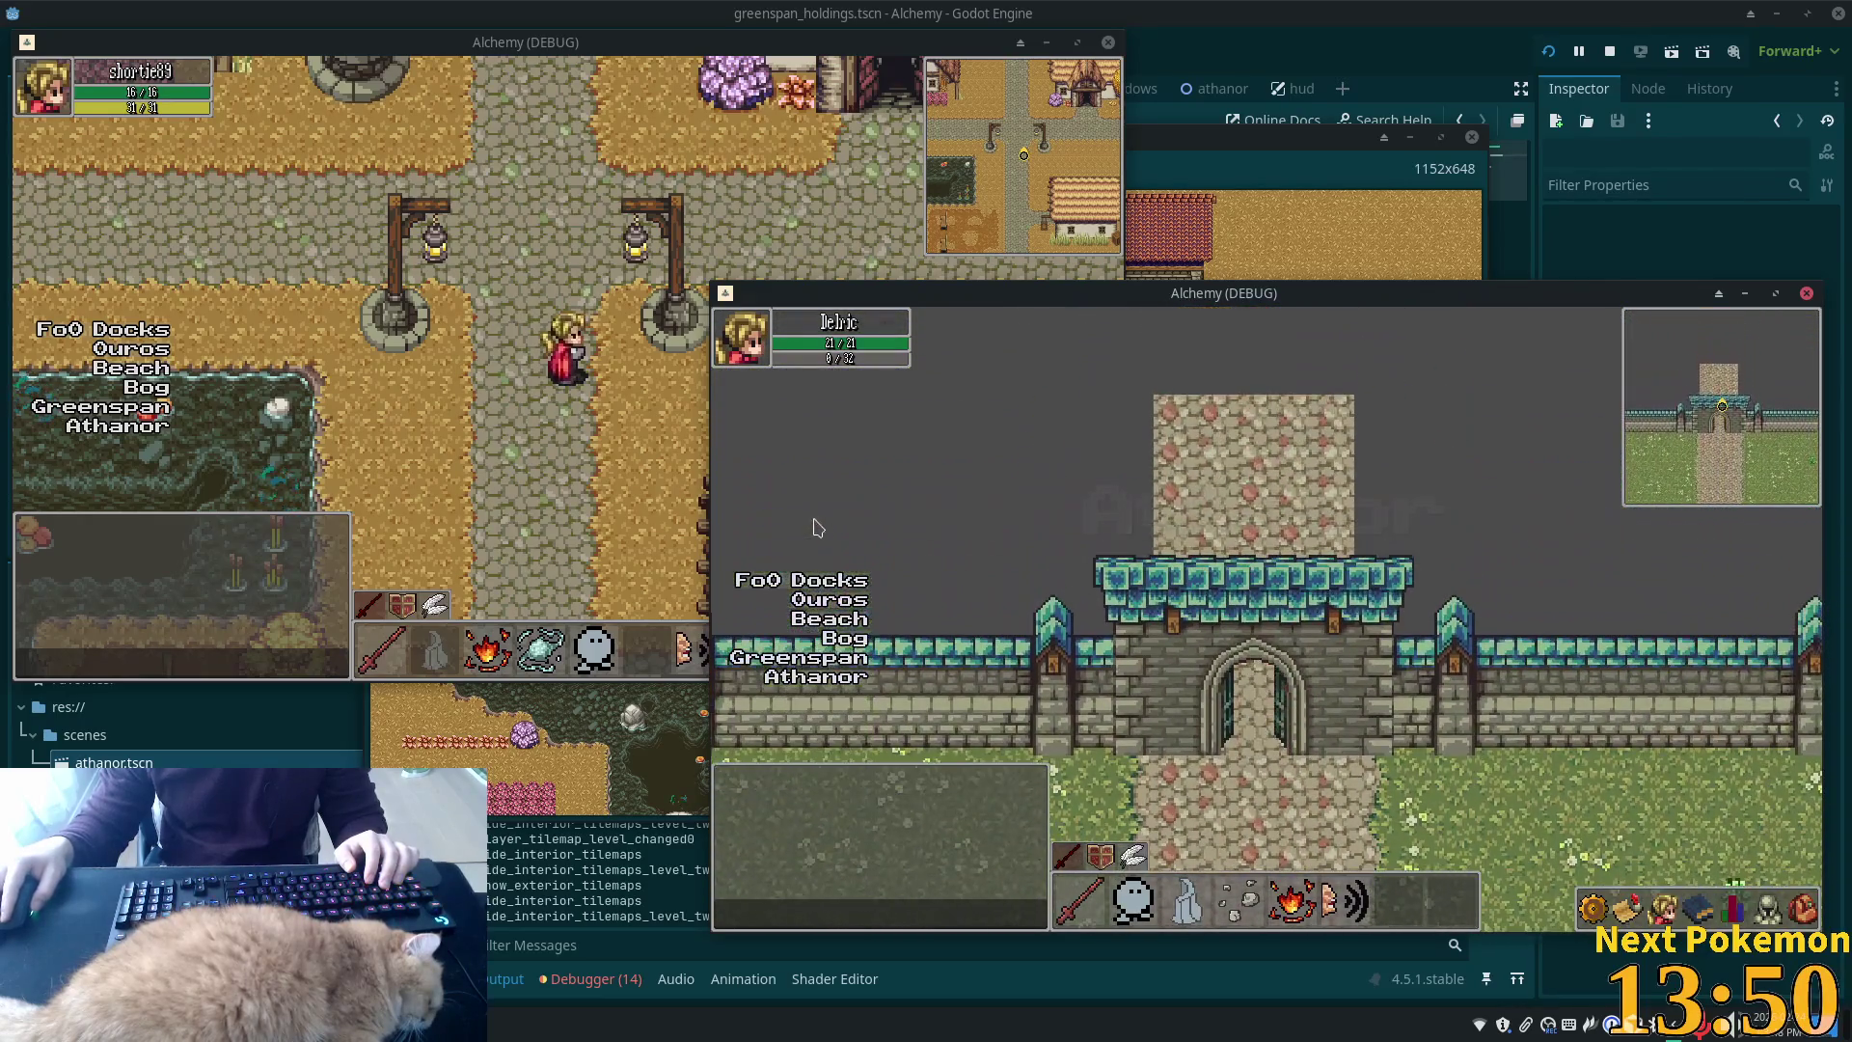
# Cross the gate several more times, test the wall east of it, then stop the run with F8
pyautogui.press('s')
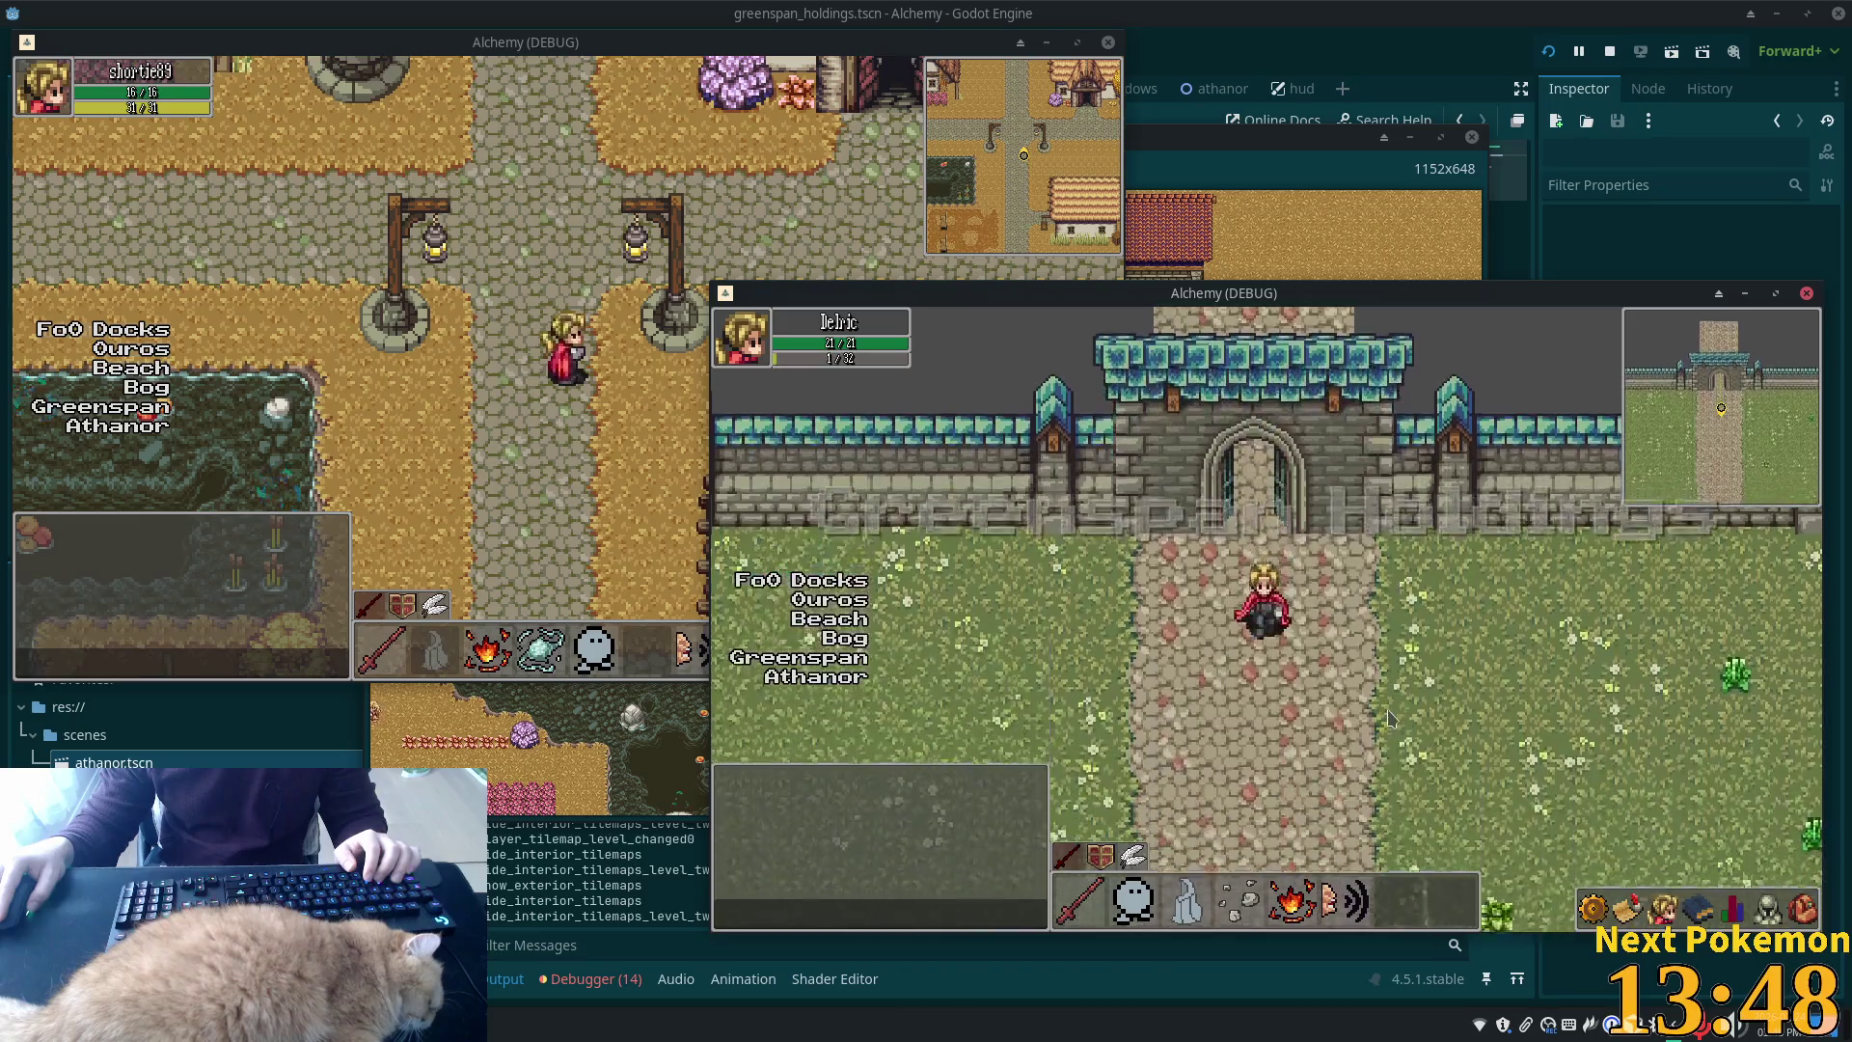
pyautogui.press('s')
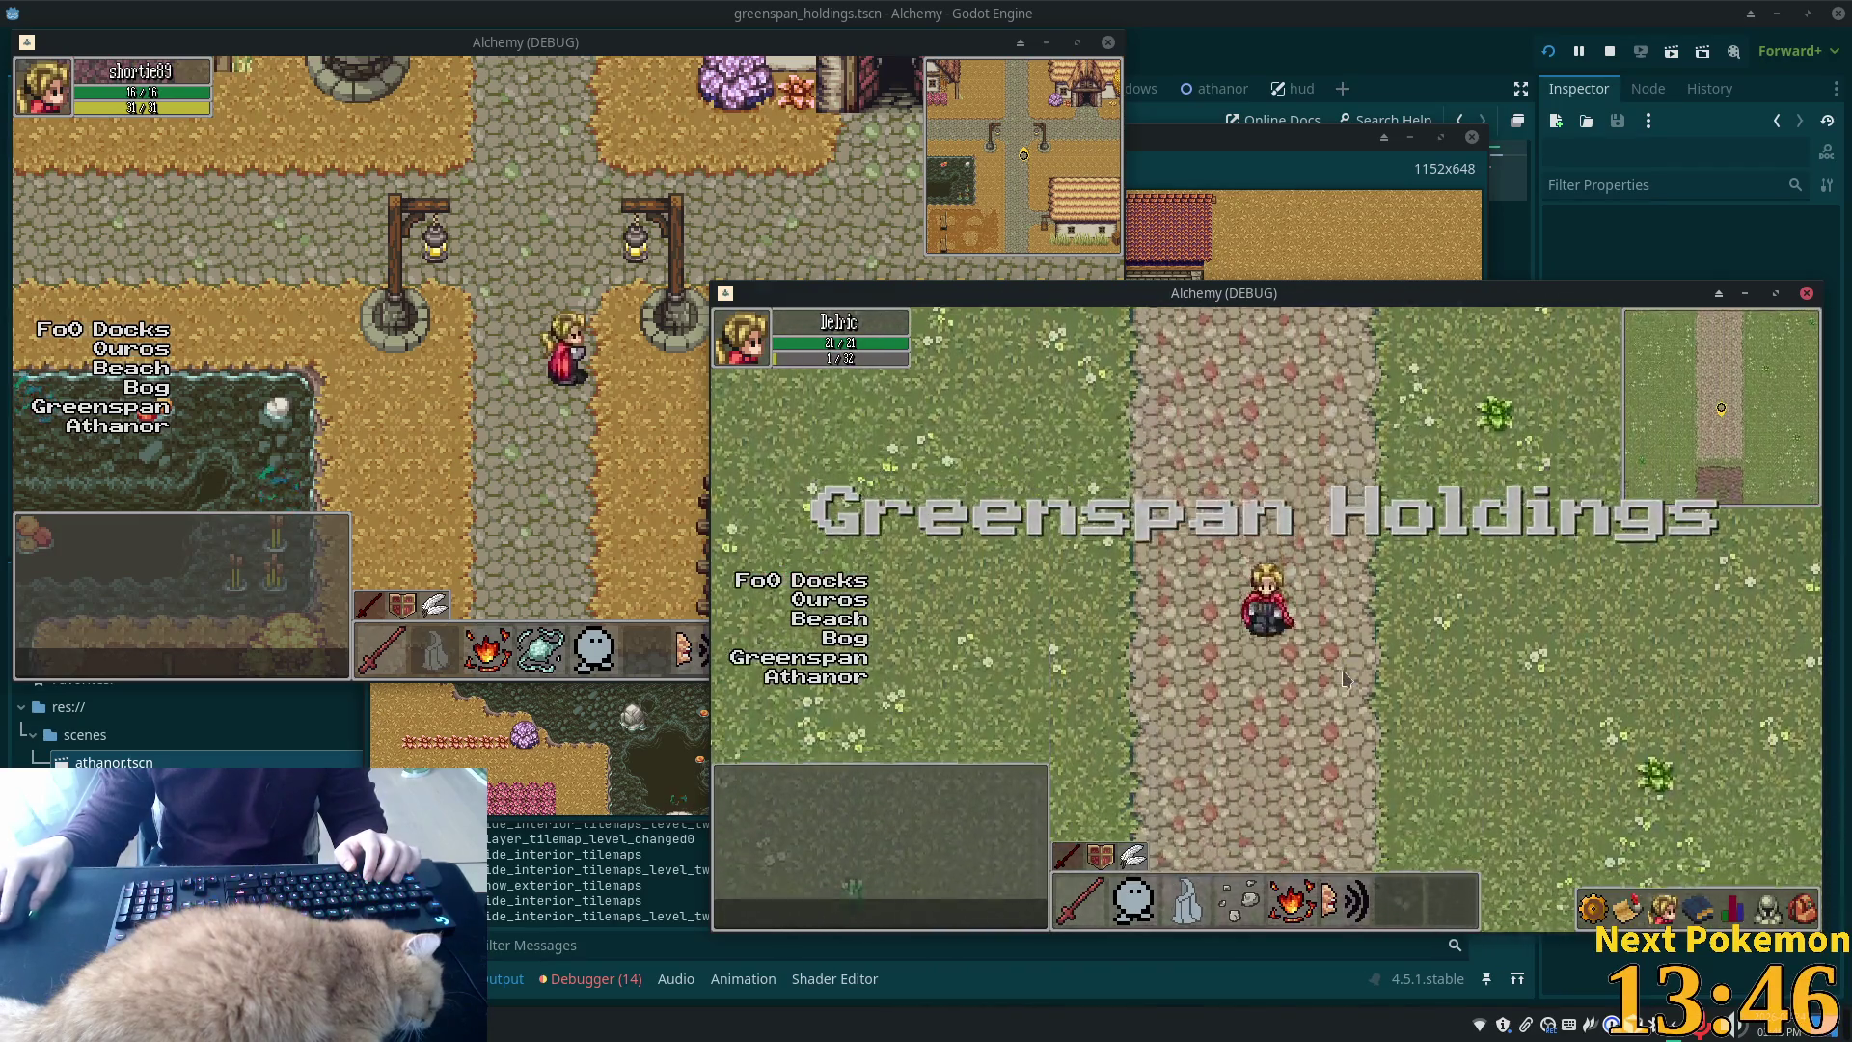
pyautogui.press('w')
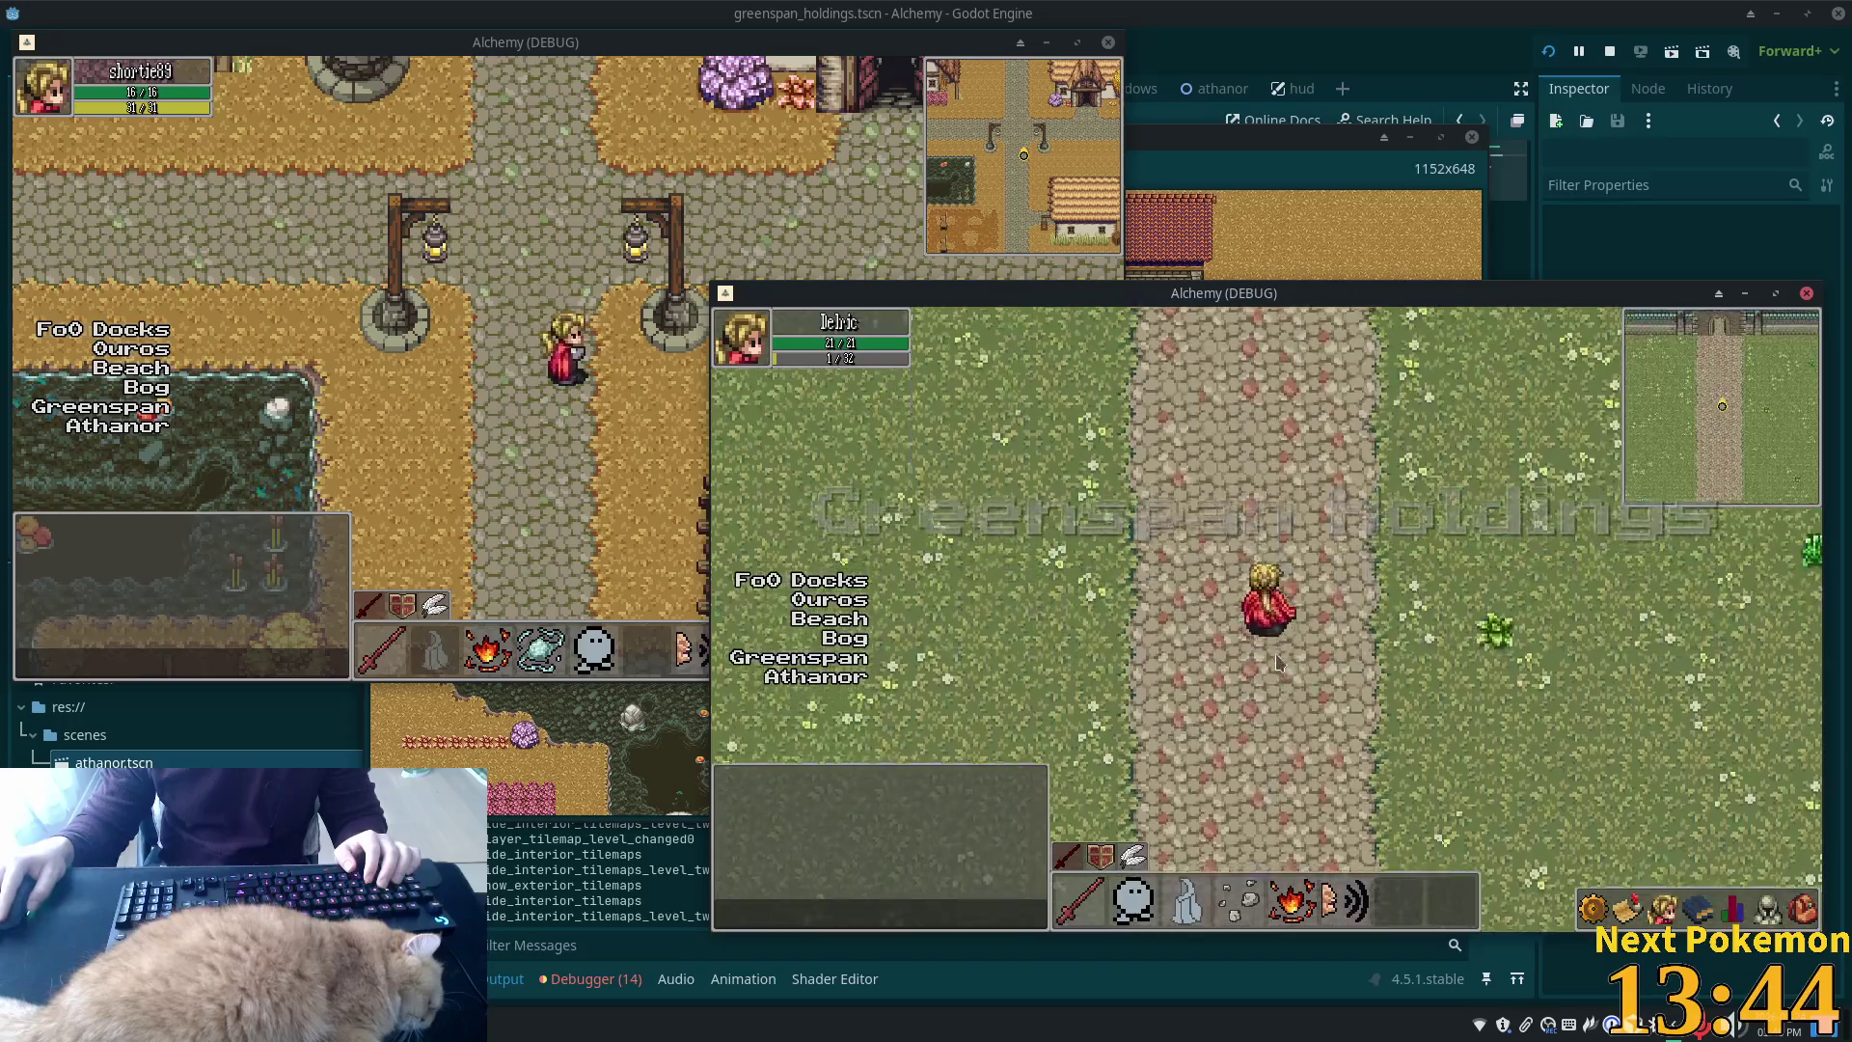
pyautogui.press('w')
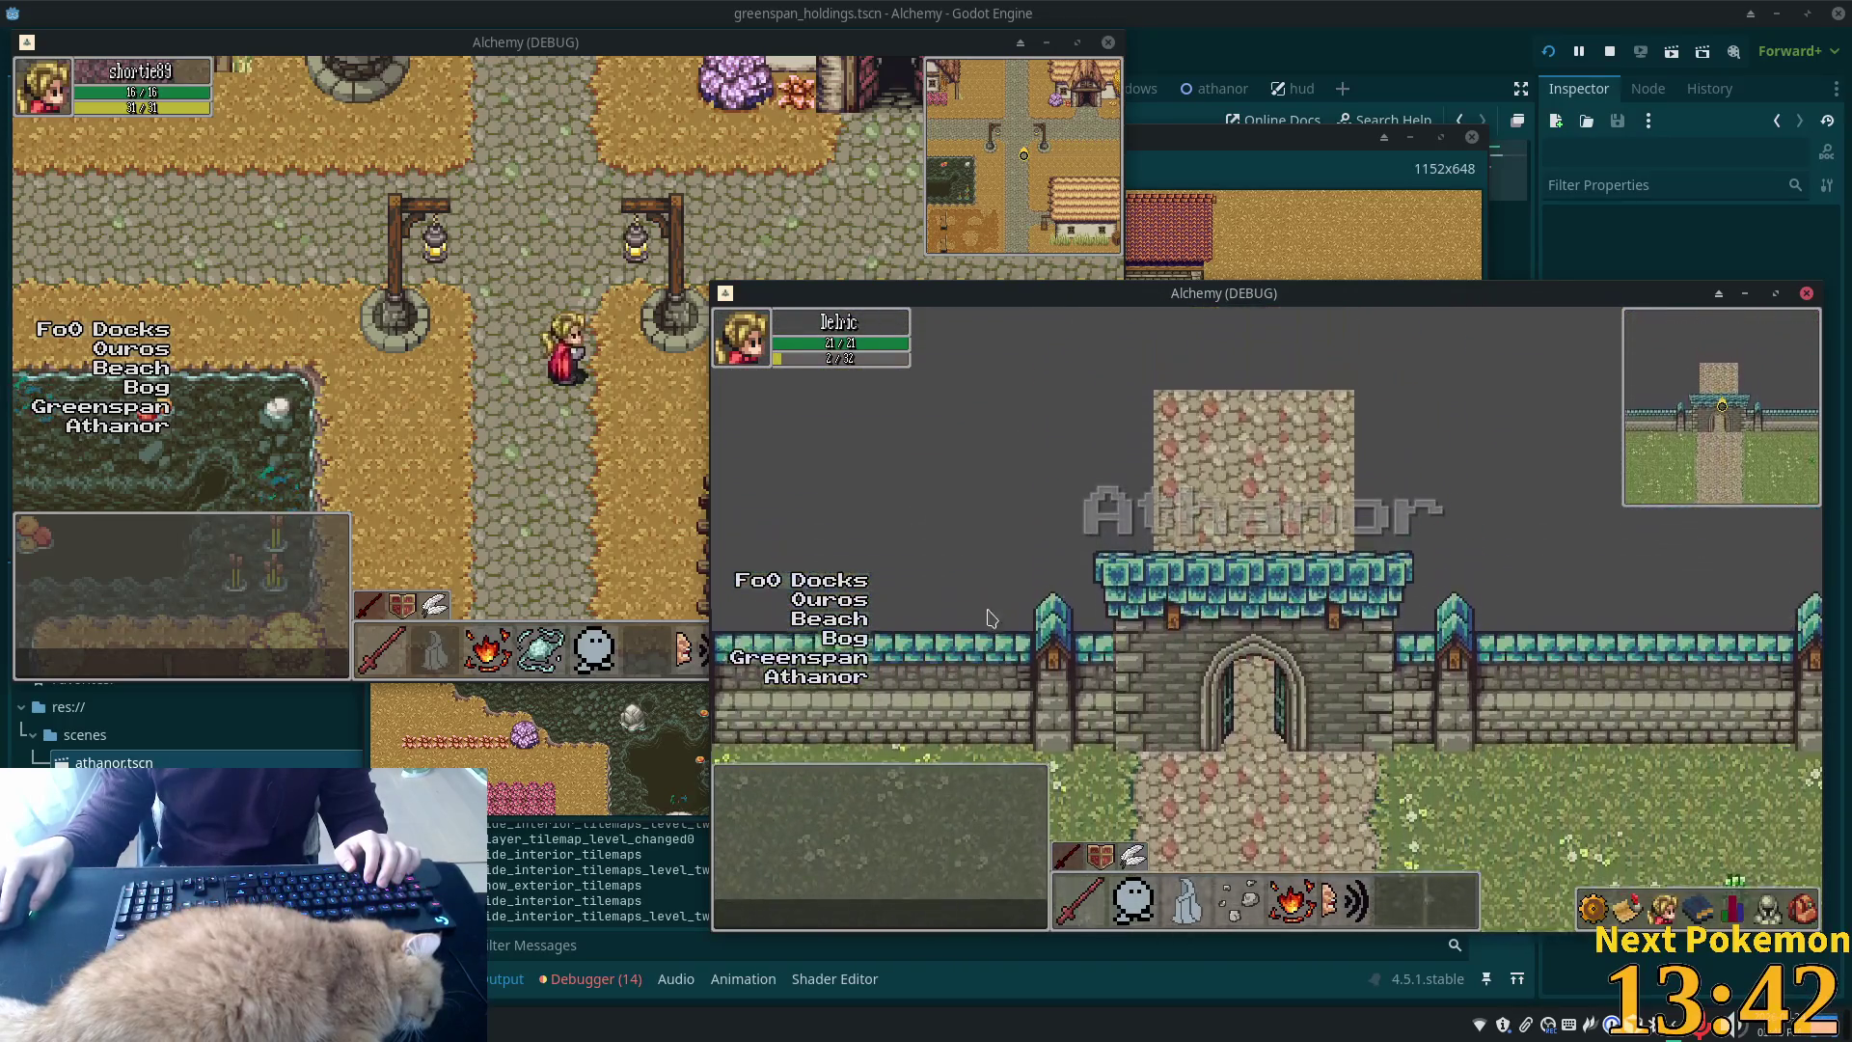
pyautogui.press('s')
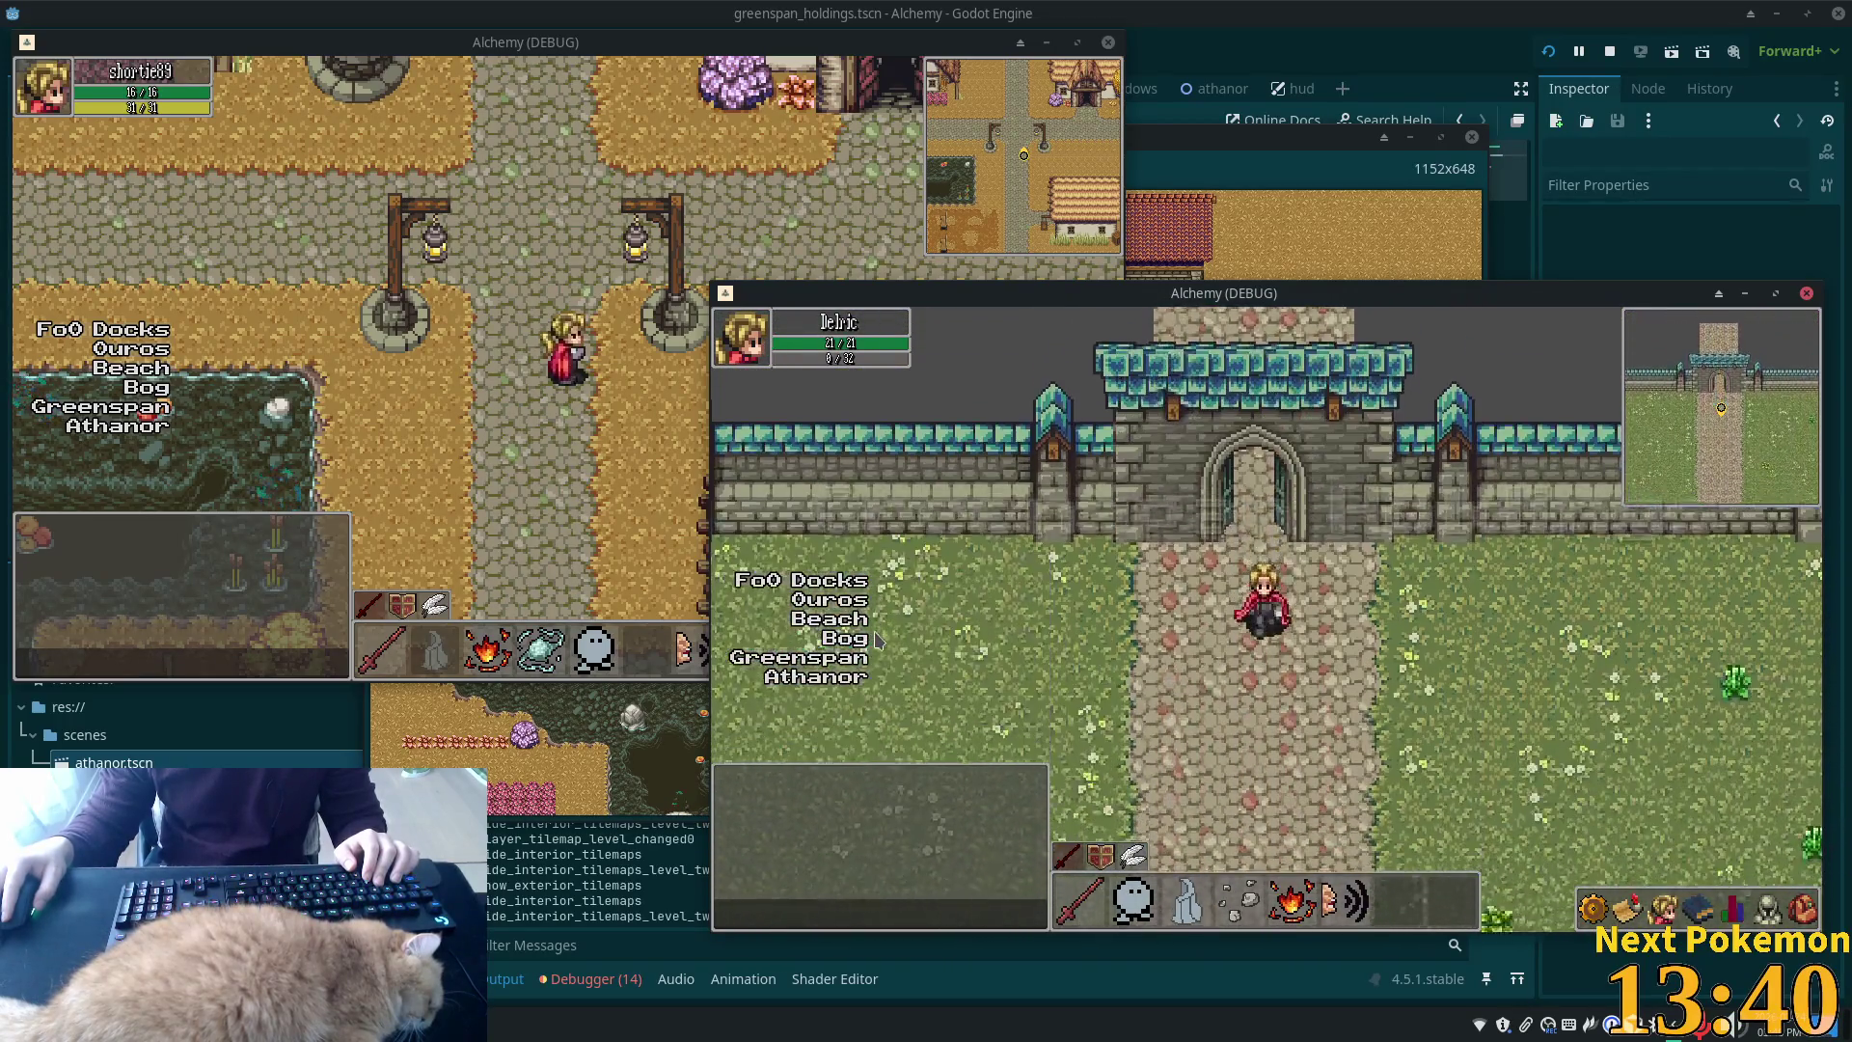
pyautogui.press('w')
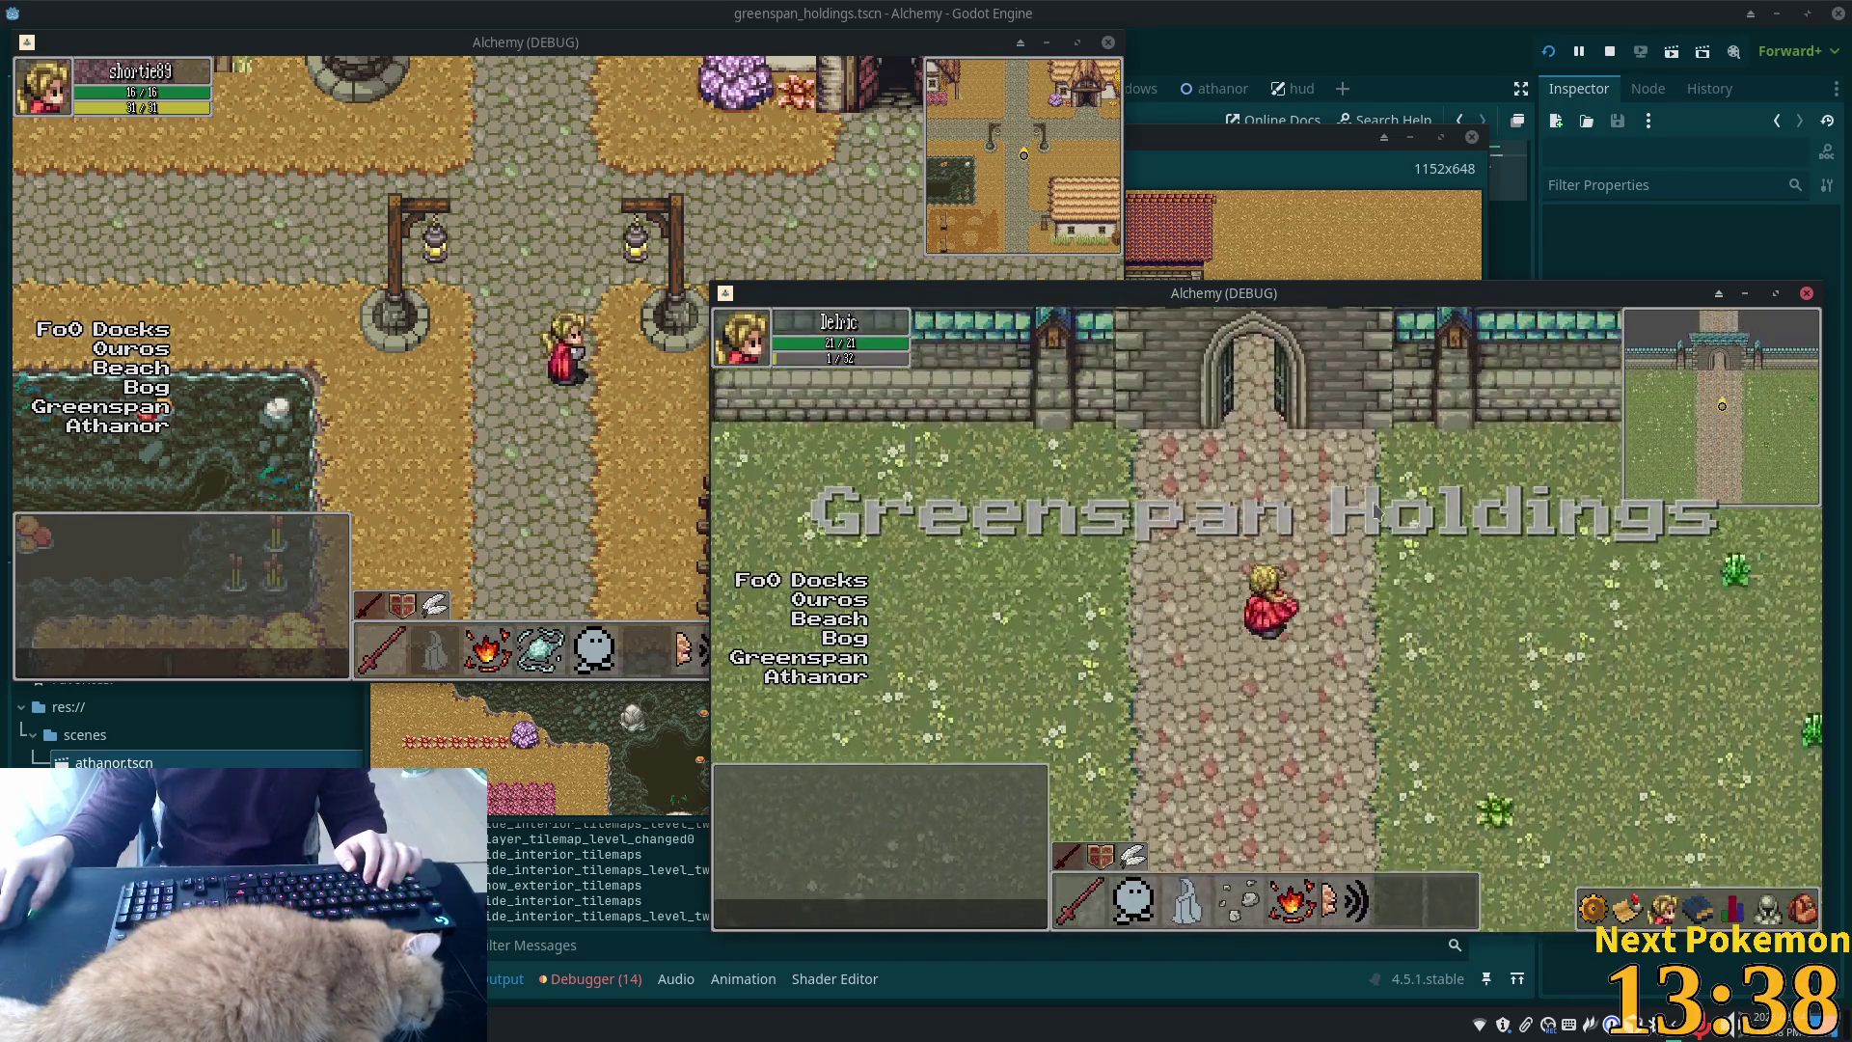
pyautogui.press('w')
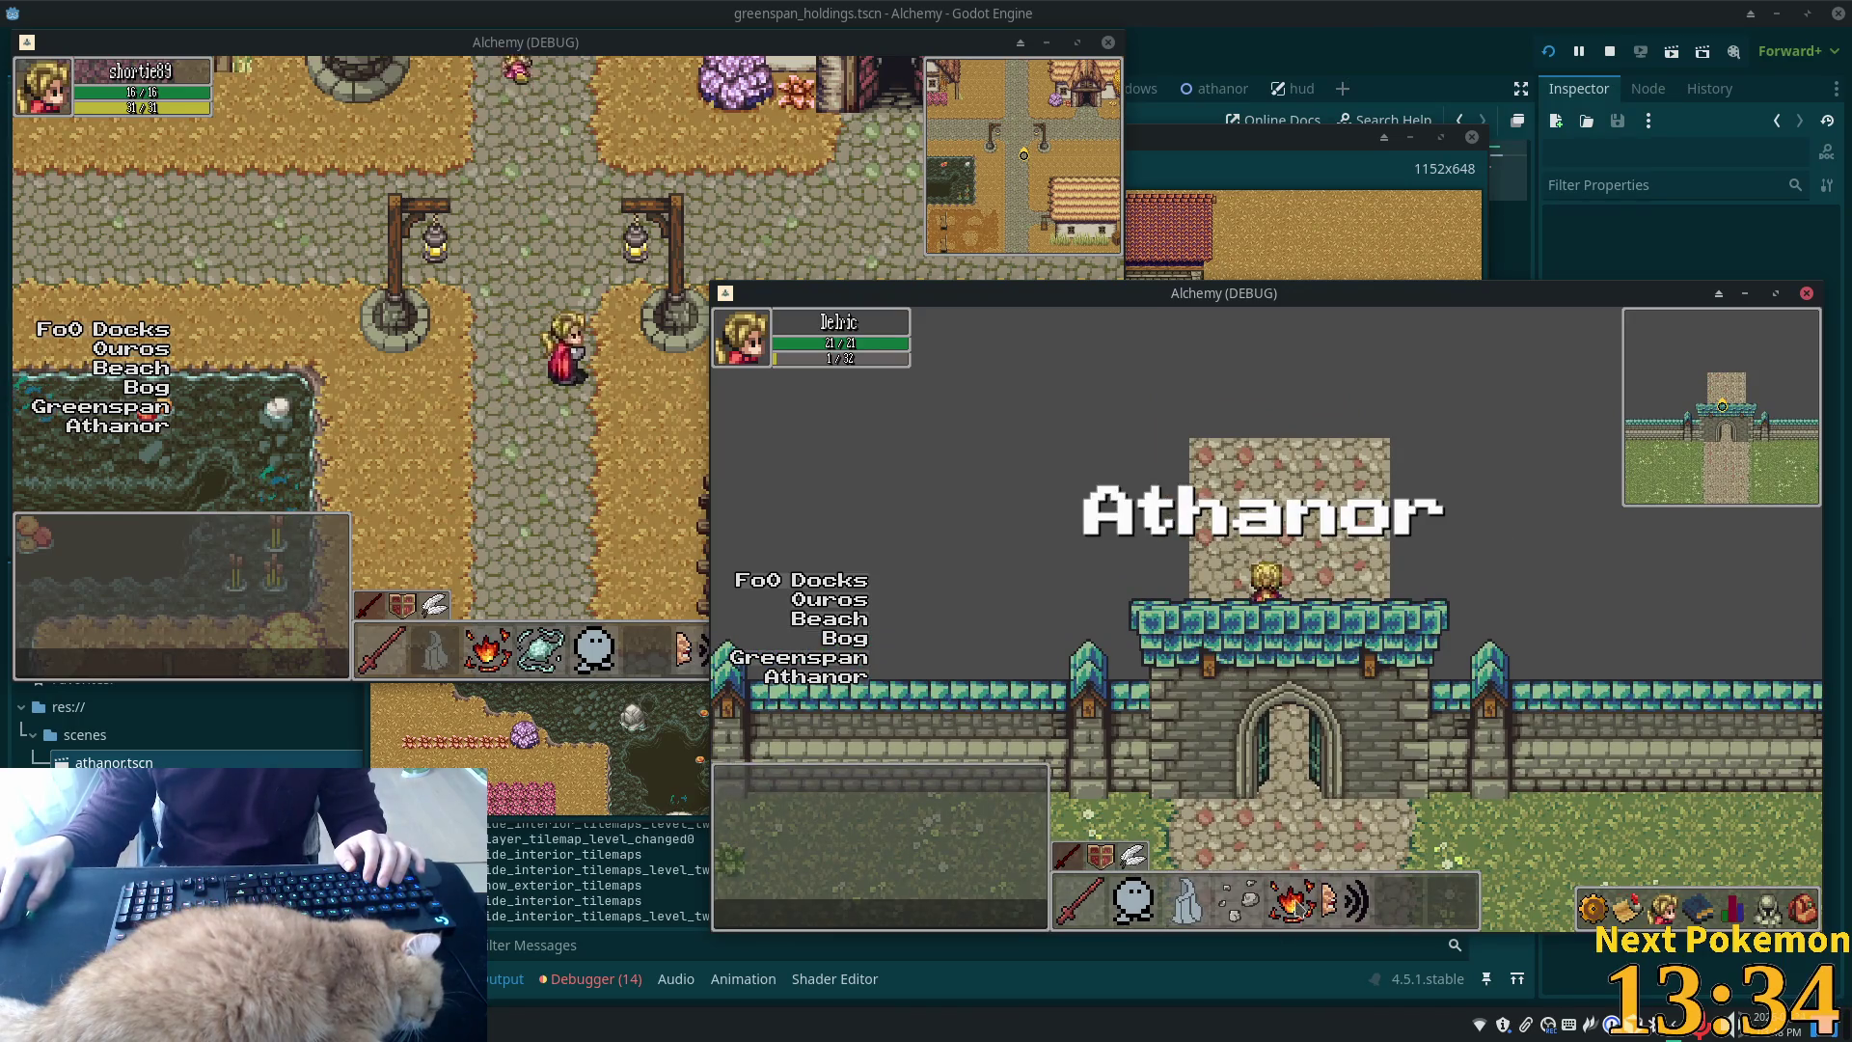
pyautogui.press('s')
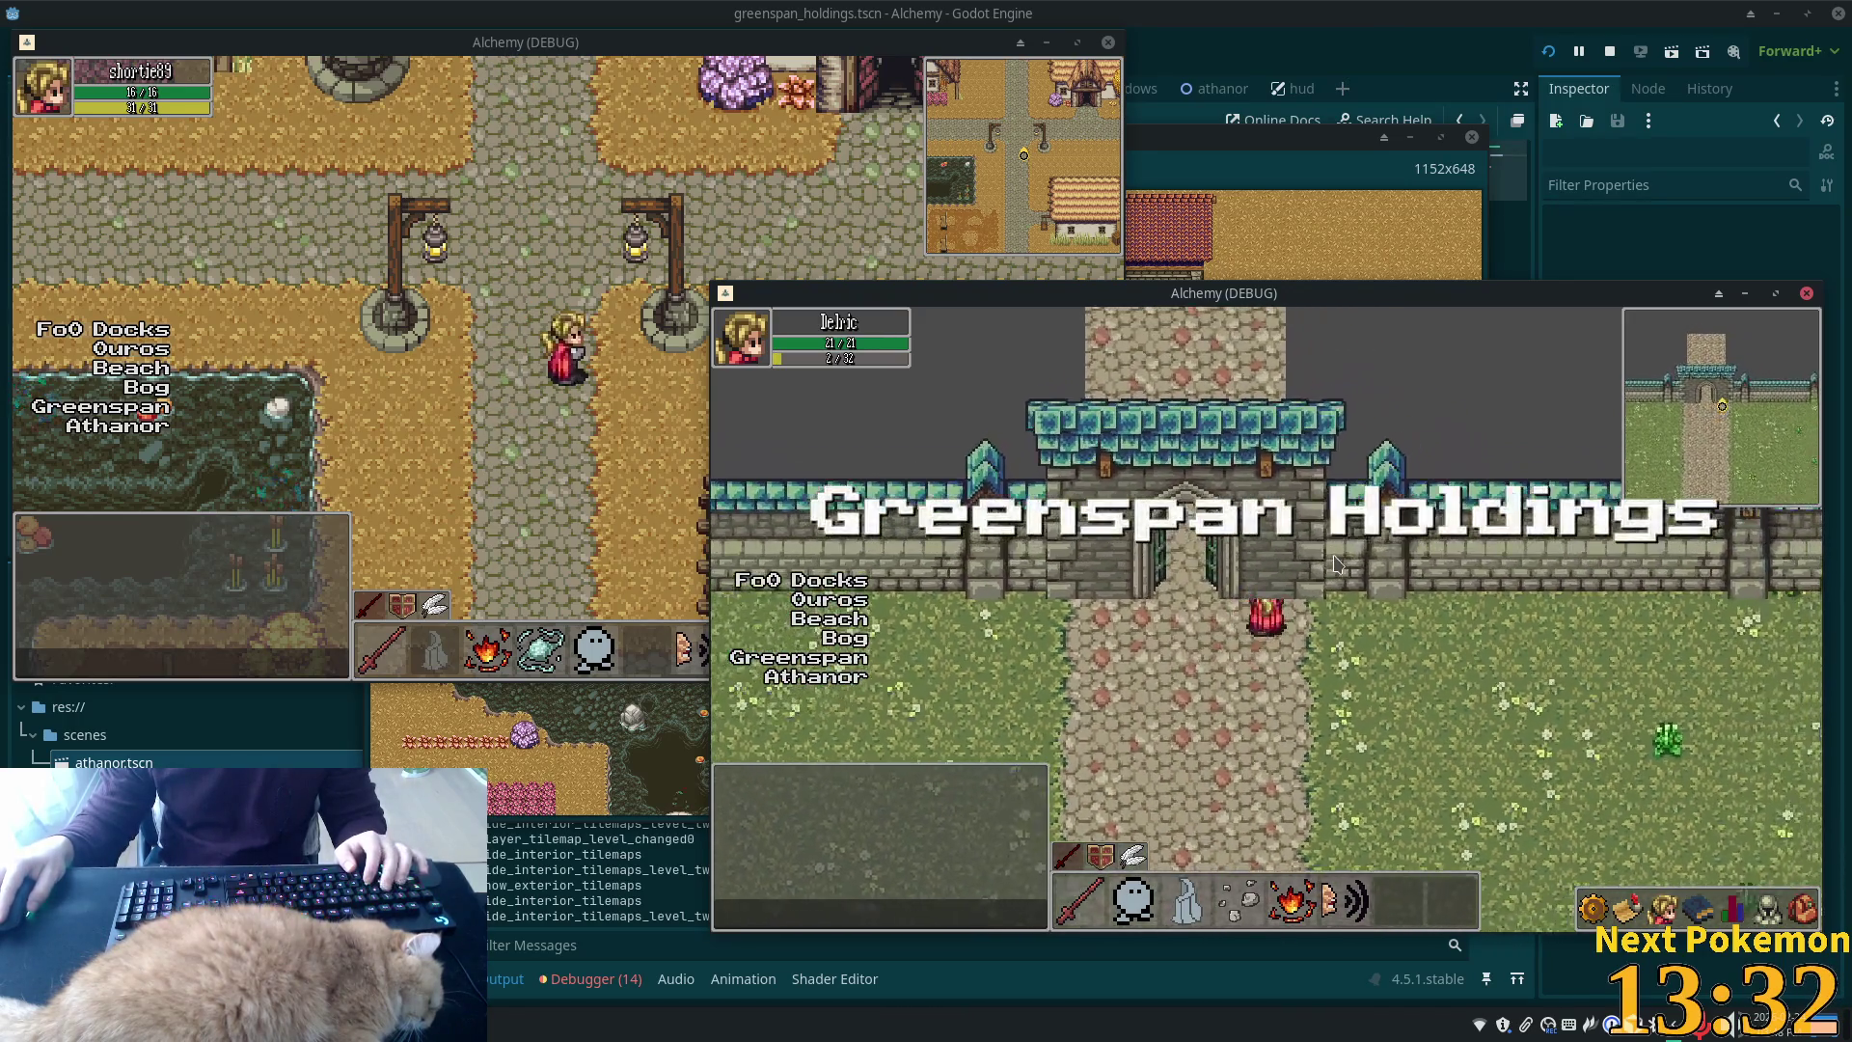
pyautogui.press('d')
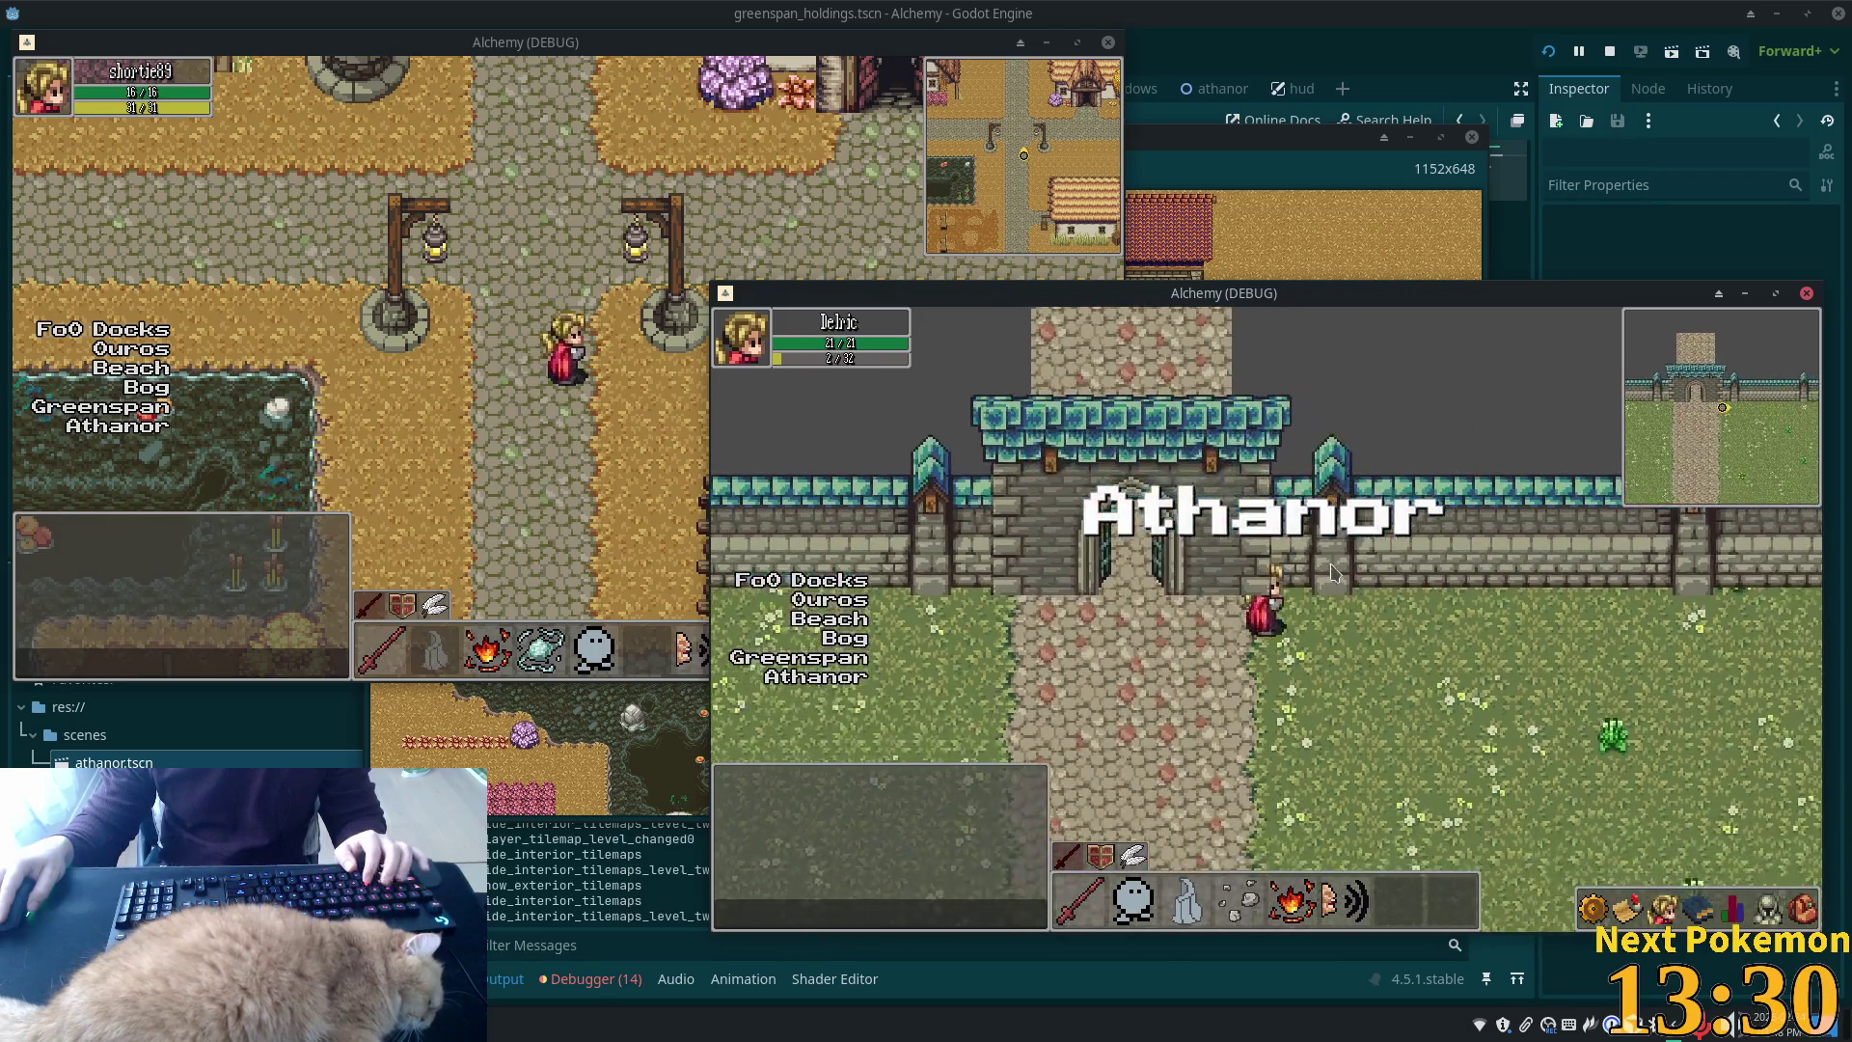
pyautogui.press('a')
pyautogui.press('w')
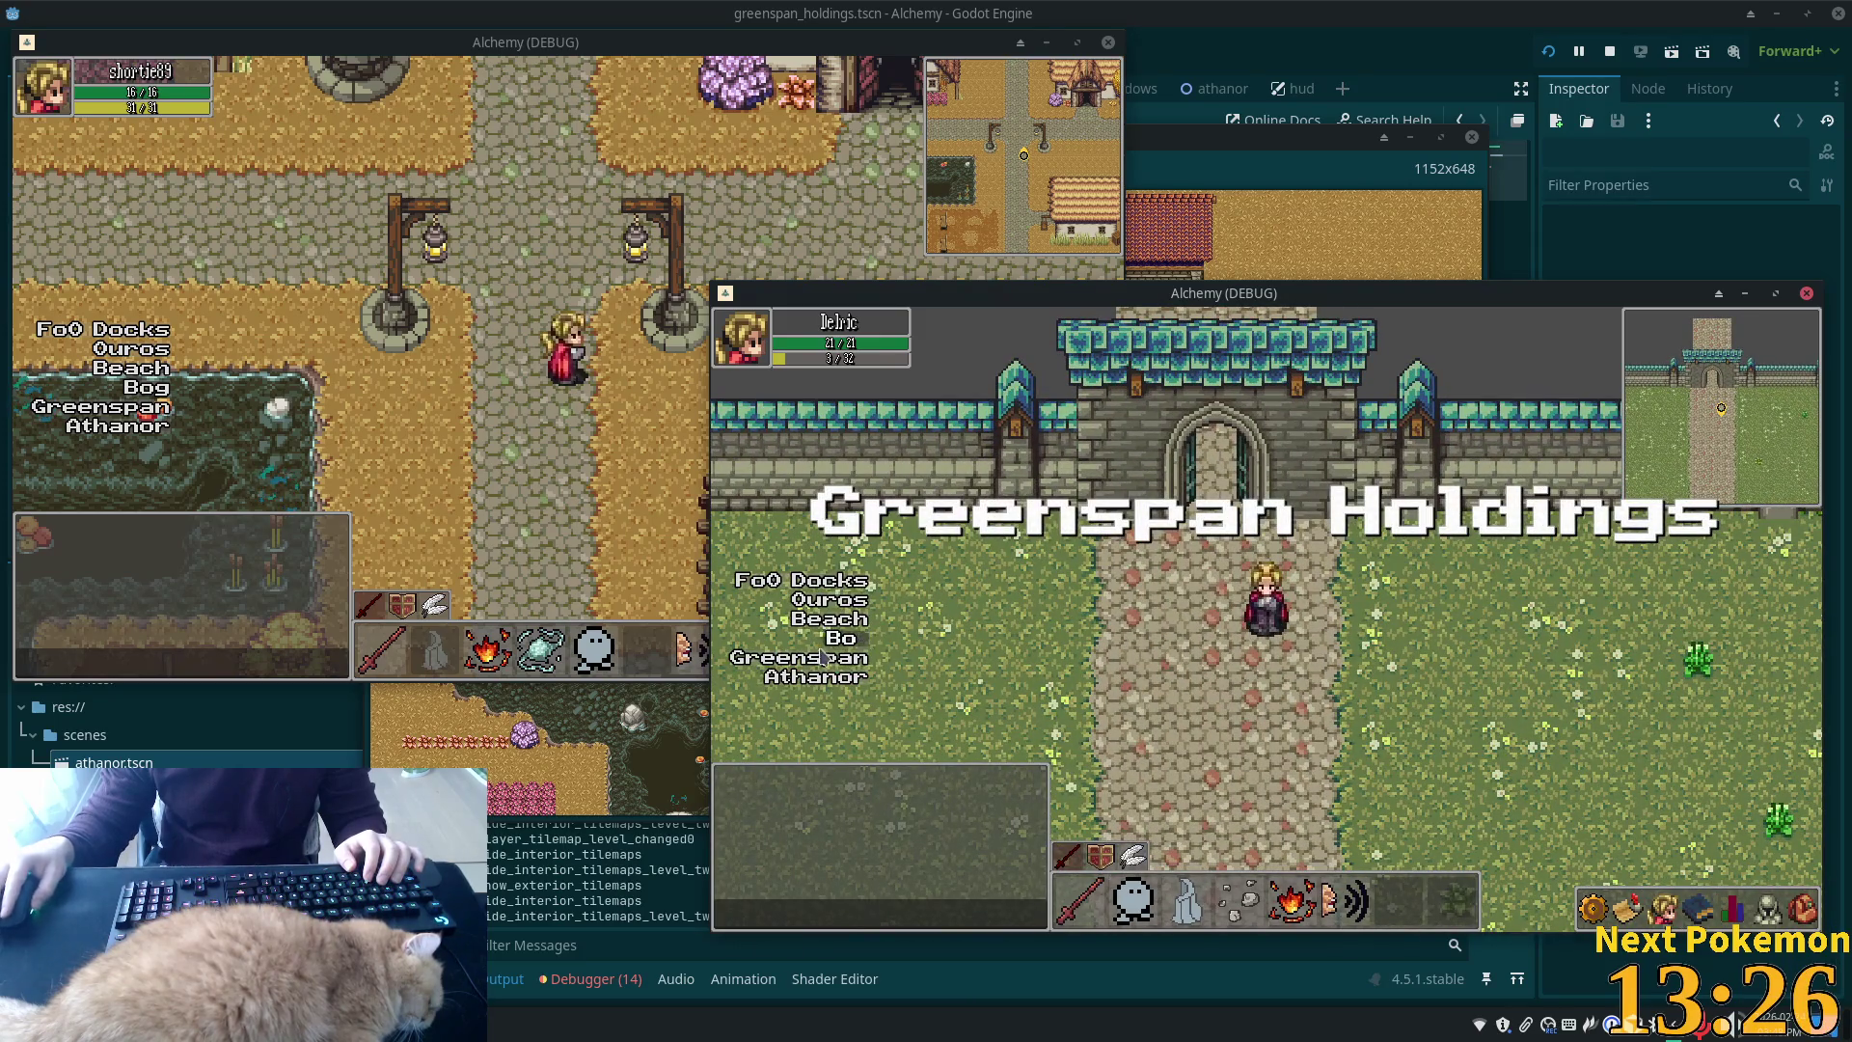
pyautogui.press('F8')
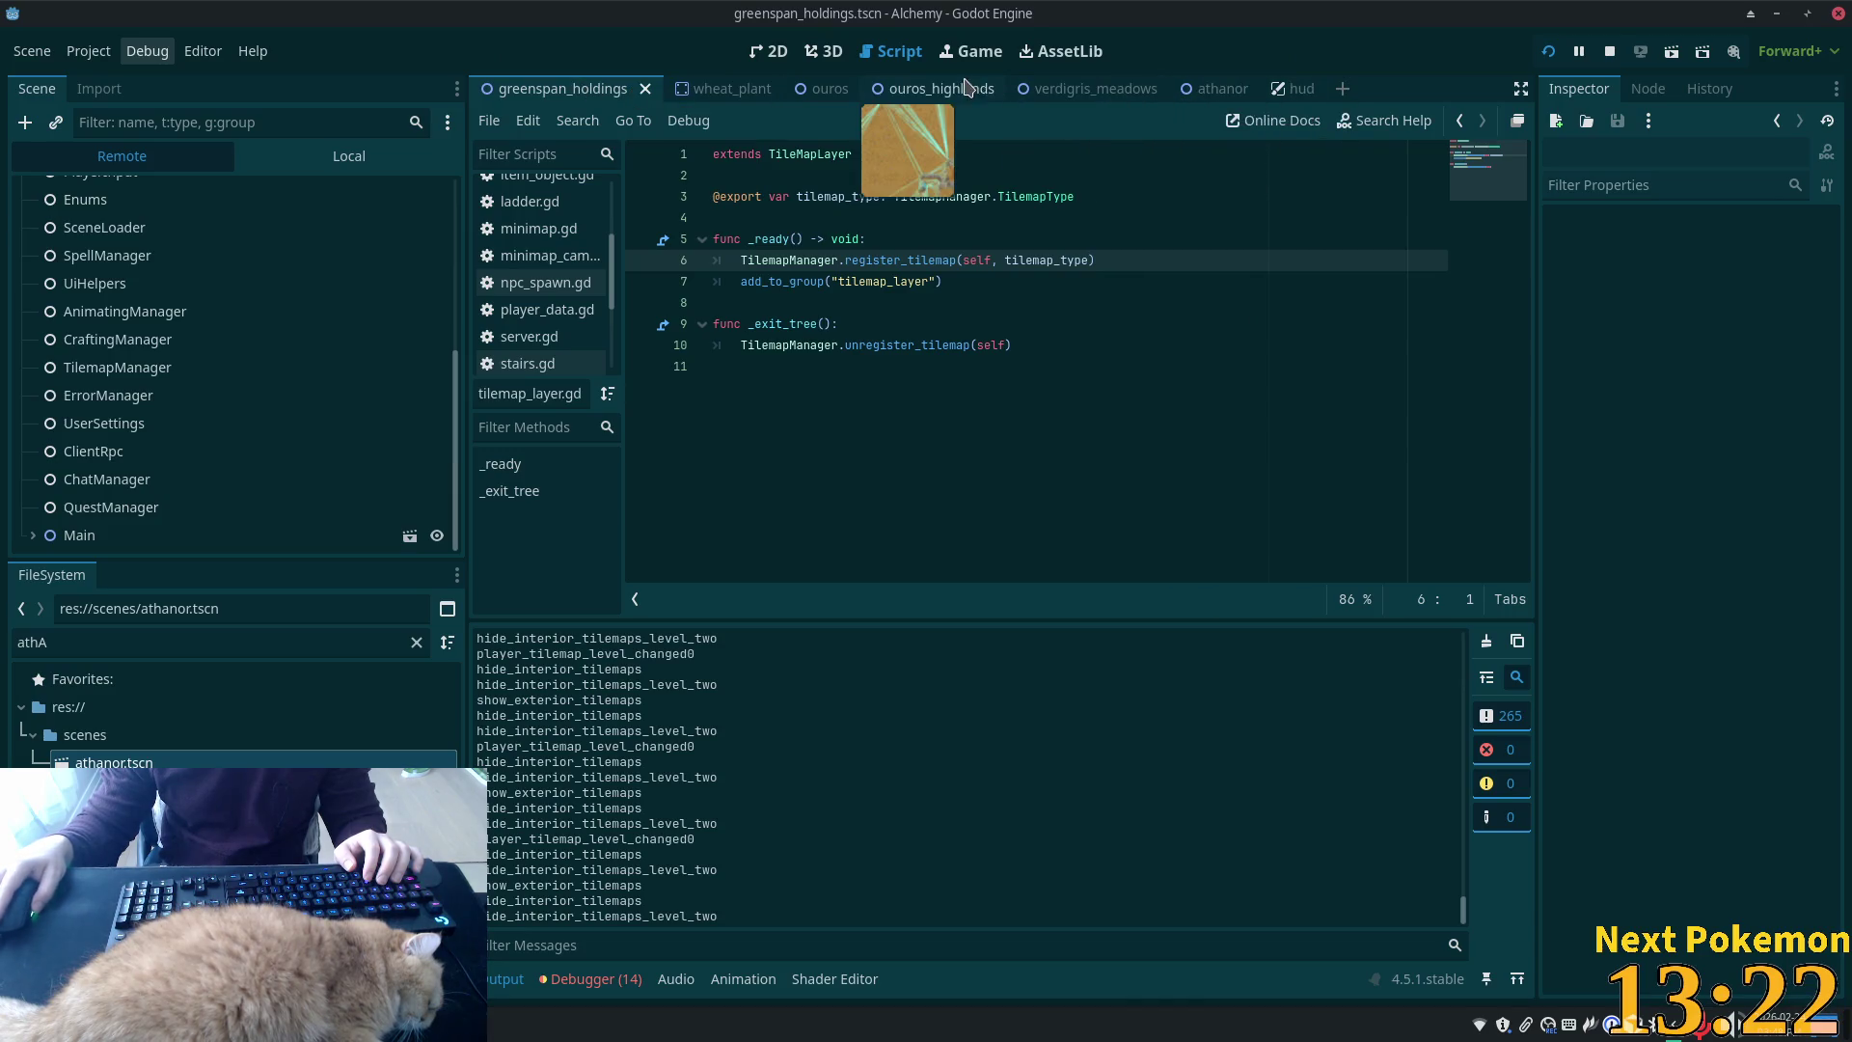
# Open athanor.tscn in the 2D view and zoom in on the castle gate to about 345%
pyautogui.click(1217, 89)
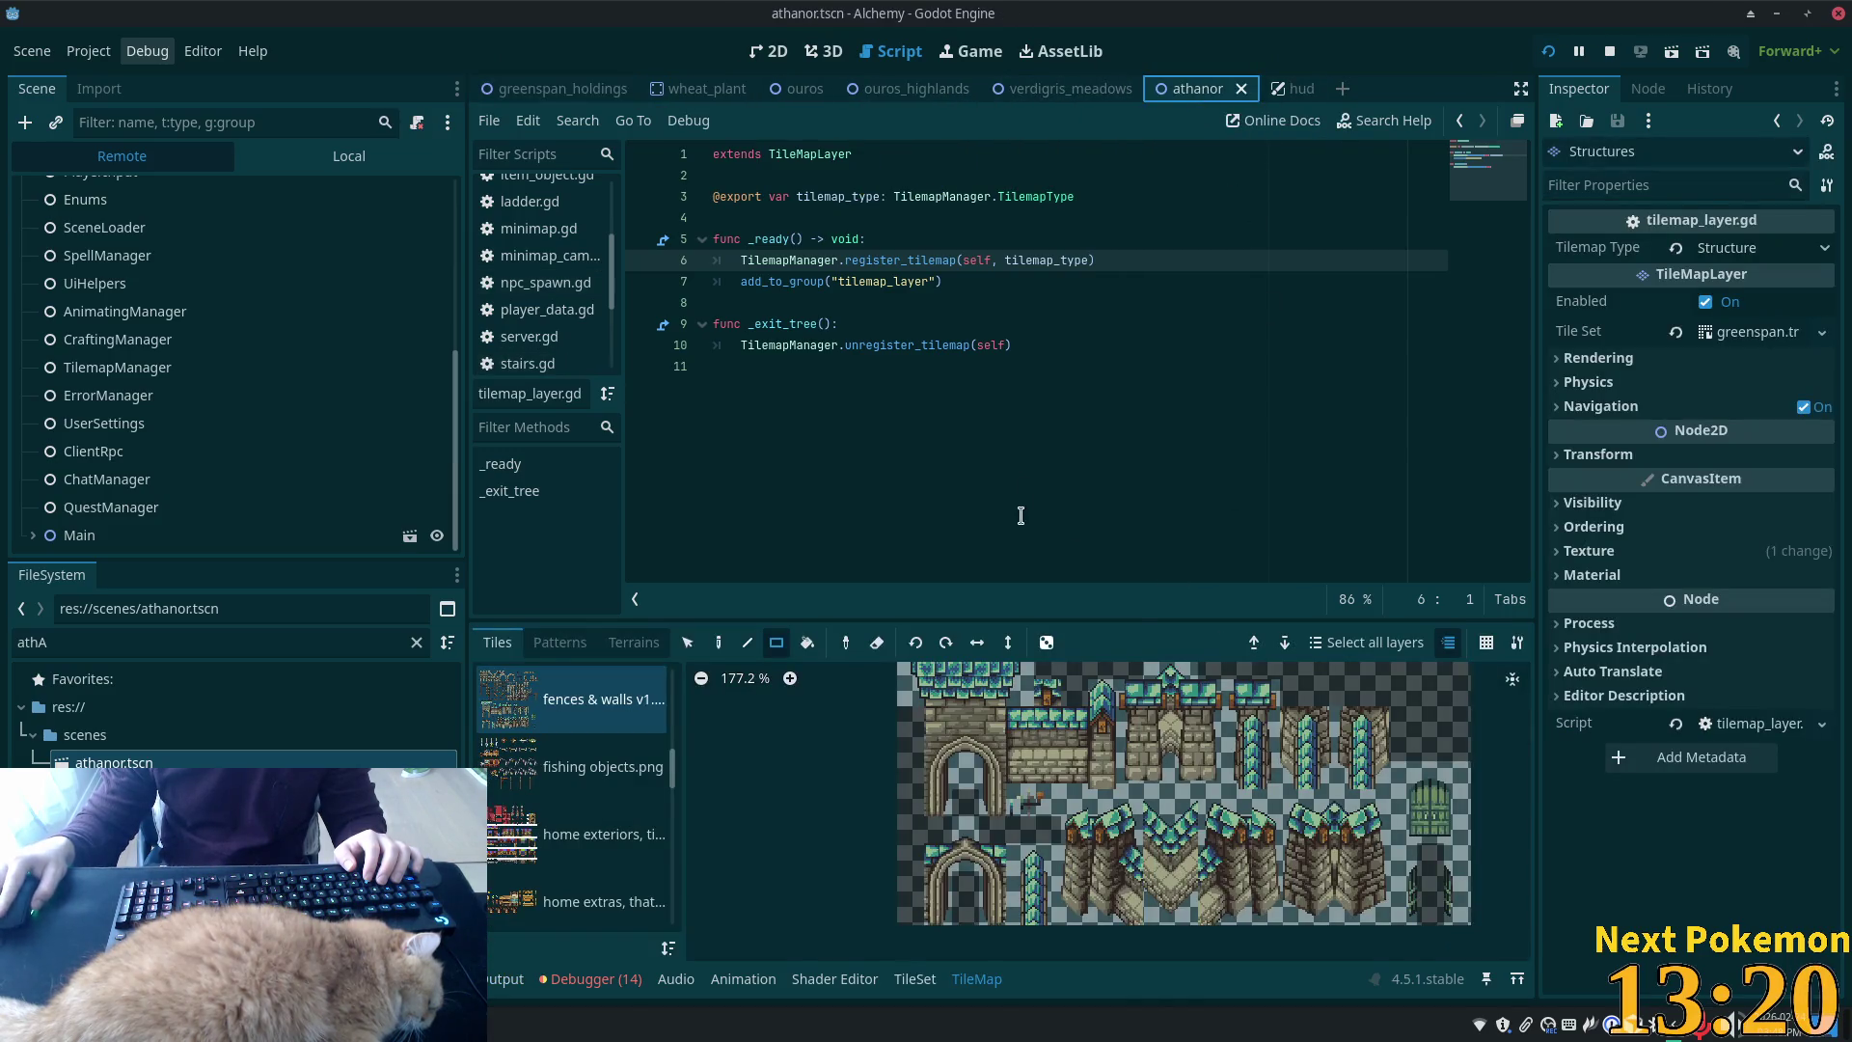
pyautogui.click(782, 55)
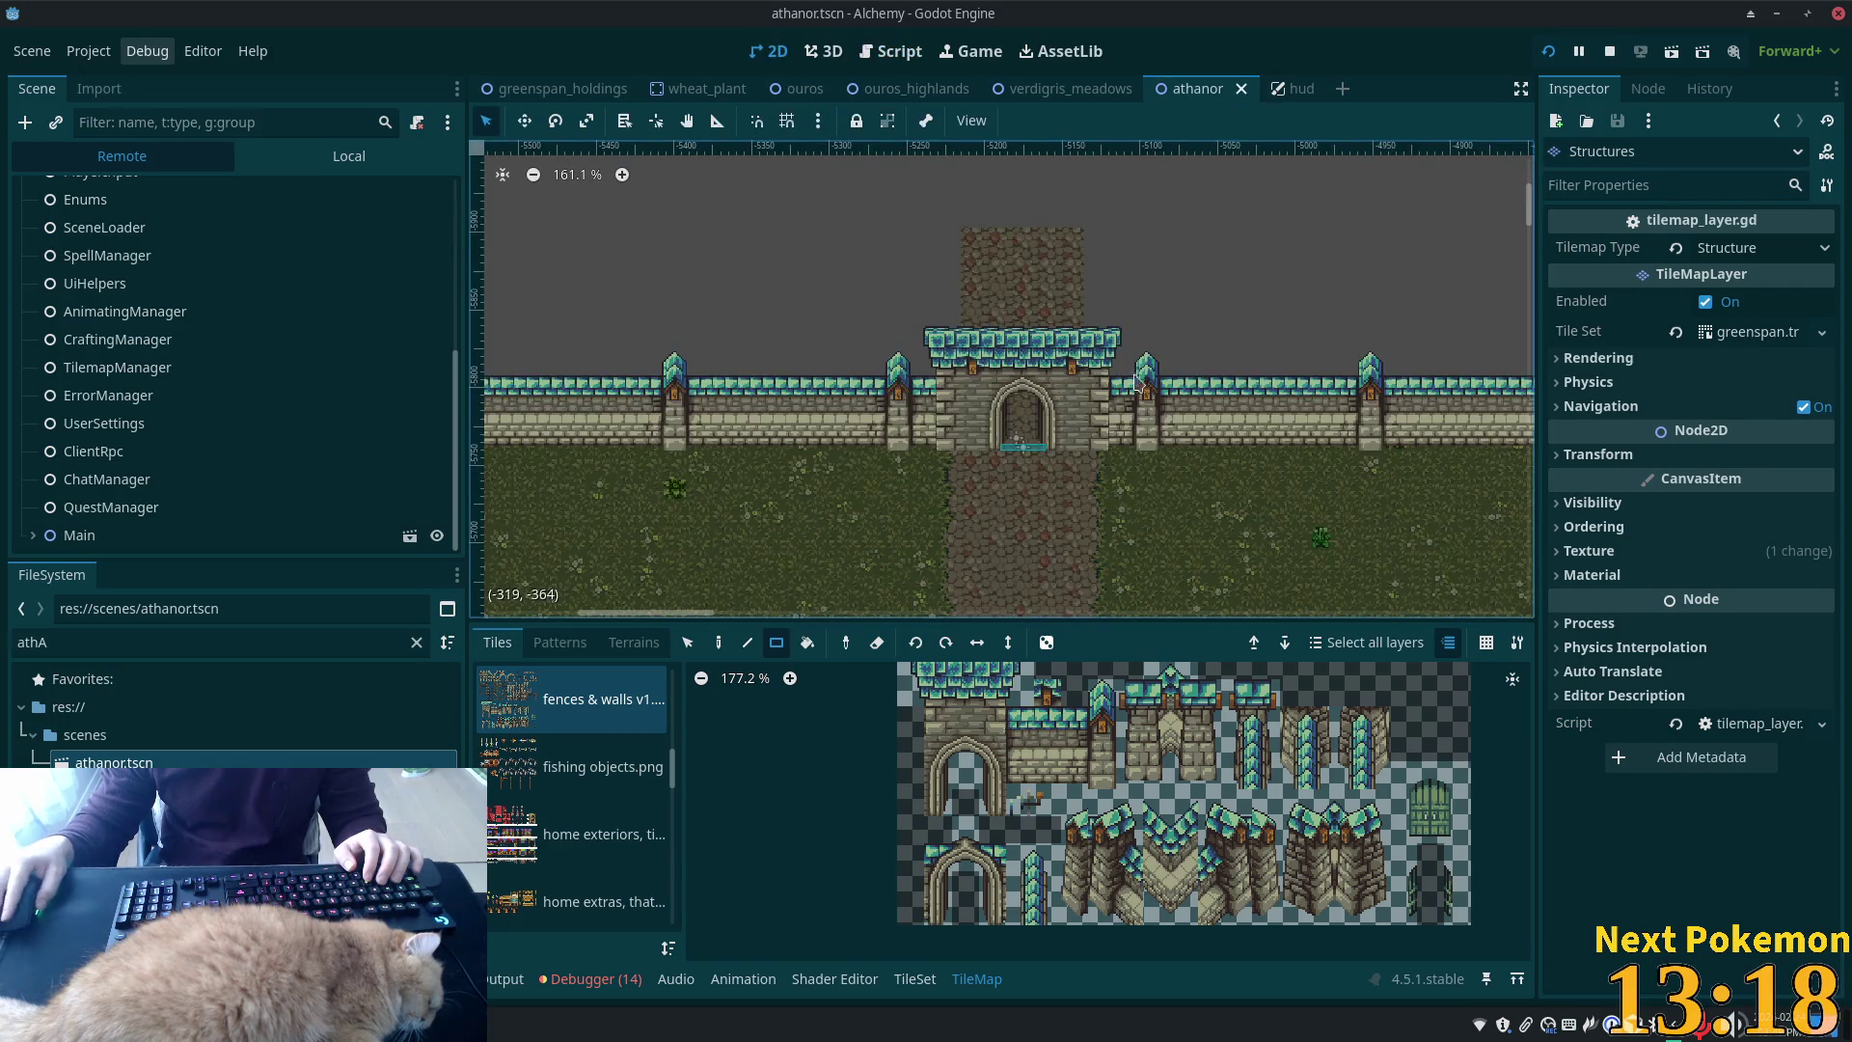
pyautogui.scroll(5, 1117, 482)
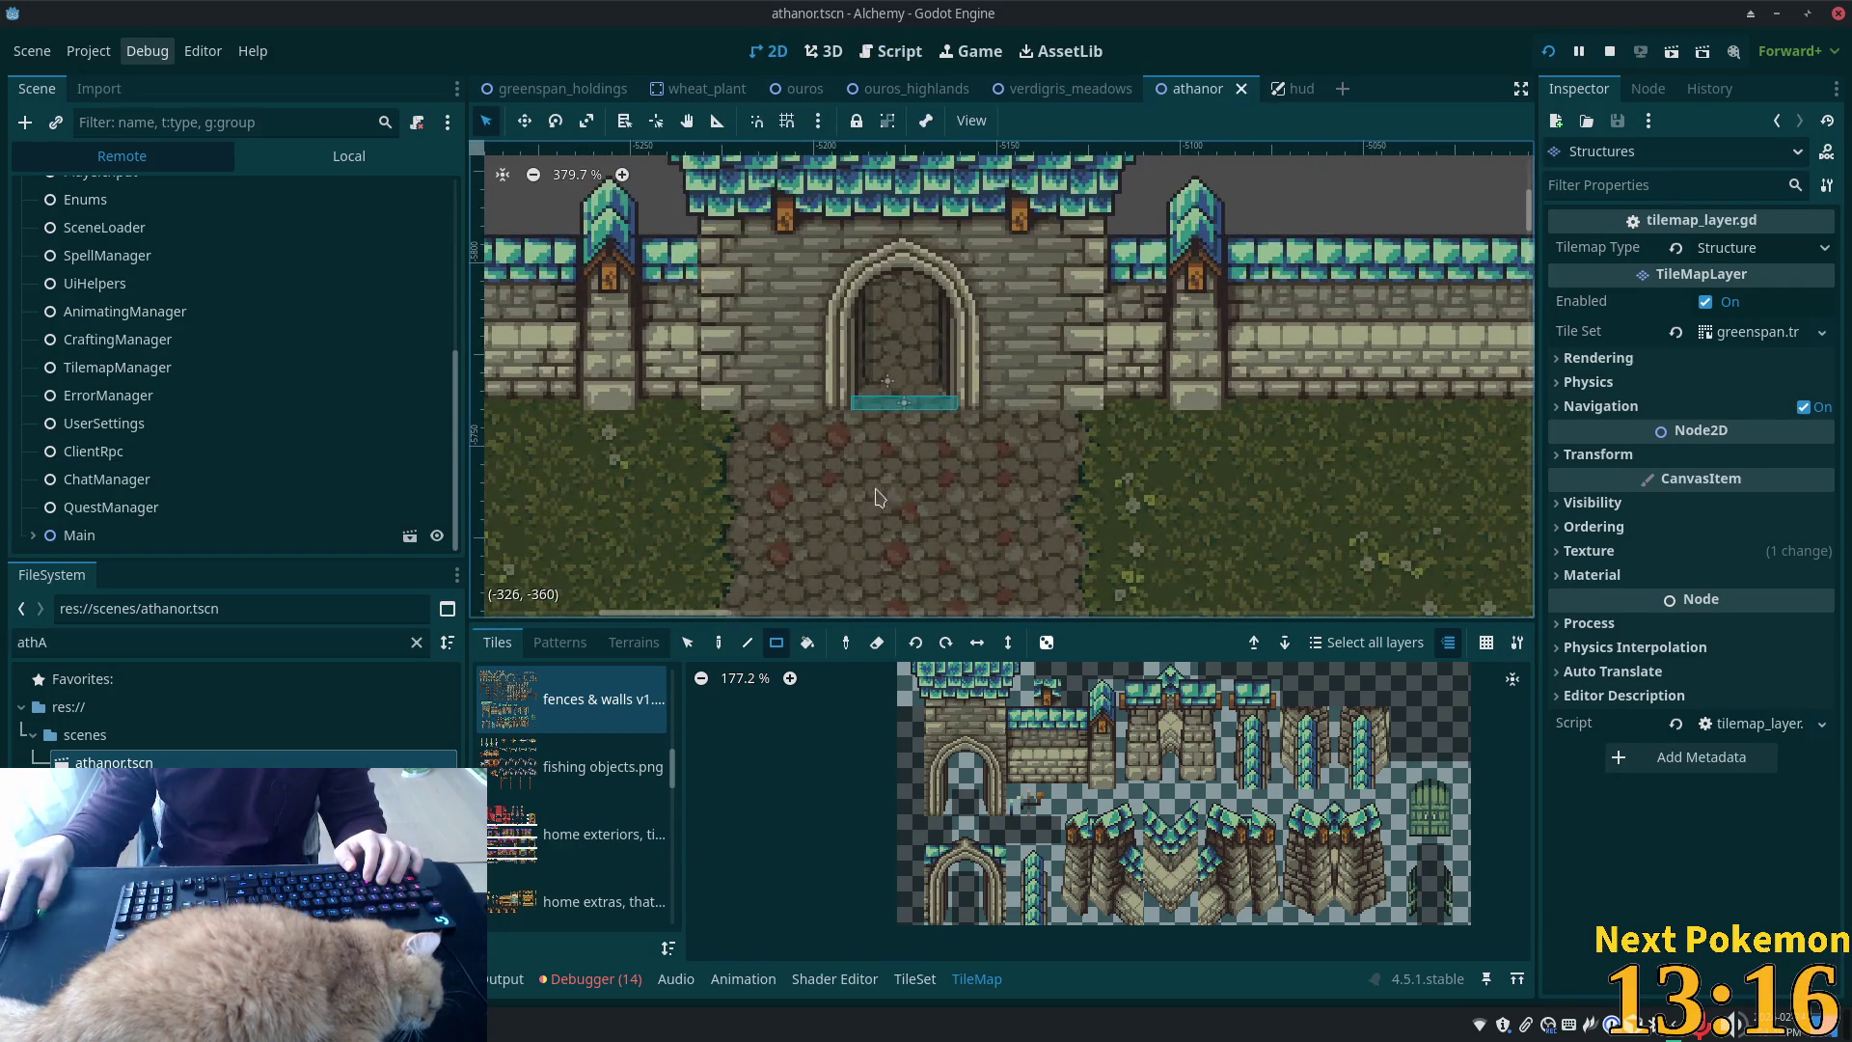
pyautogui.scroll(-2, 847, 483)
pyautogui.scroll(3, 1062, 511)
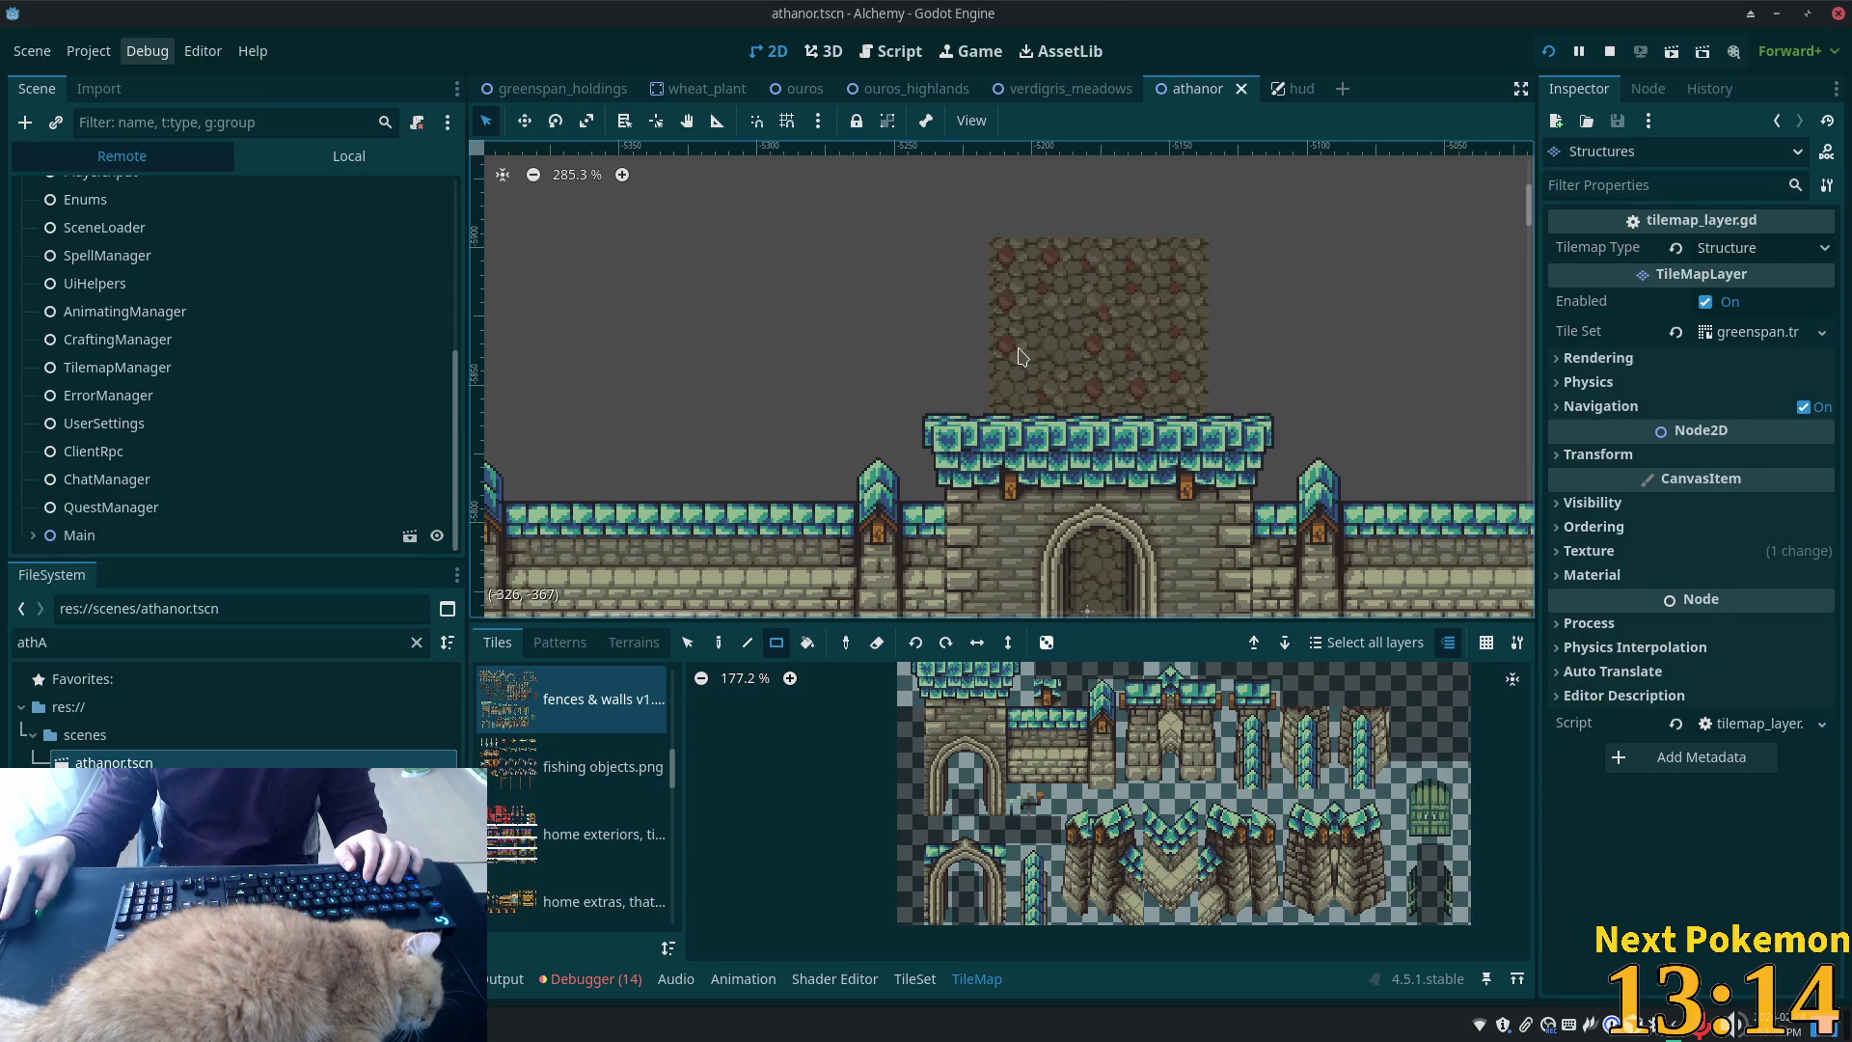
pyautogui.scroll(-2, 1011, 376)
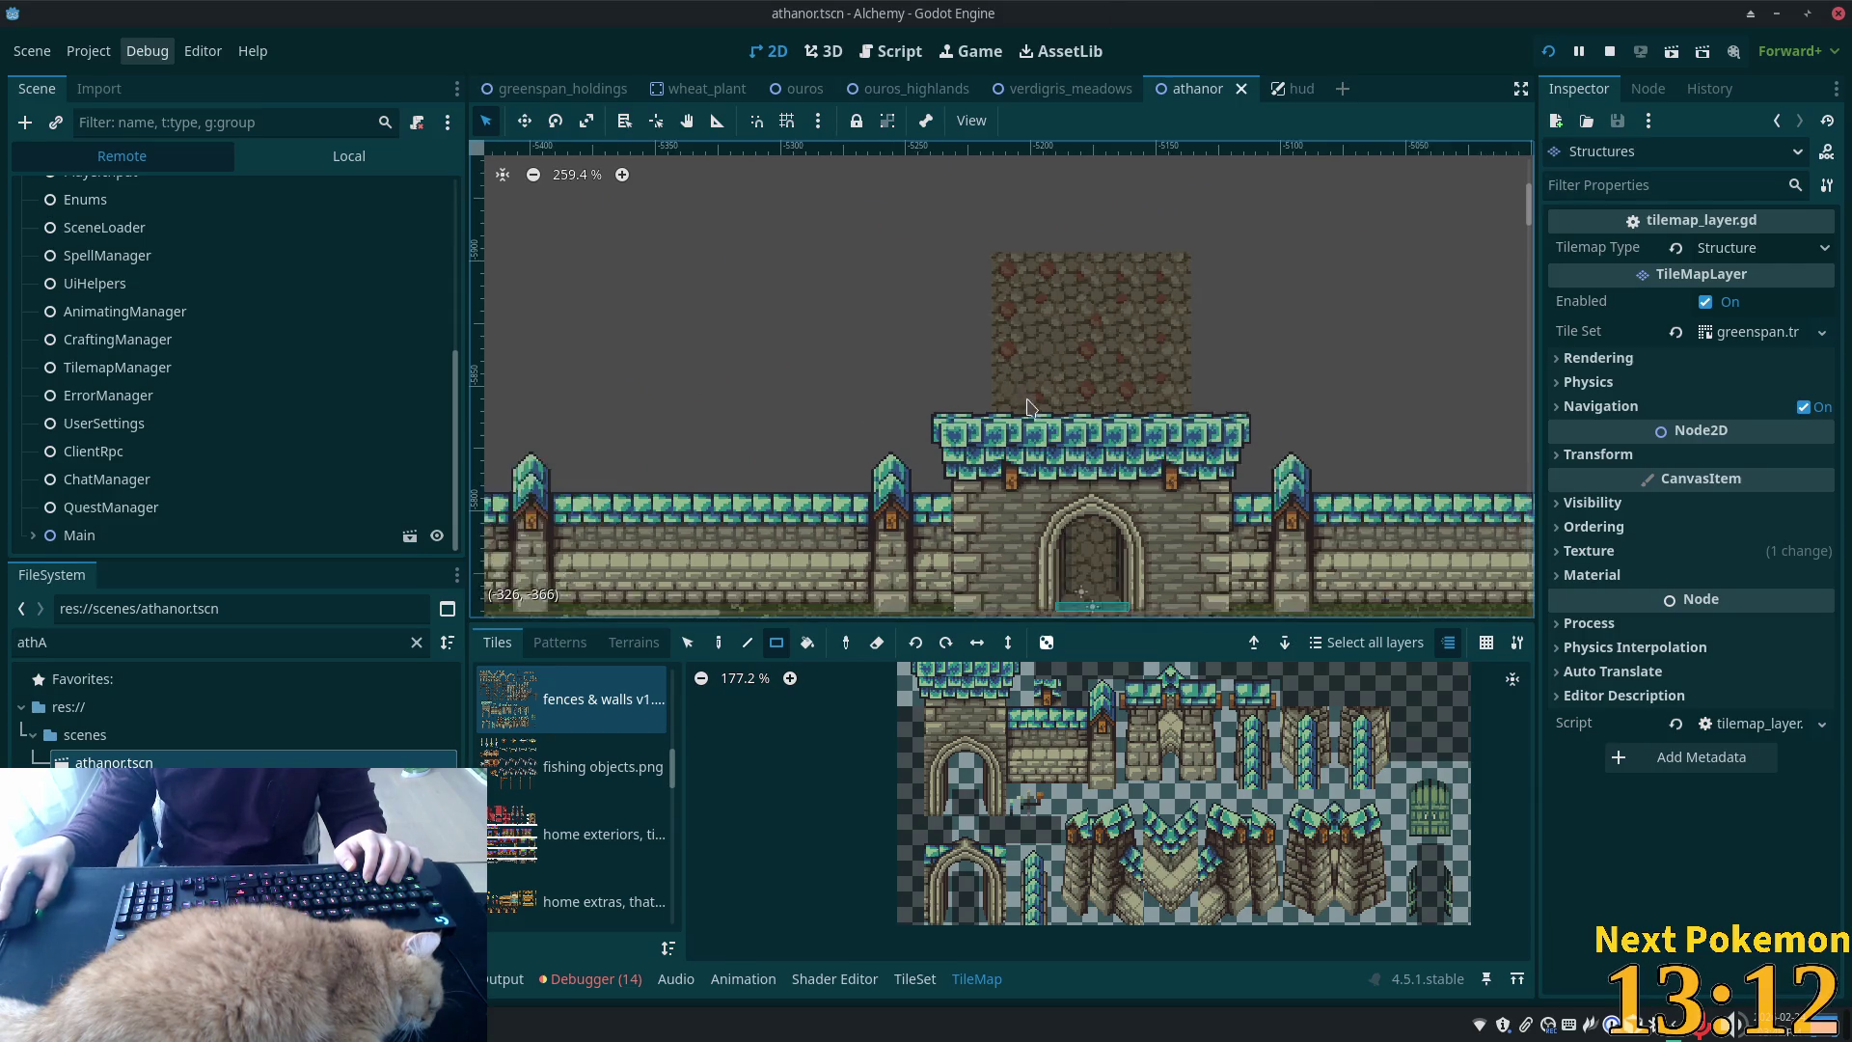
pyautogui.scroll(-2, 839, 318)
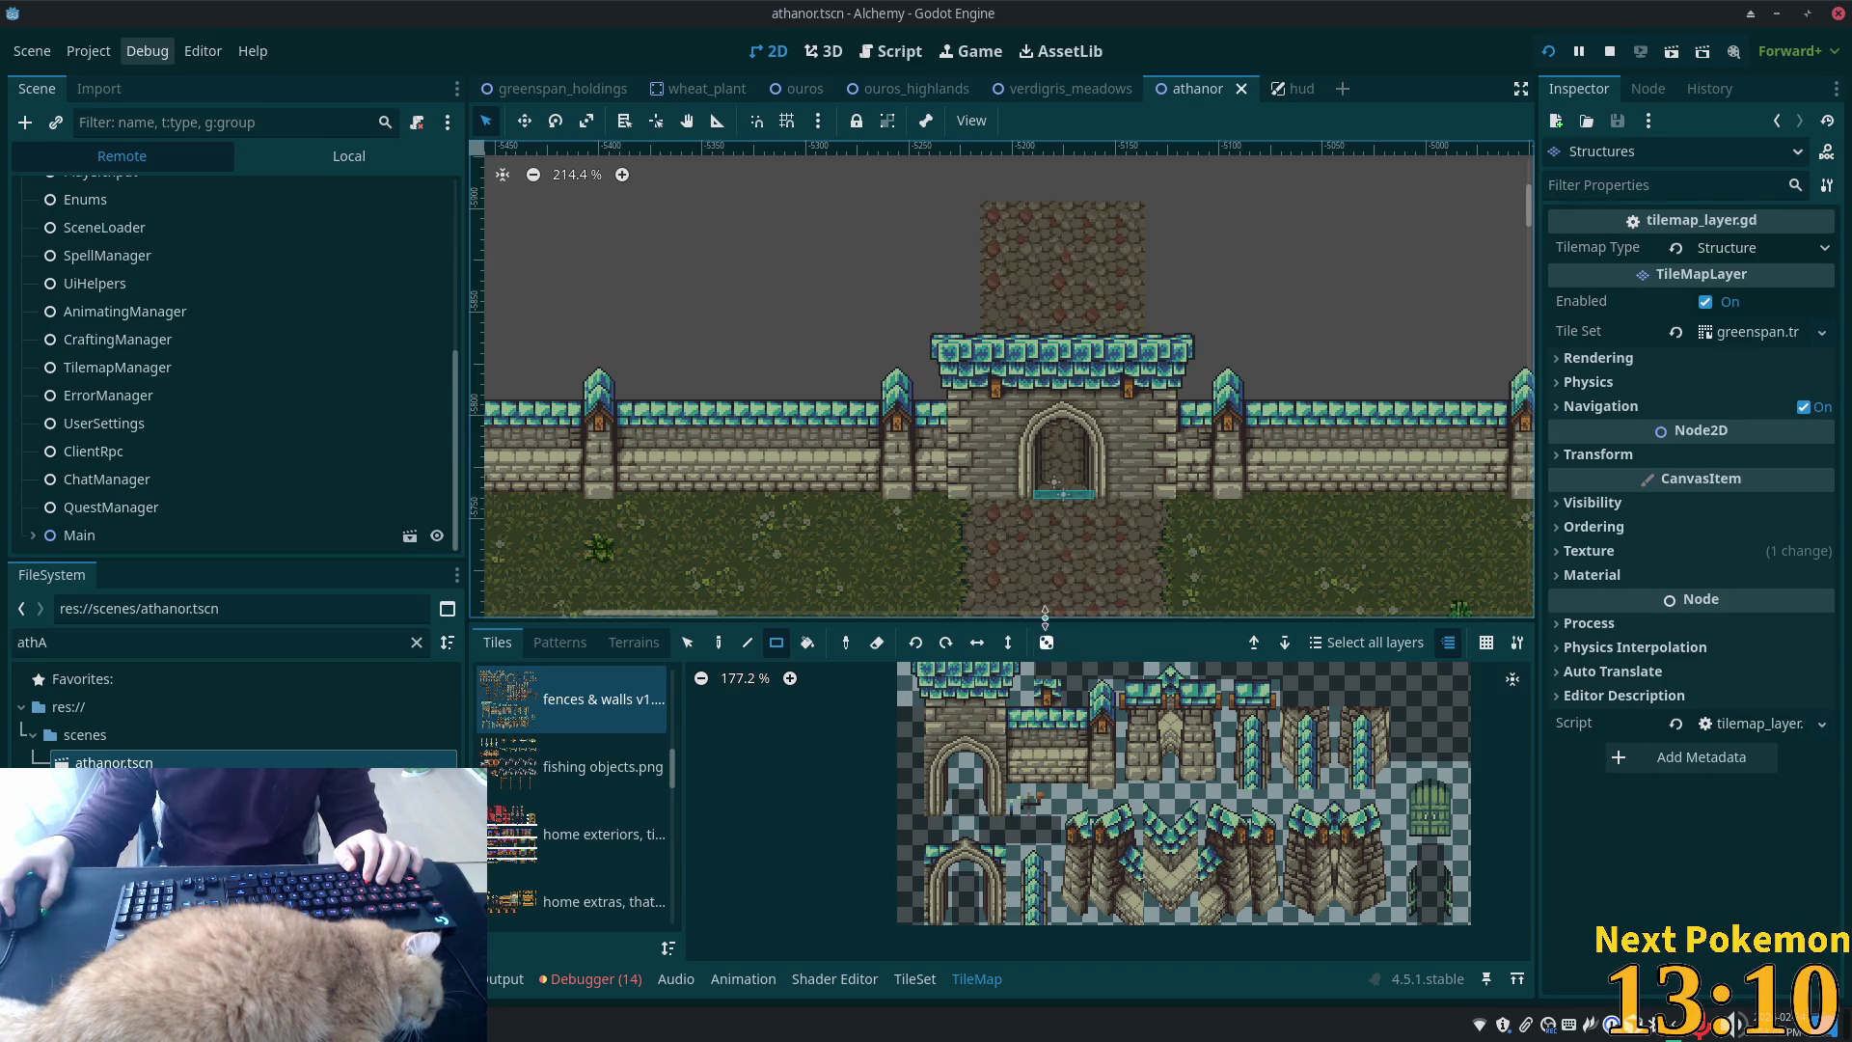
pyautogui.scroll(3, 1044, 528)
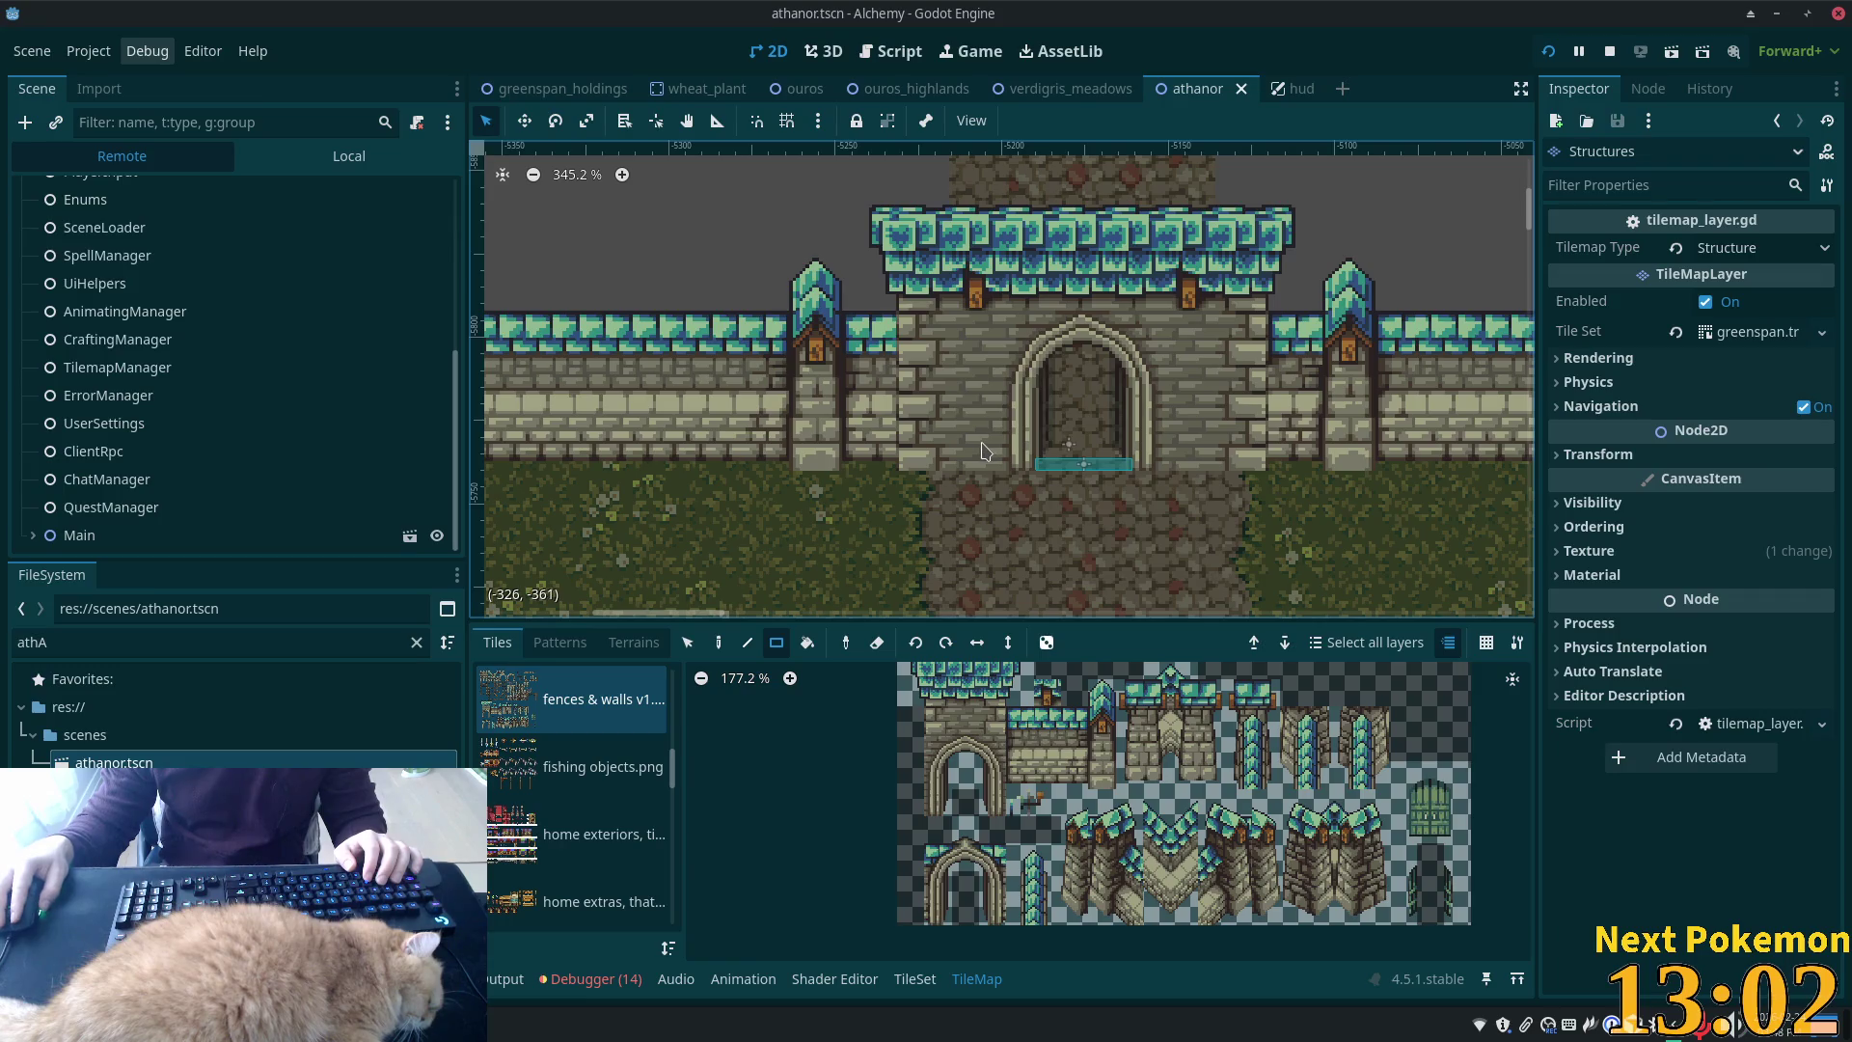
pyautogui.scroll(5, 310, 521)
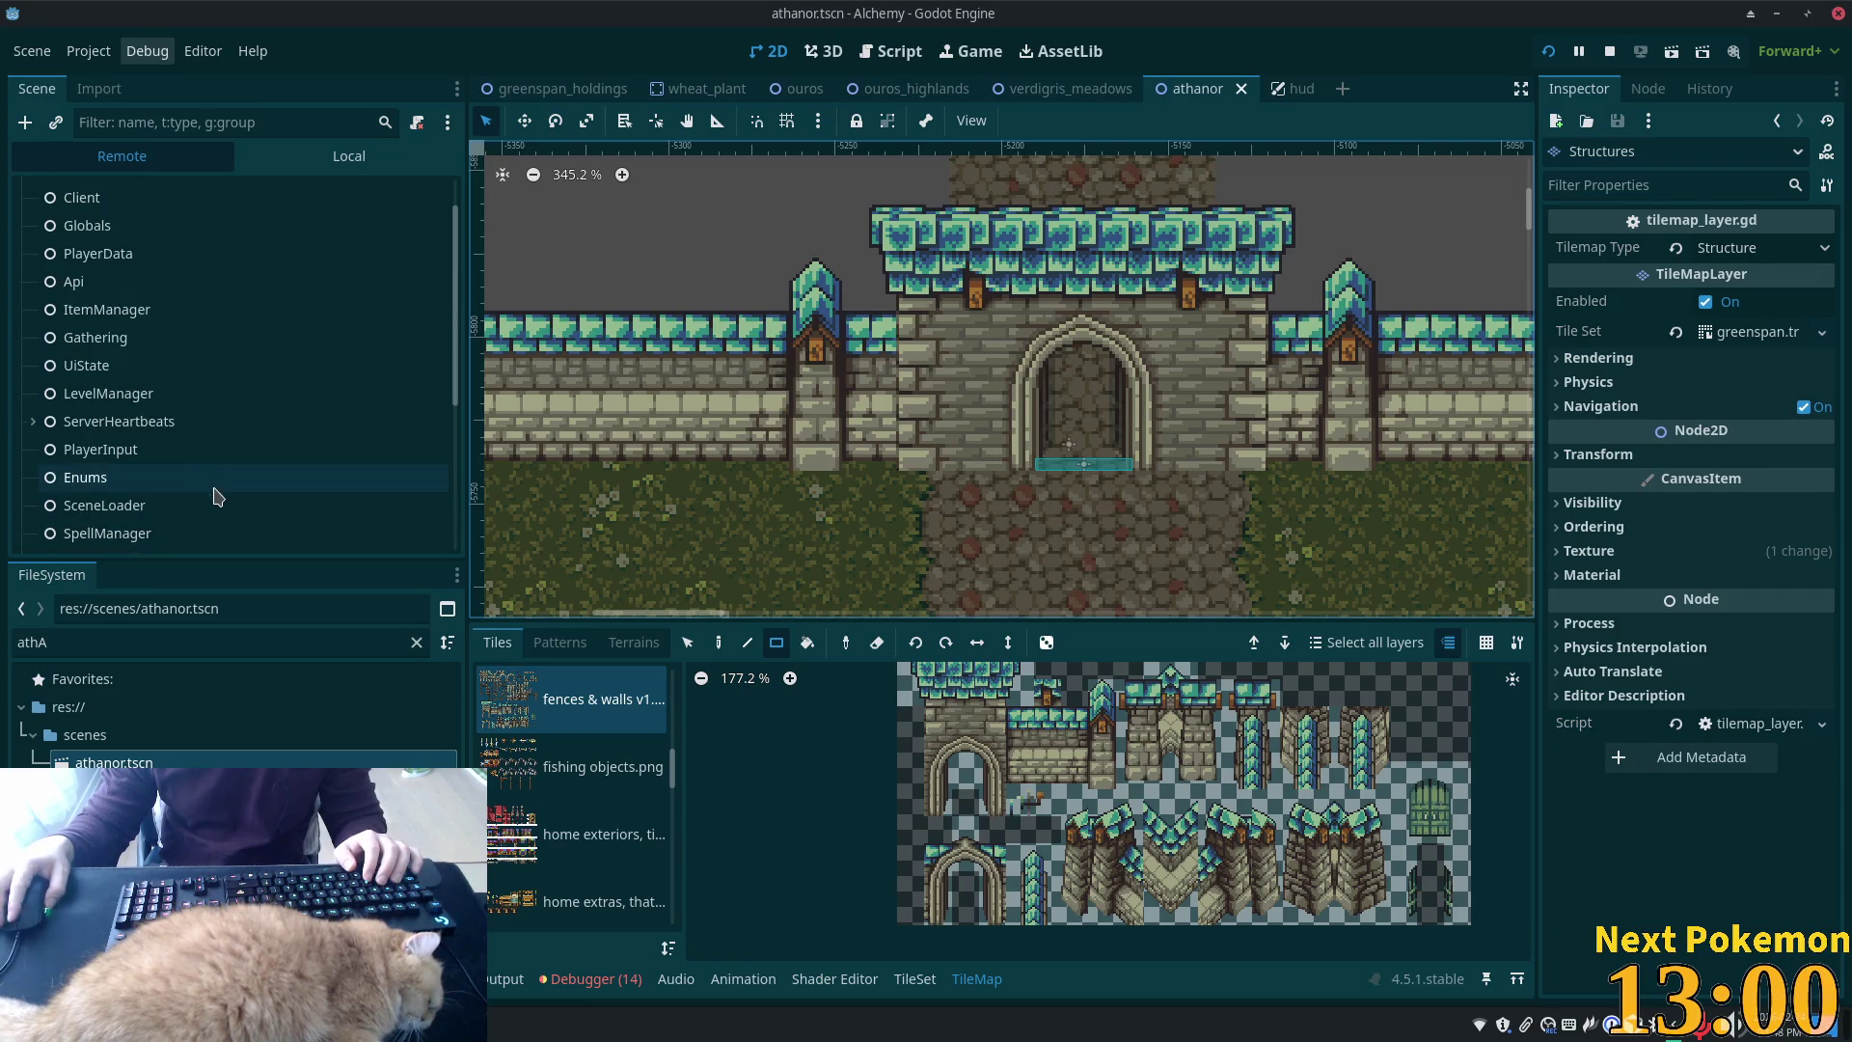
# Show the local Athanor scene tree and switch the TileMap tool from rectangle drawing to Selection
pyautogui.click(355, 156)
pyautogui.scroll(3, 224, 408)
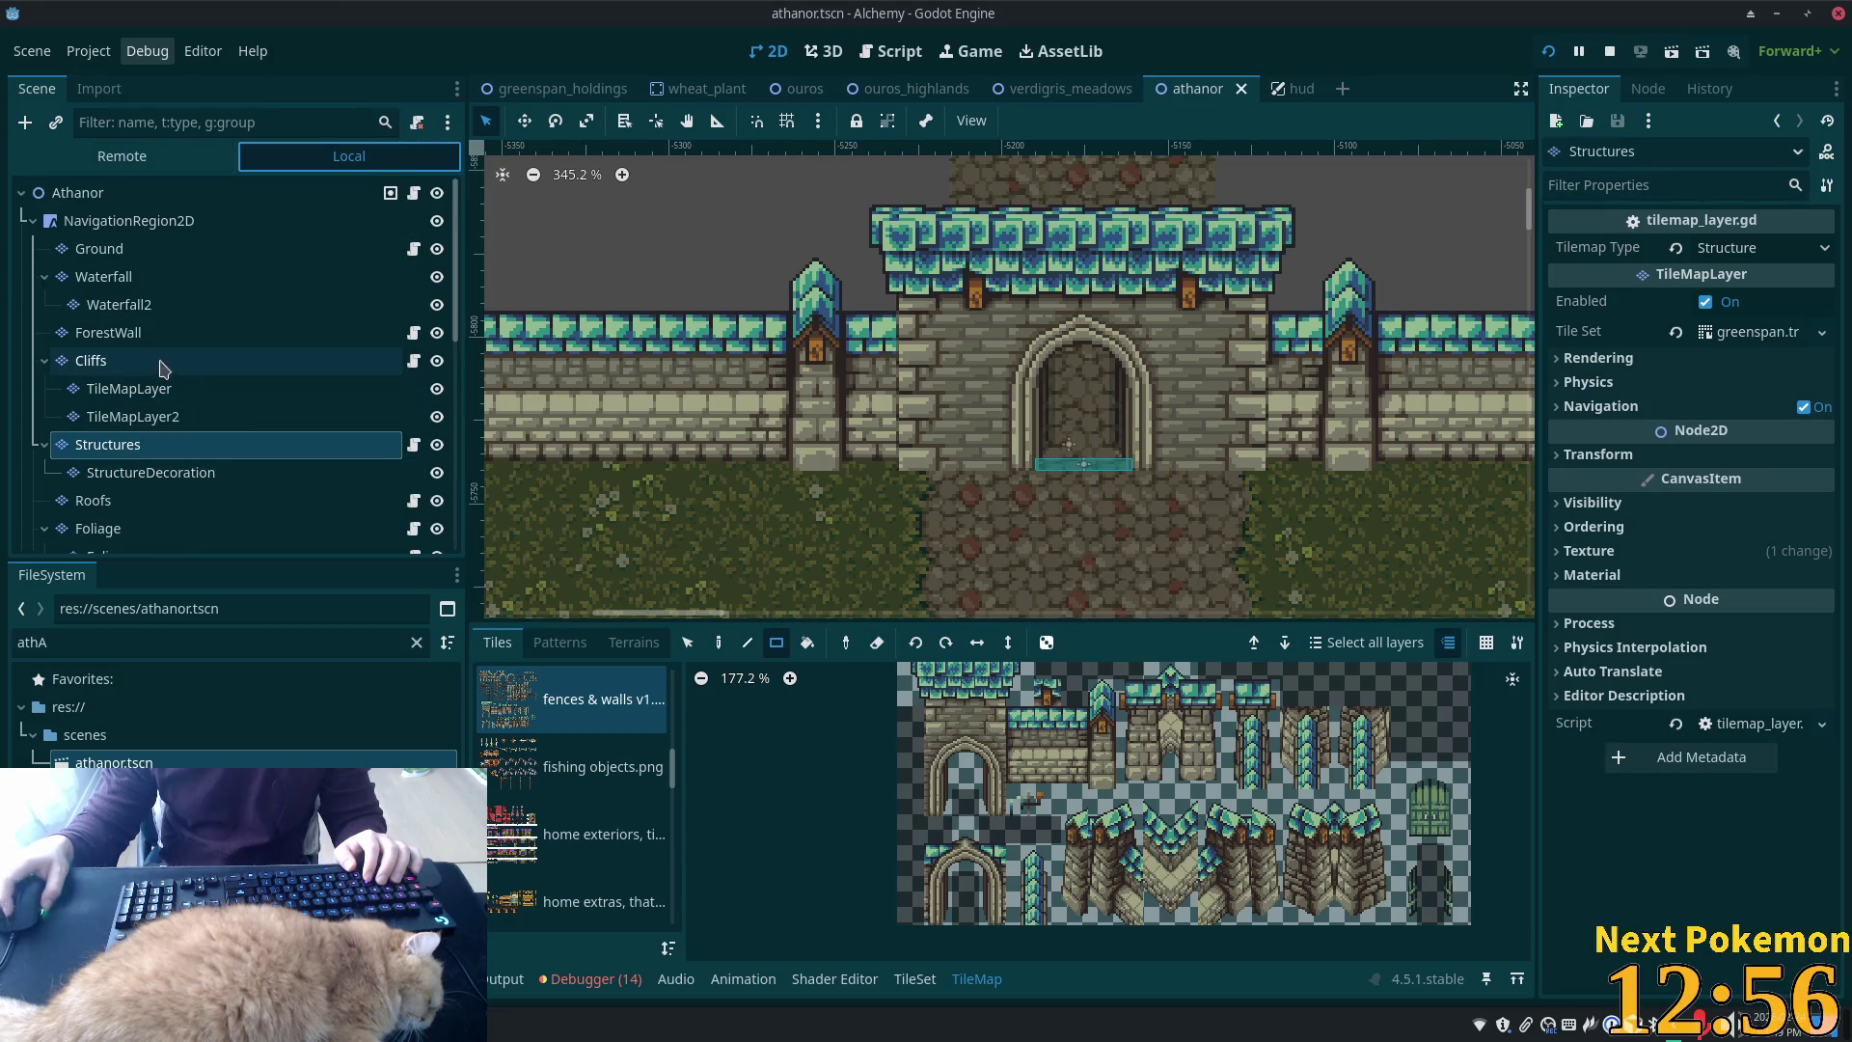
pyautogui.scroll(-5, 132, 540)
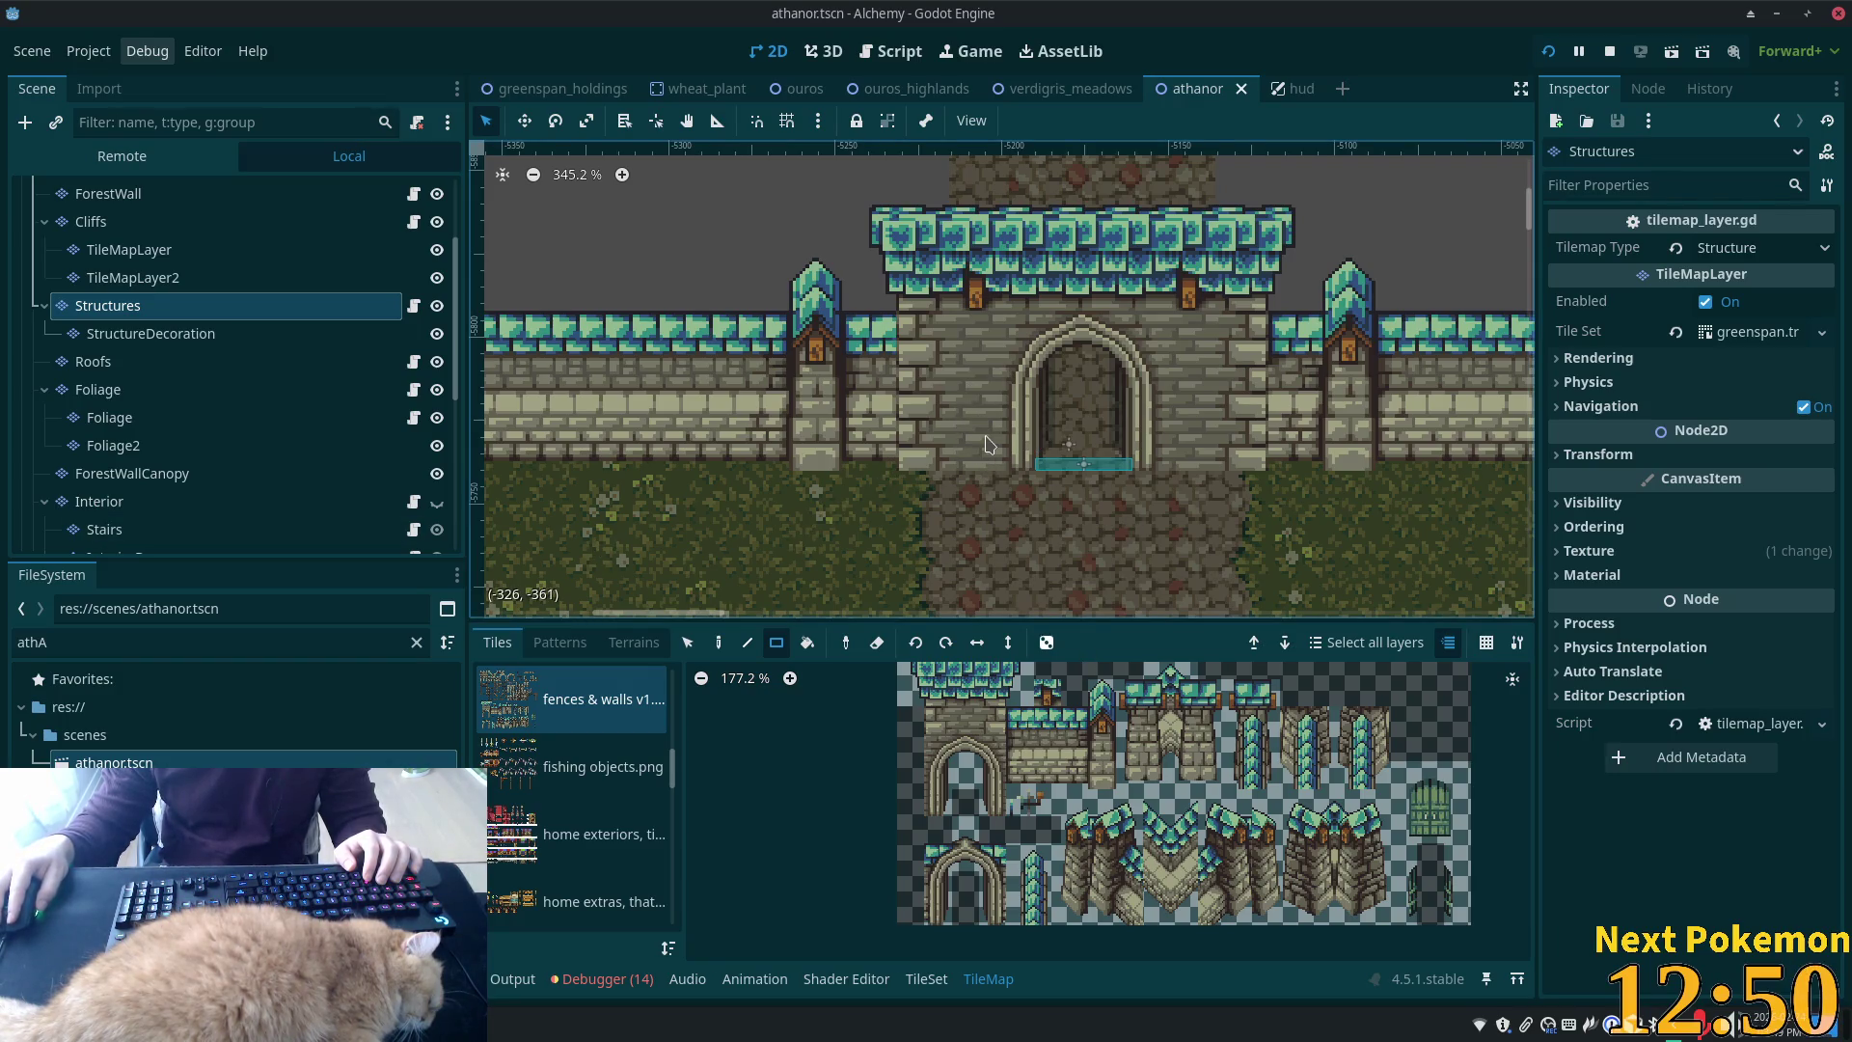
pyautogui.click(695, 644)
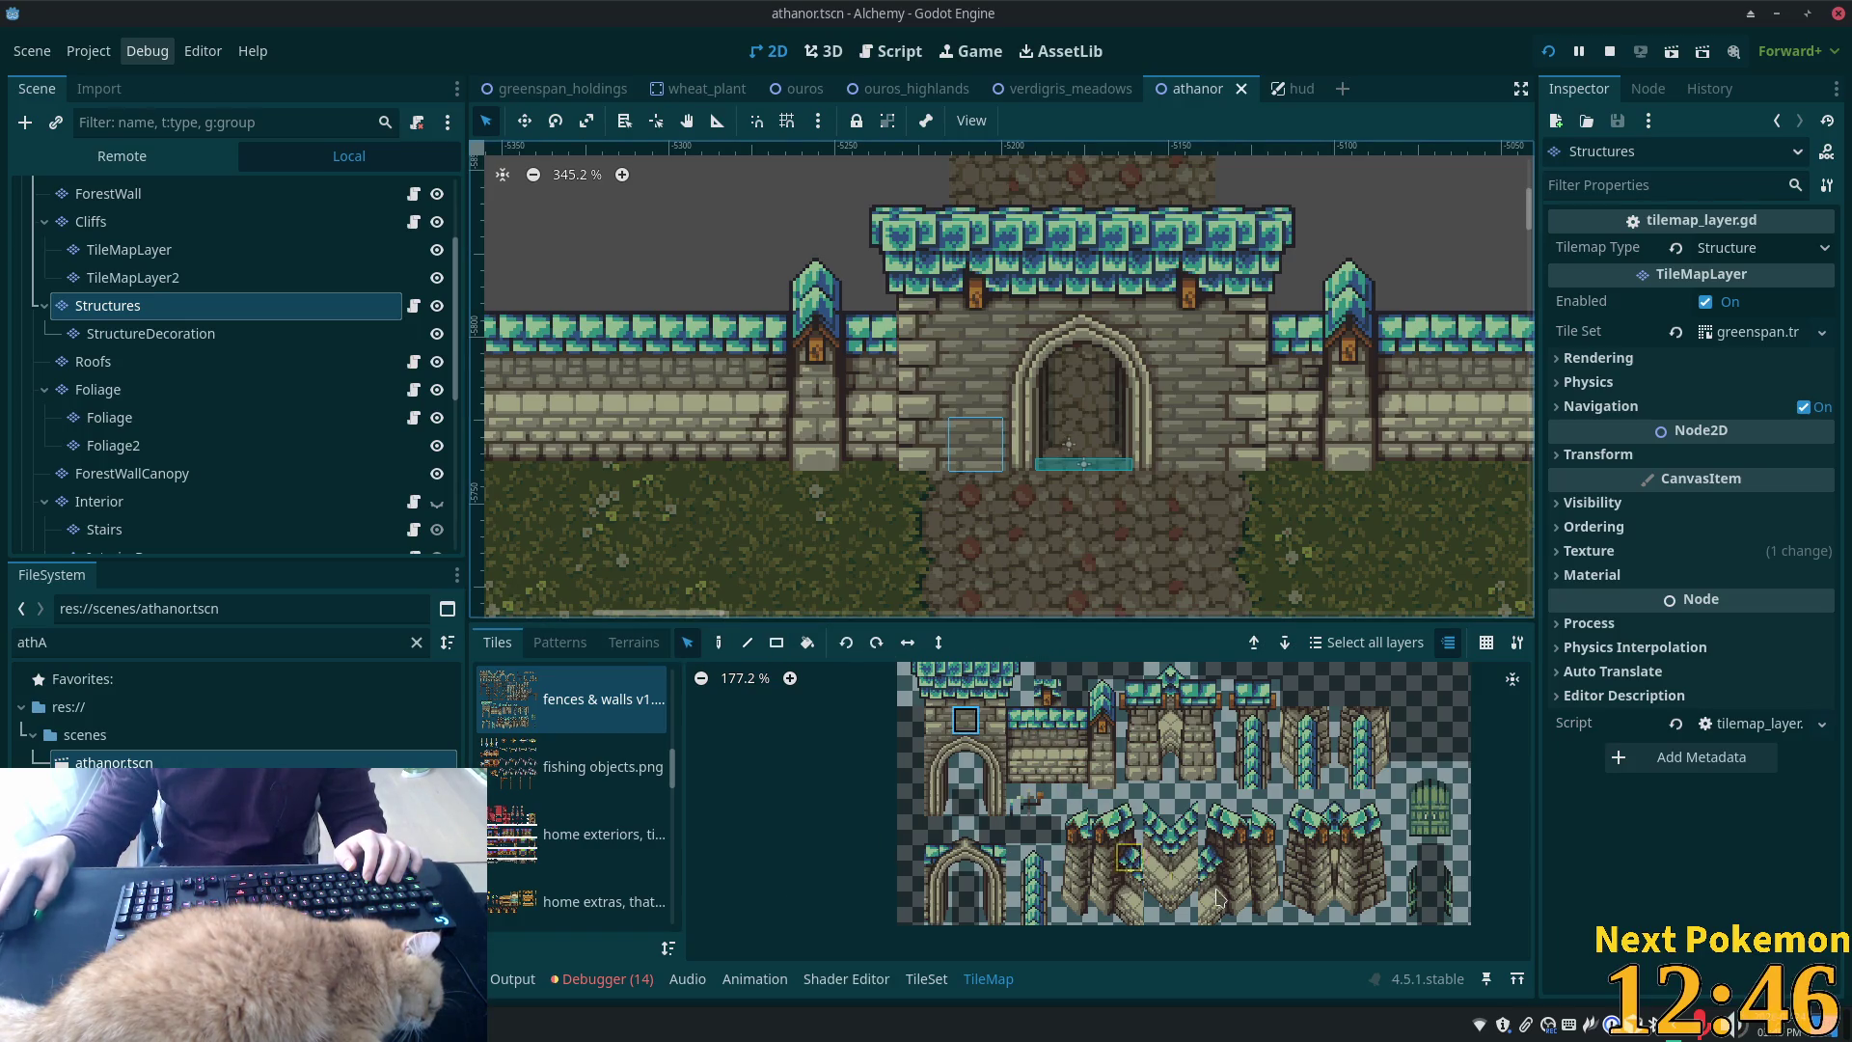
# In the TileSet editor, create an alternative of the fences & walls wall tile at (2, 13)
pyautogui.click(927, 979)
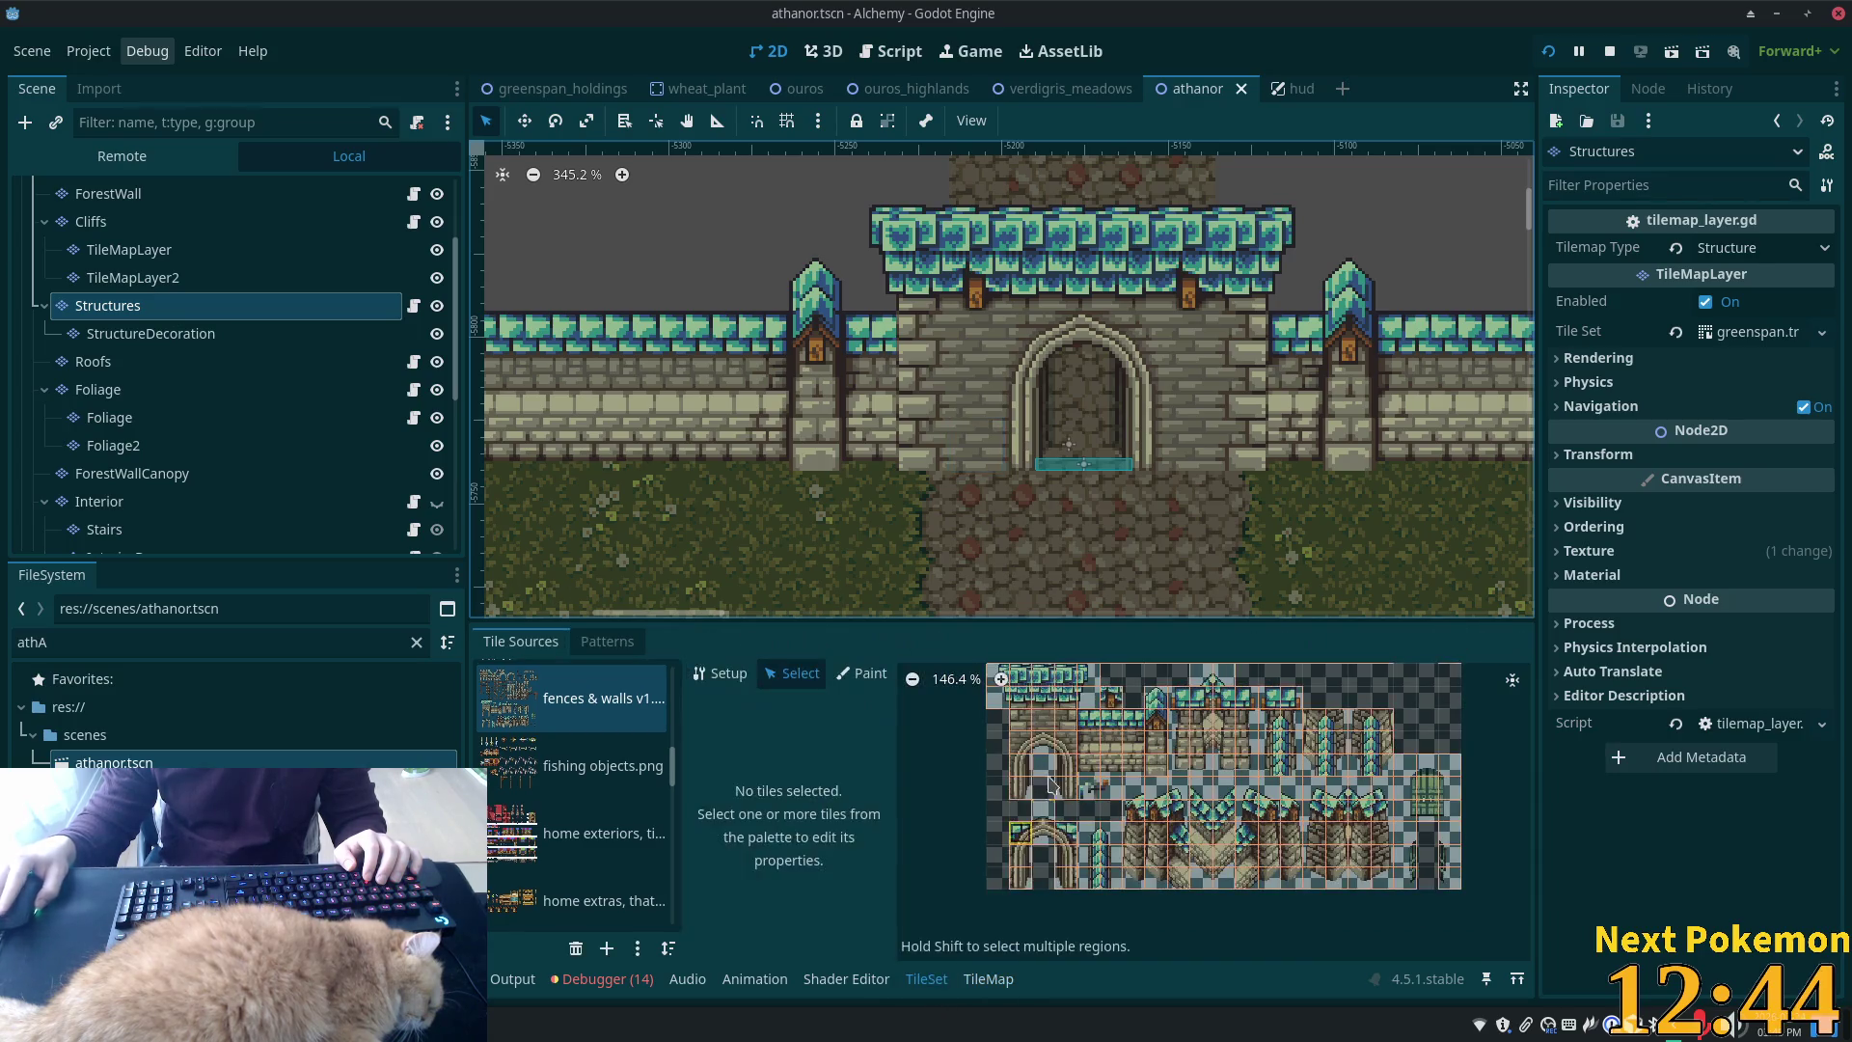
pyautogui.rightClick(1042, 729)
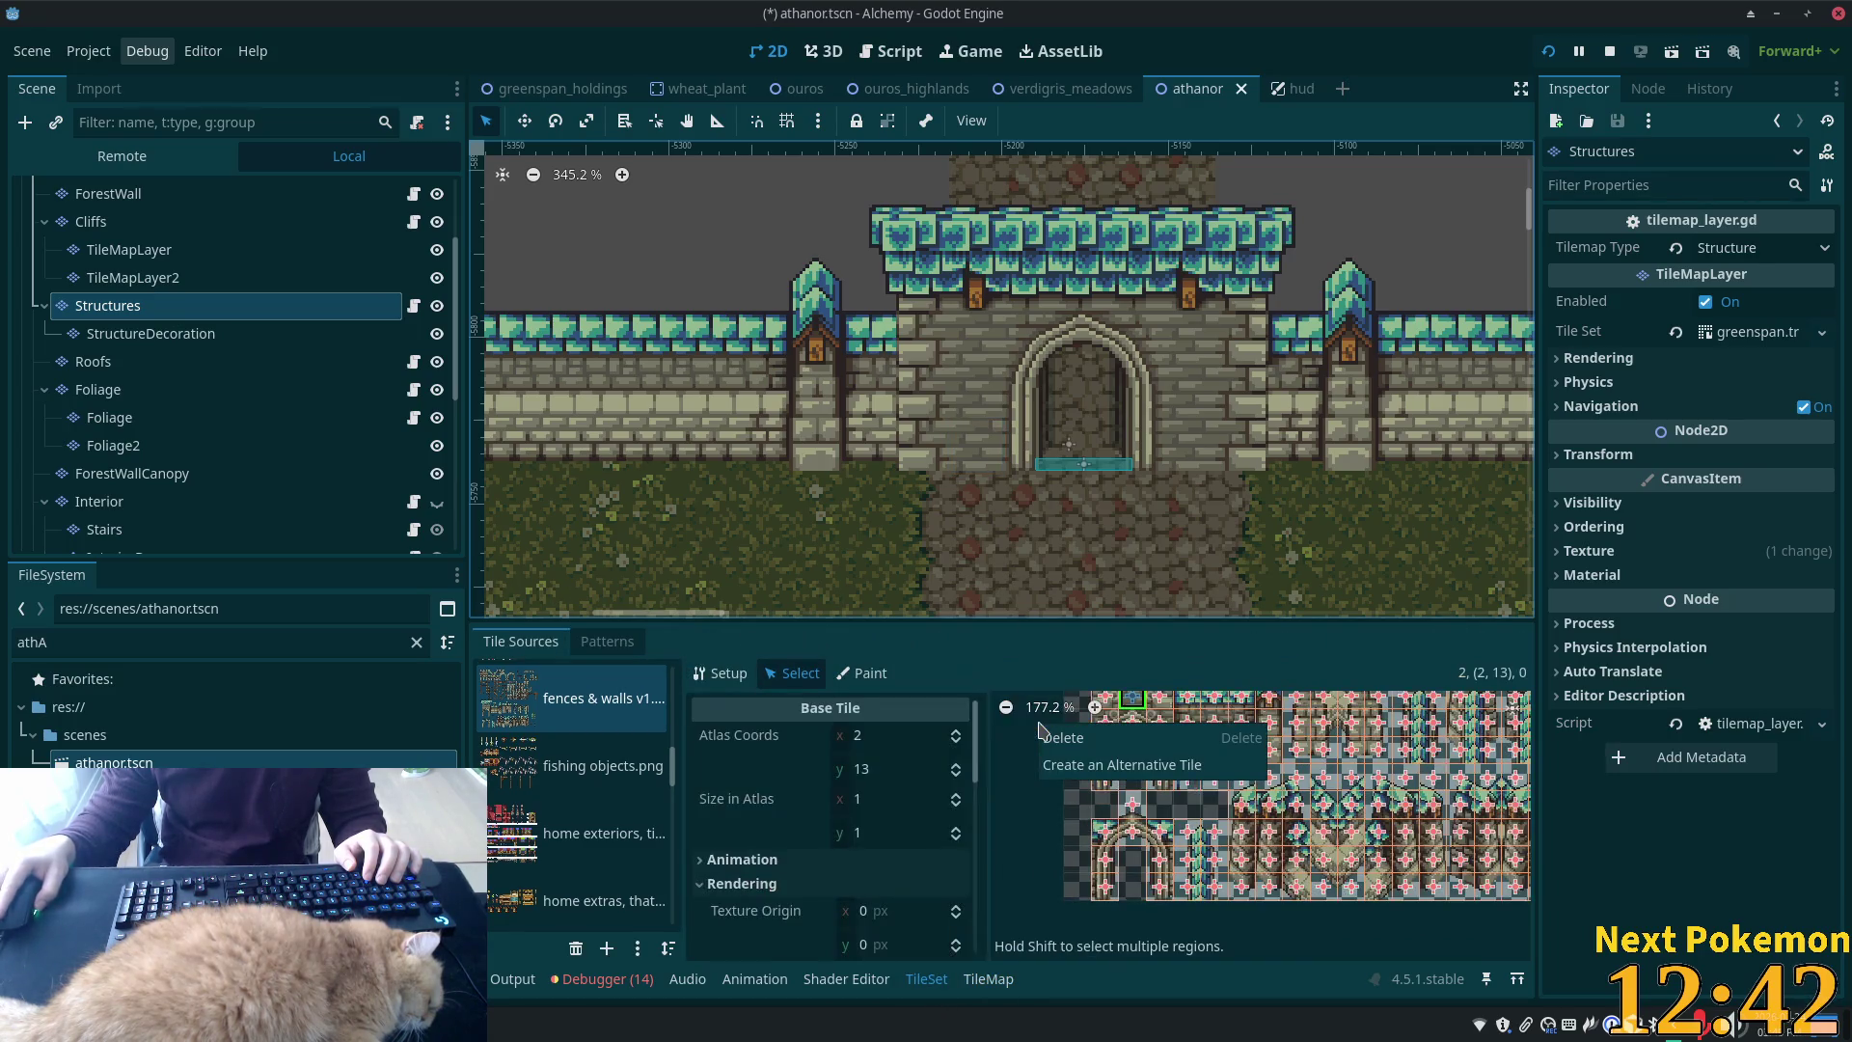
pyautogui.click(1099, 764)
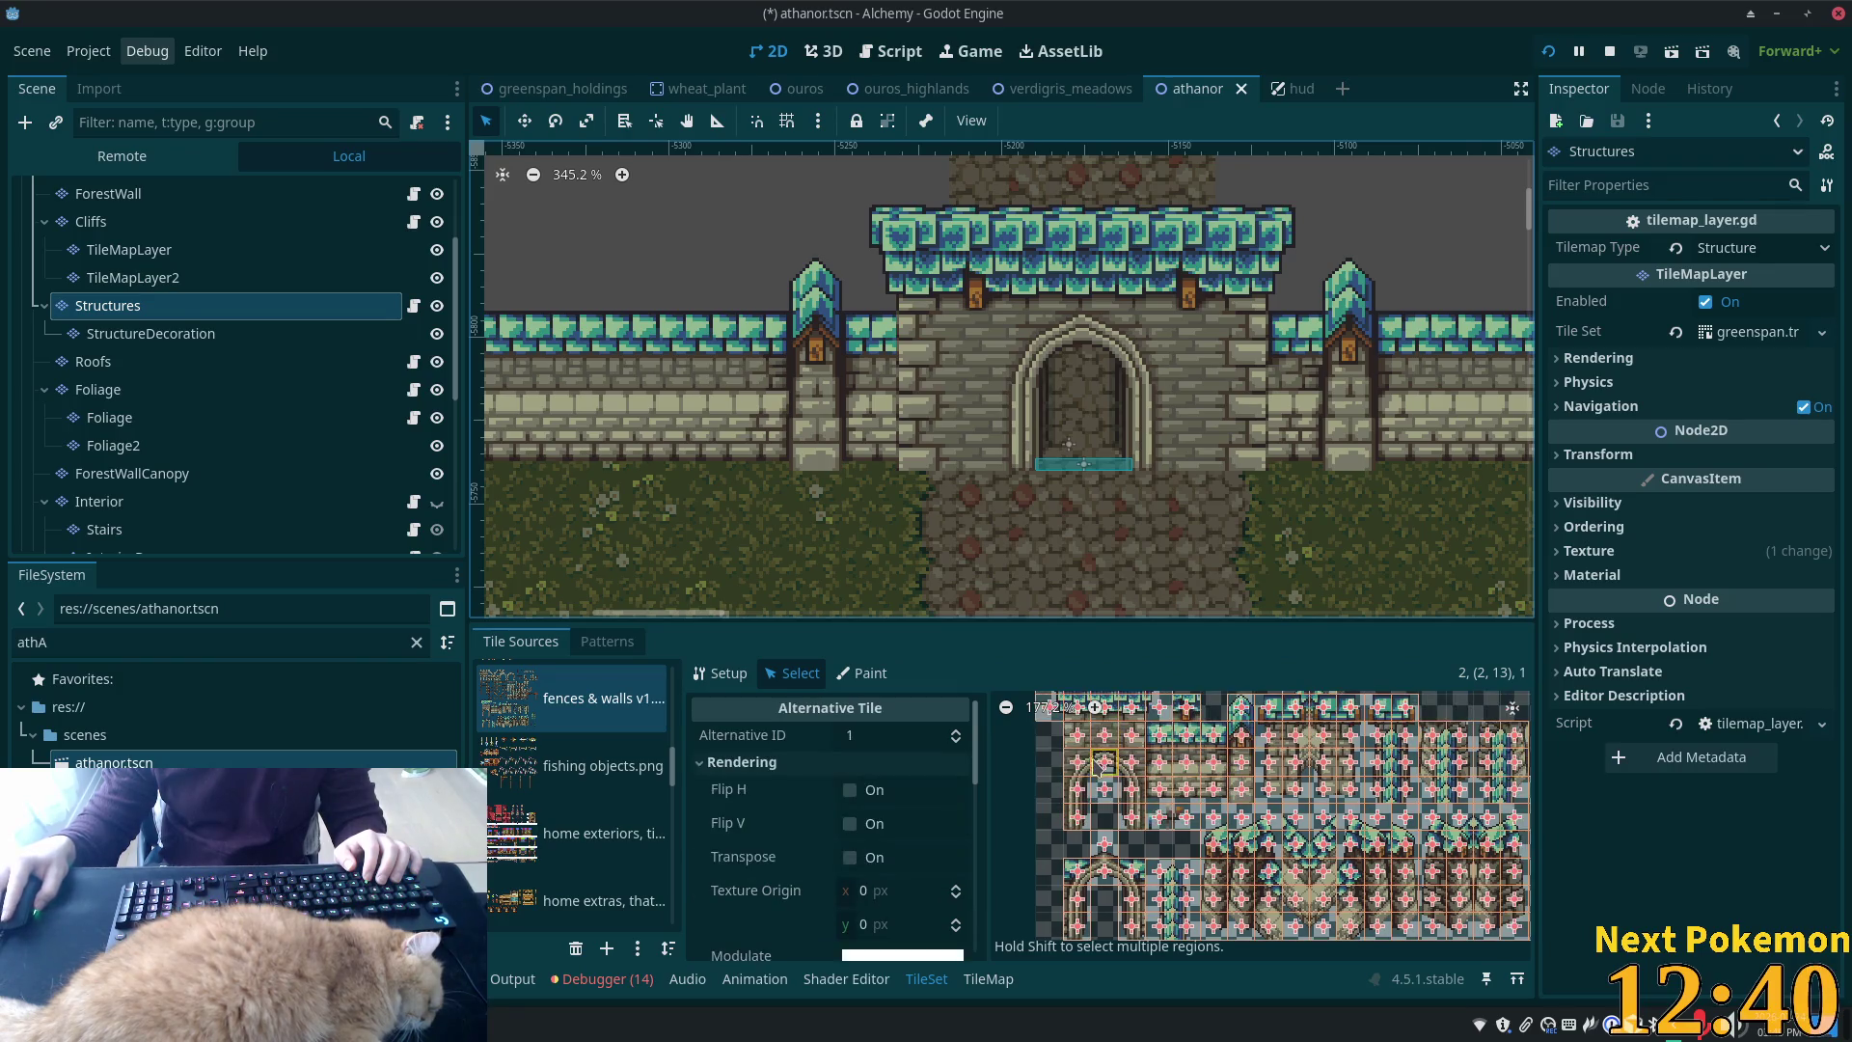
# Scroll the alternative tile's properties to its full-square collision polygon
pyautogui.scroll(-1, 1233, 793)
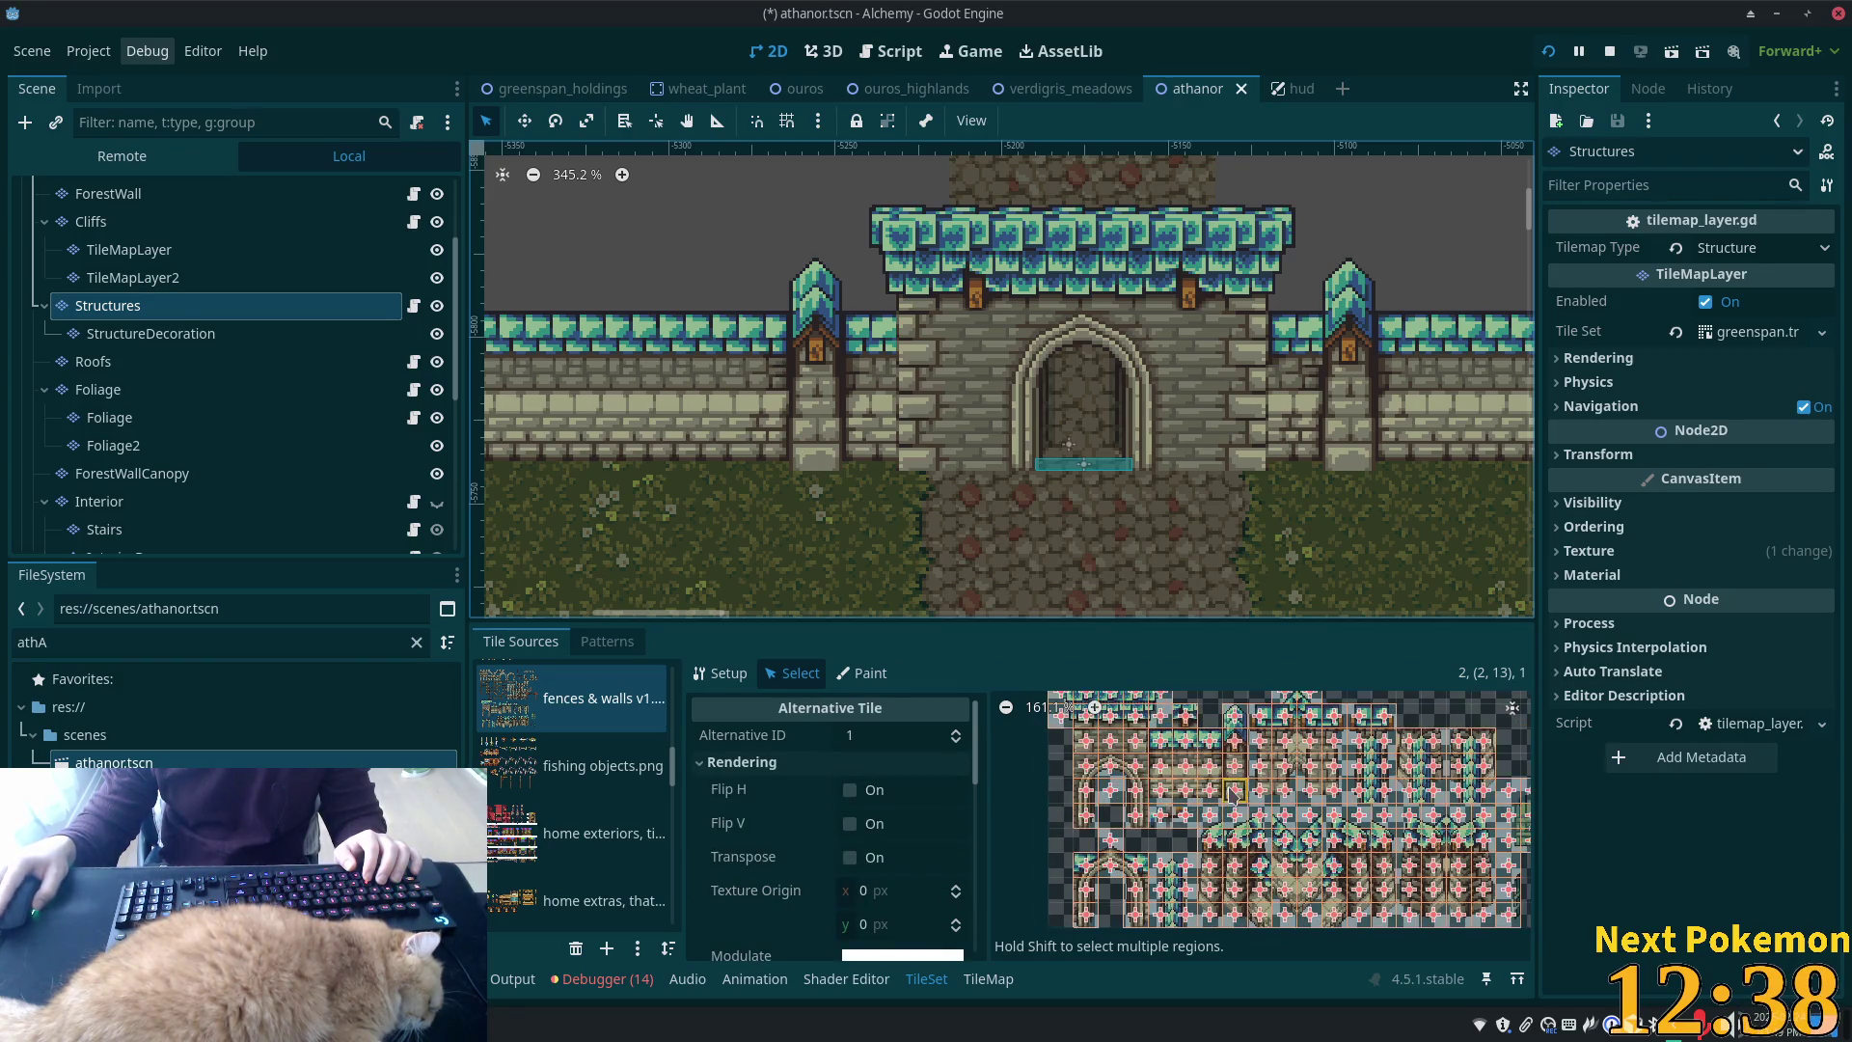
pyautogui.scroll(-2, 1233, 789)
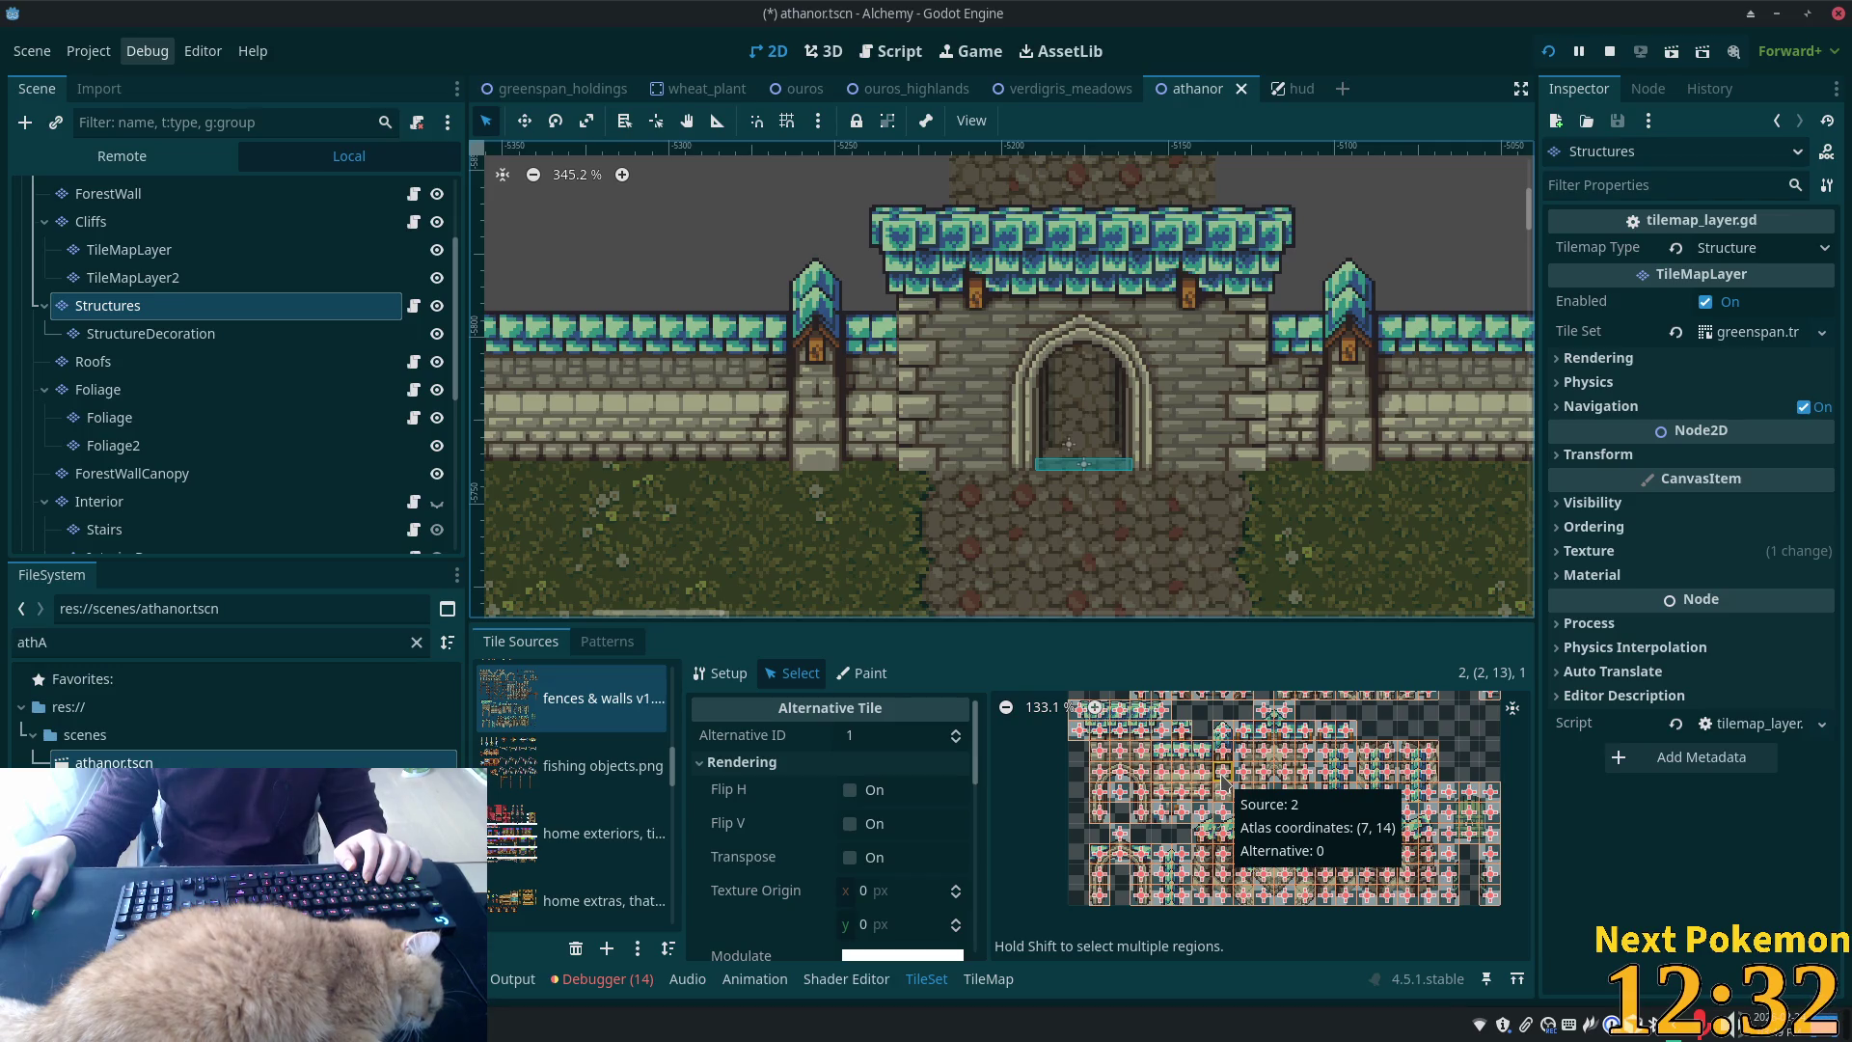
pyautogui.scroll(-3, 1251, 771)
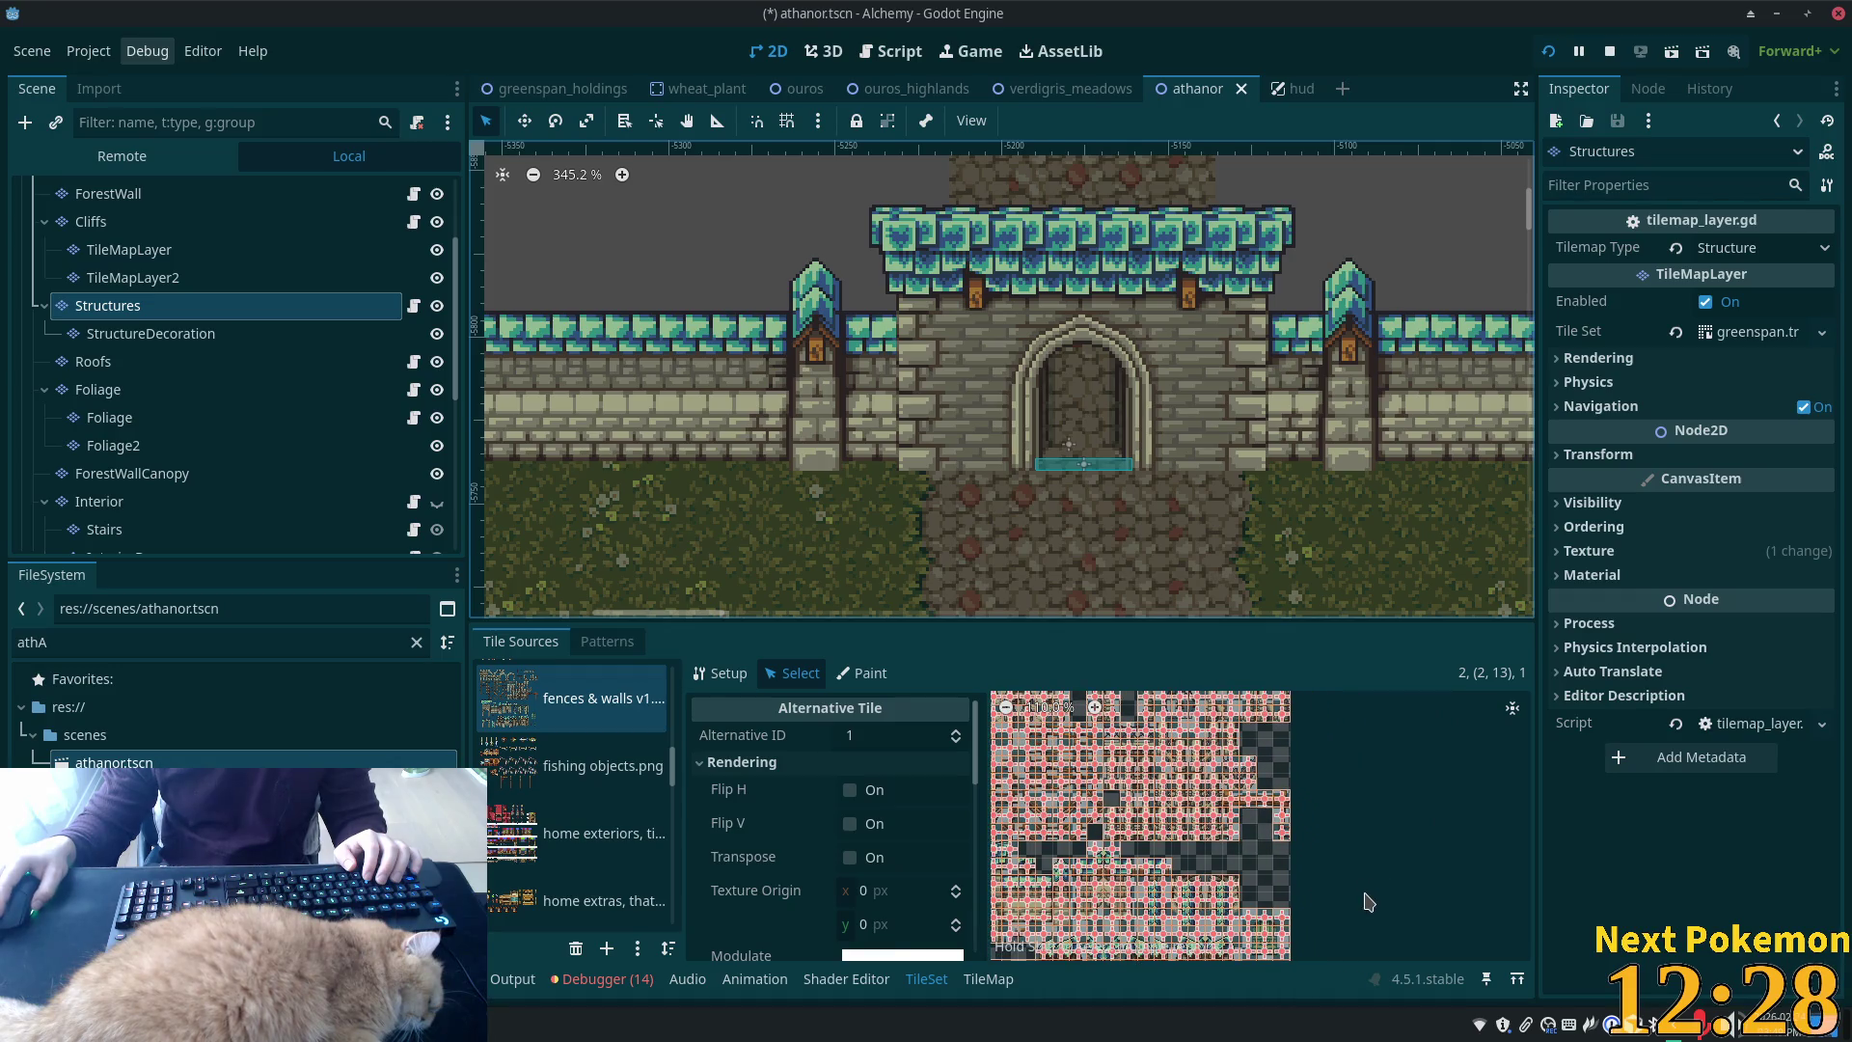
pyautogui.scroll(-1, 1365, 900)
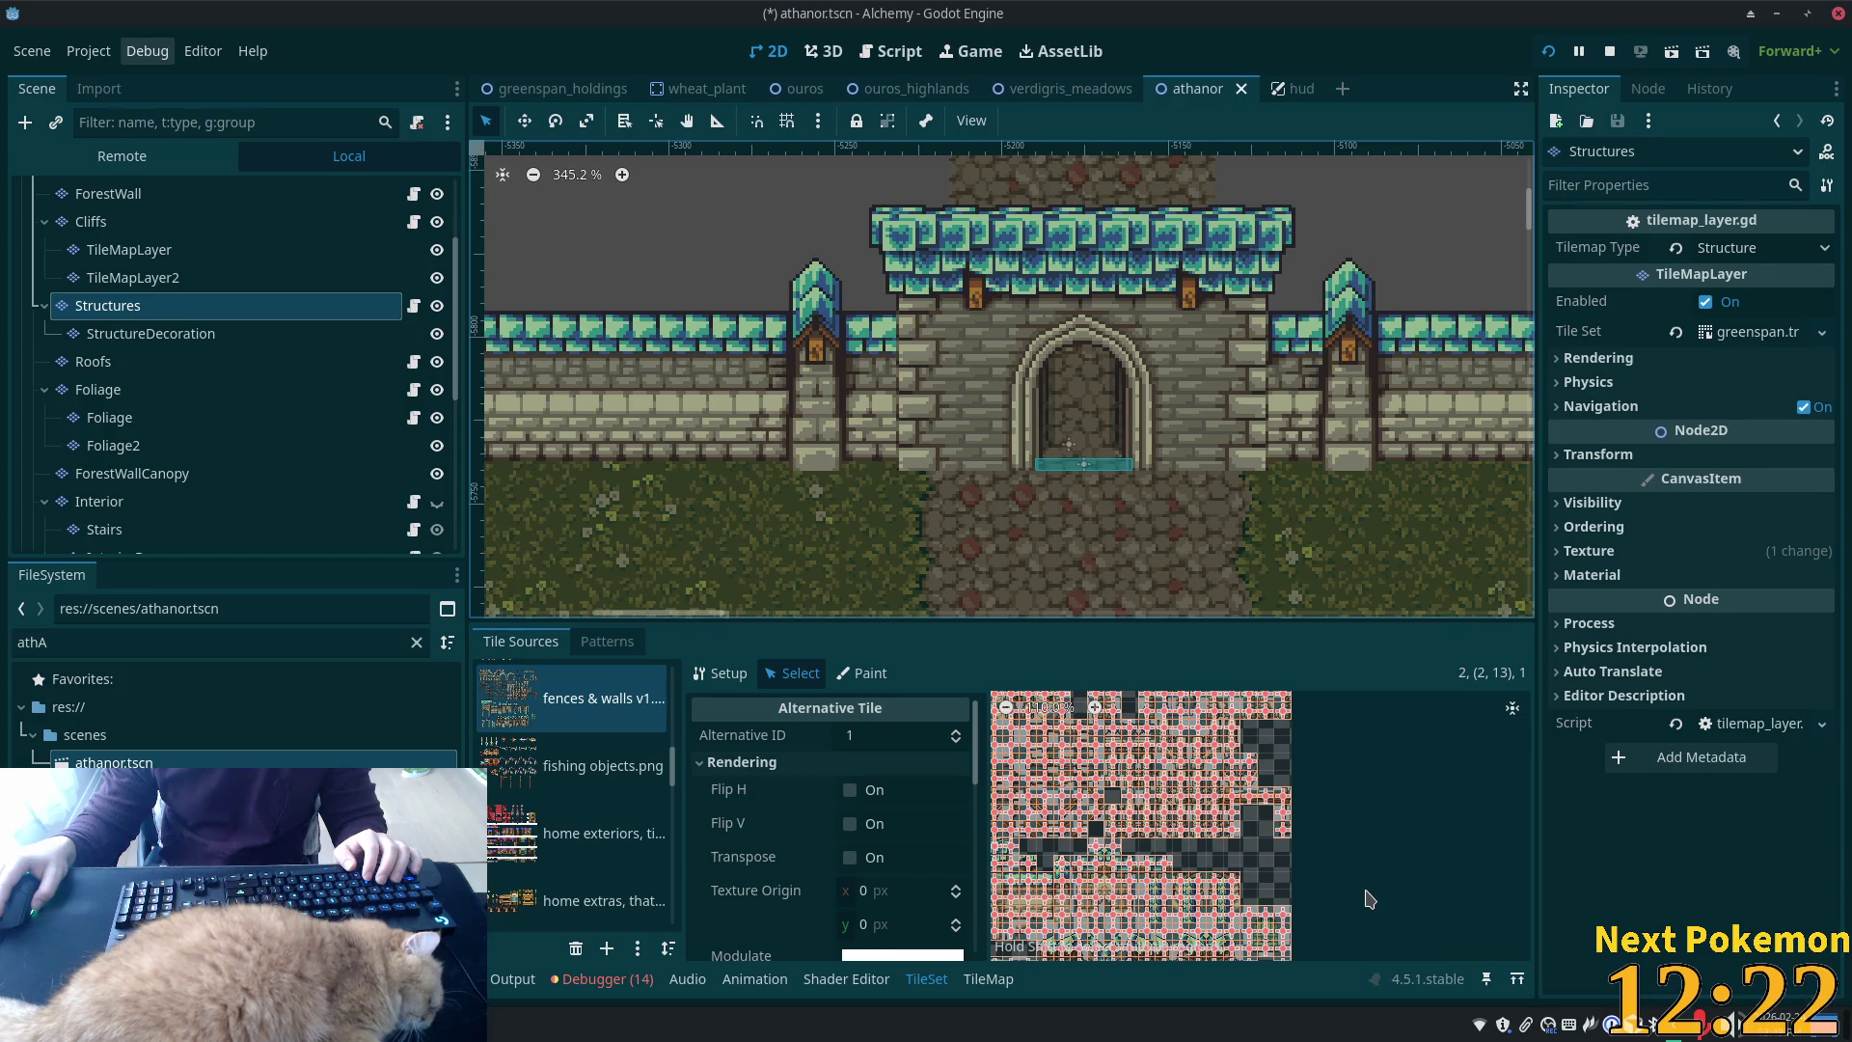
pyautogui.scroll(5, 1360, 863)
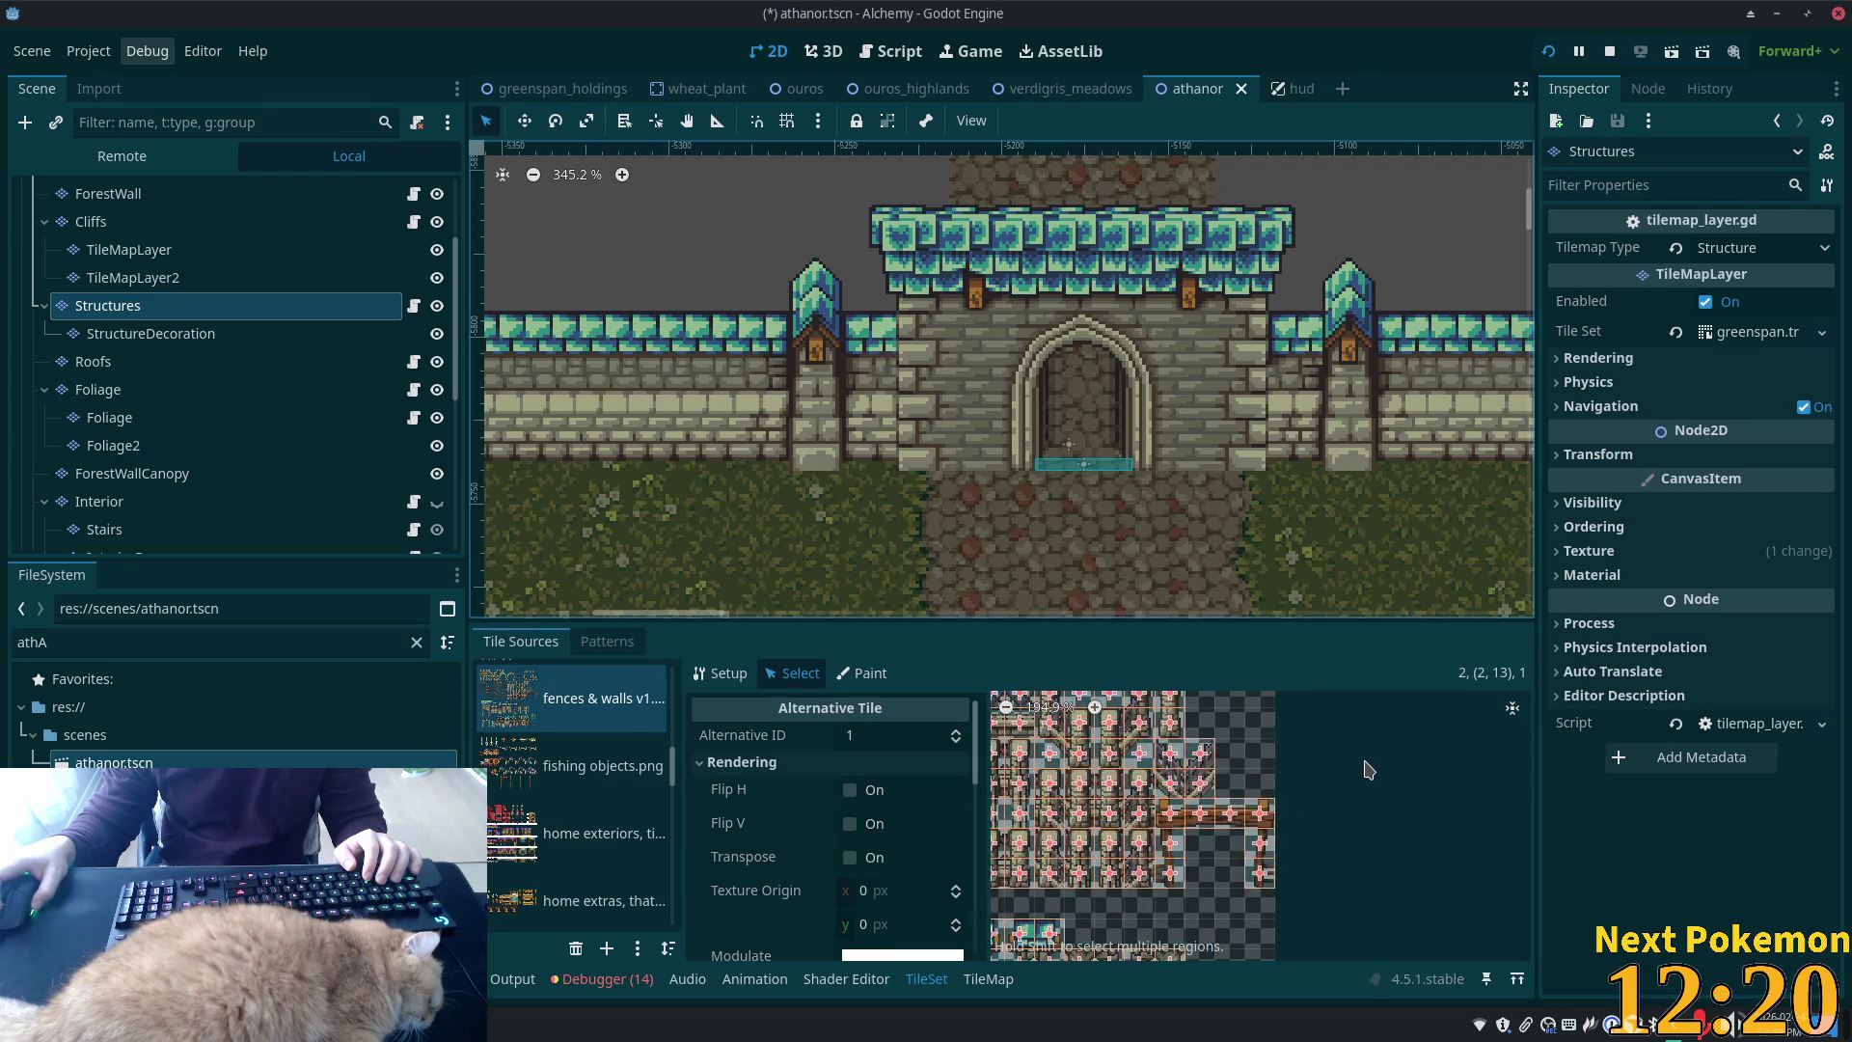
pyautogui.scroll(4, 1349, 946)
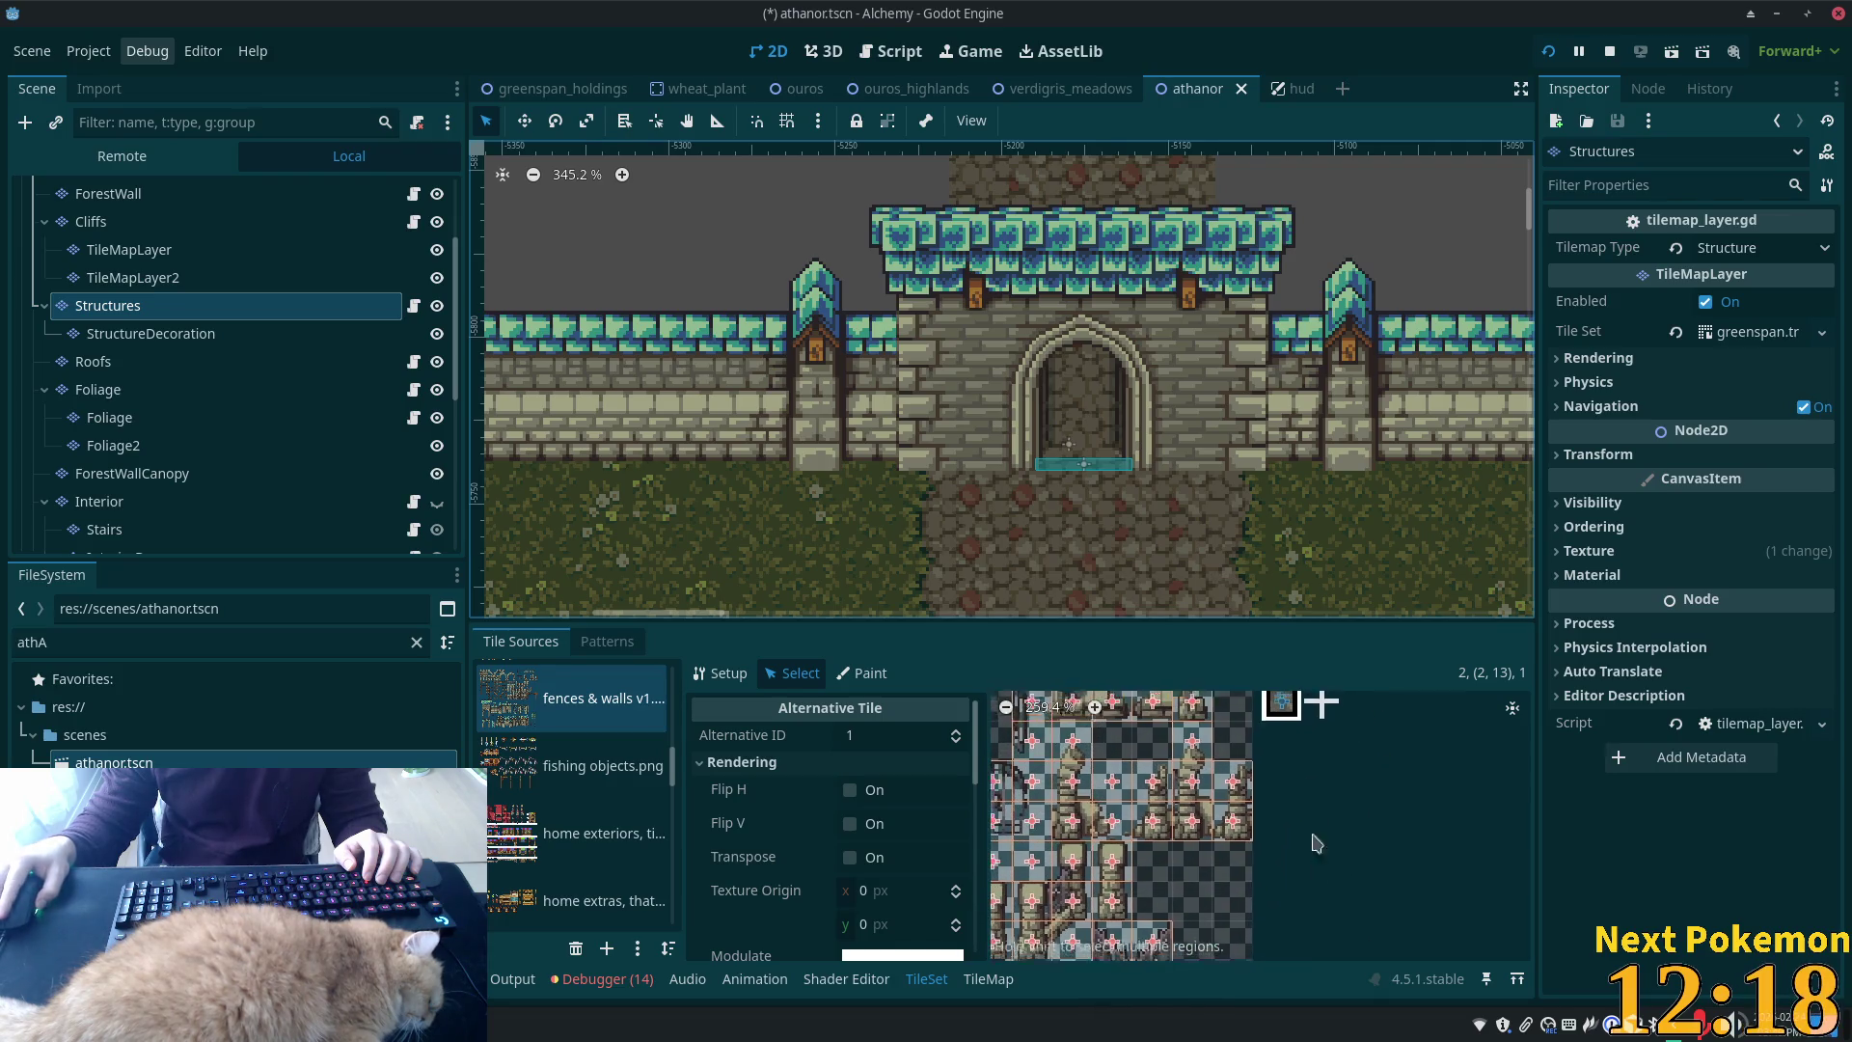
pyautogui.scroll(3, 1346, 871)
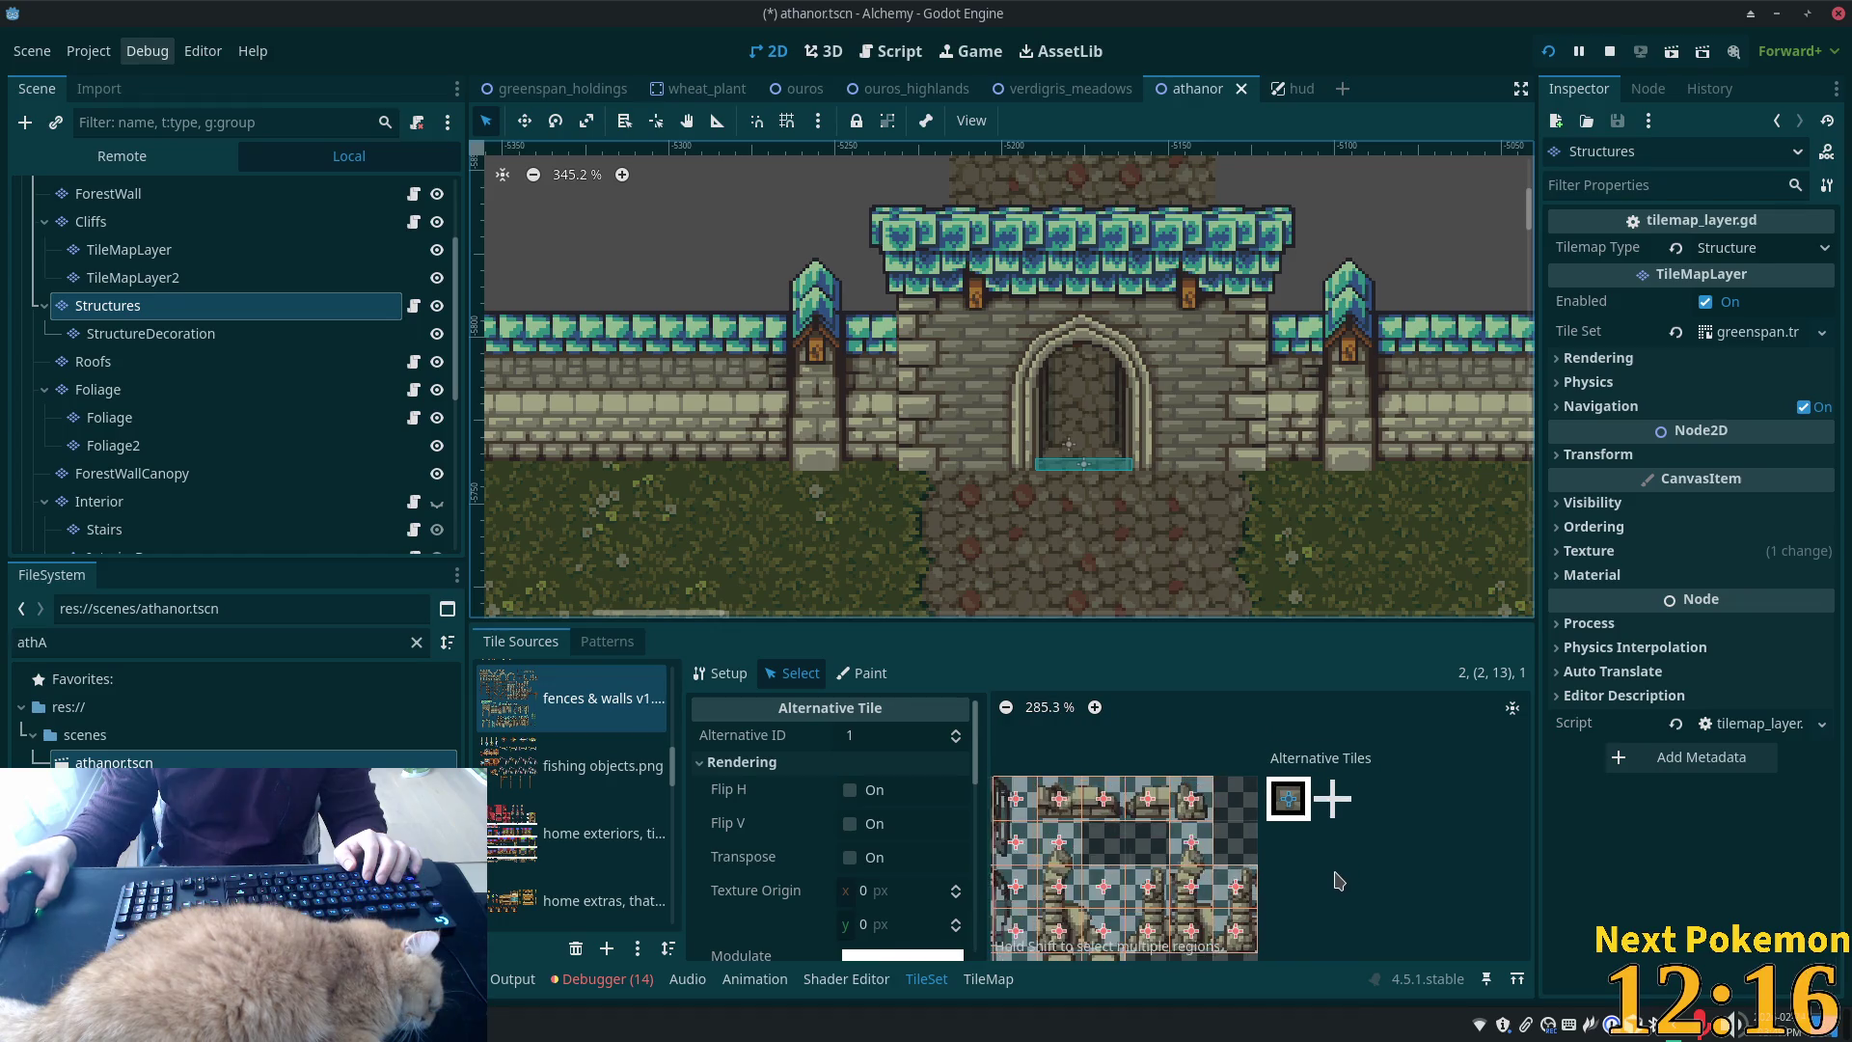
pyautogui.scroll(3, 1349, 873)
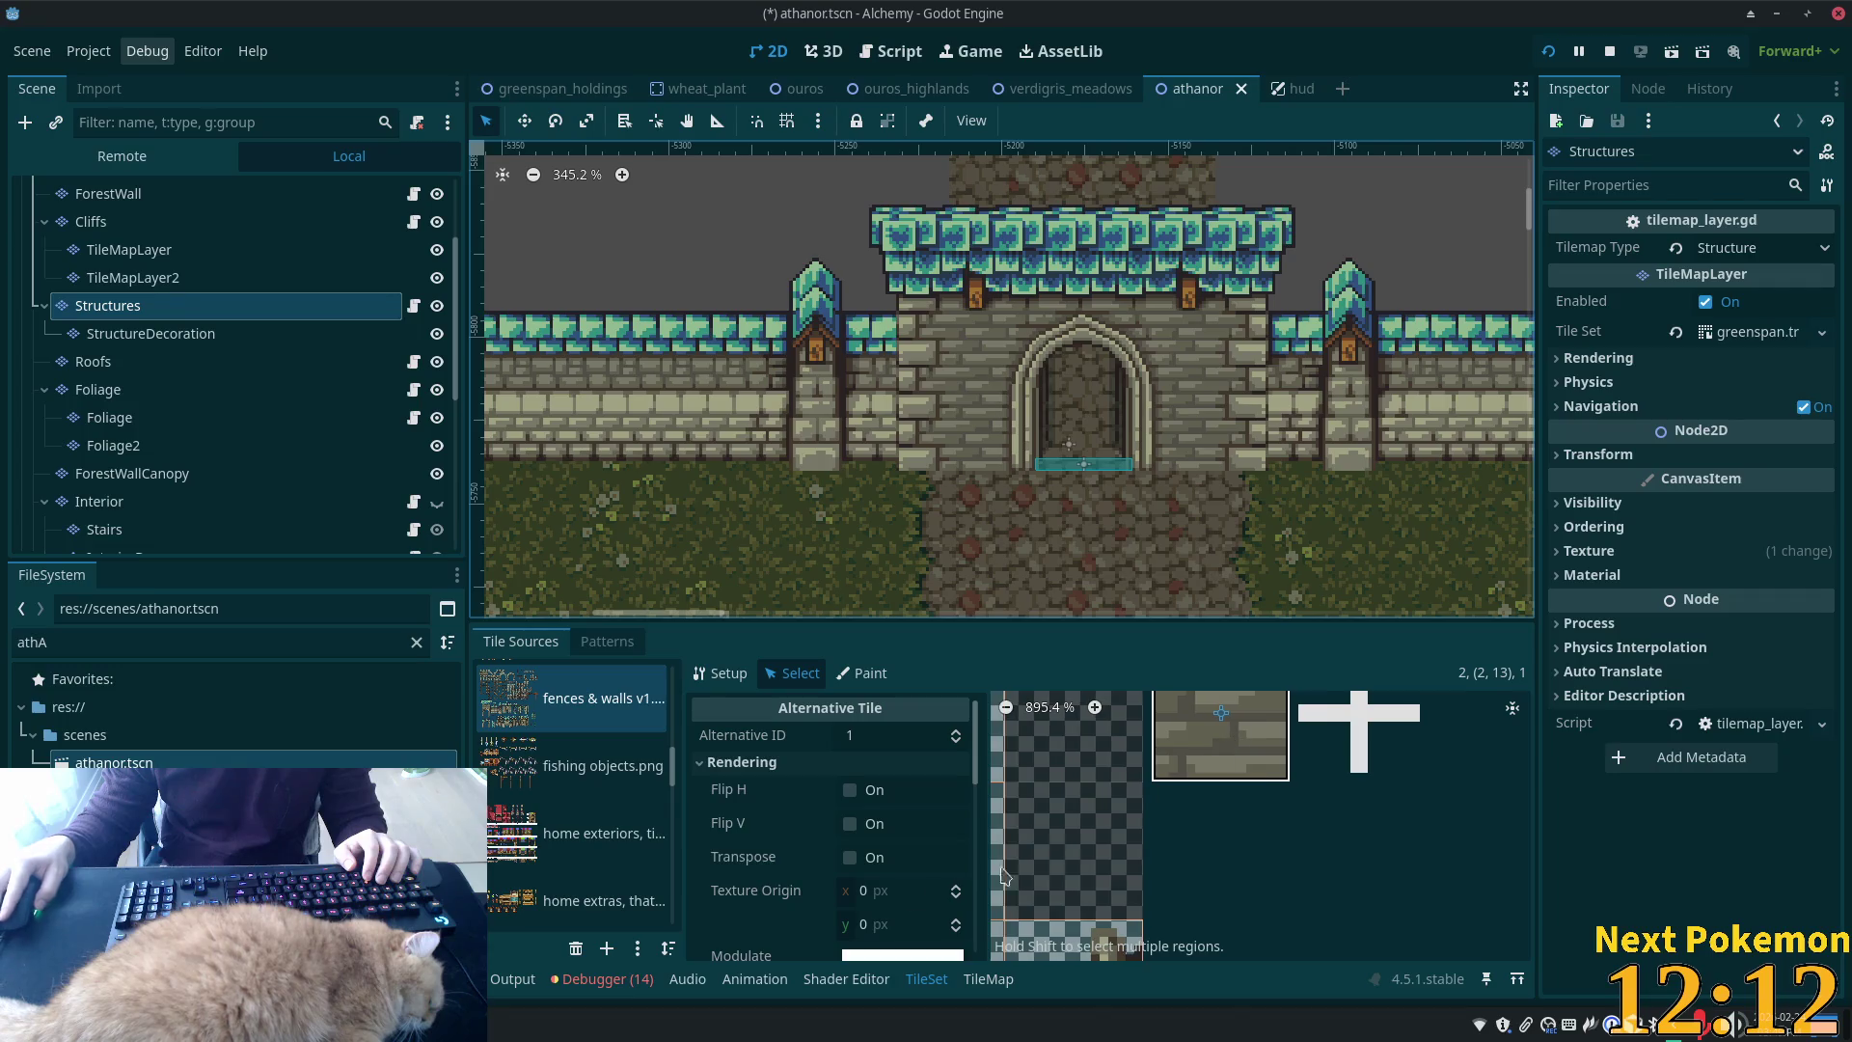
pyautogui.moveTo(975, 738); pyautogui.dragTo(976, 996)
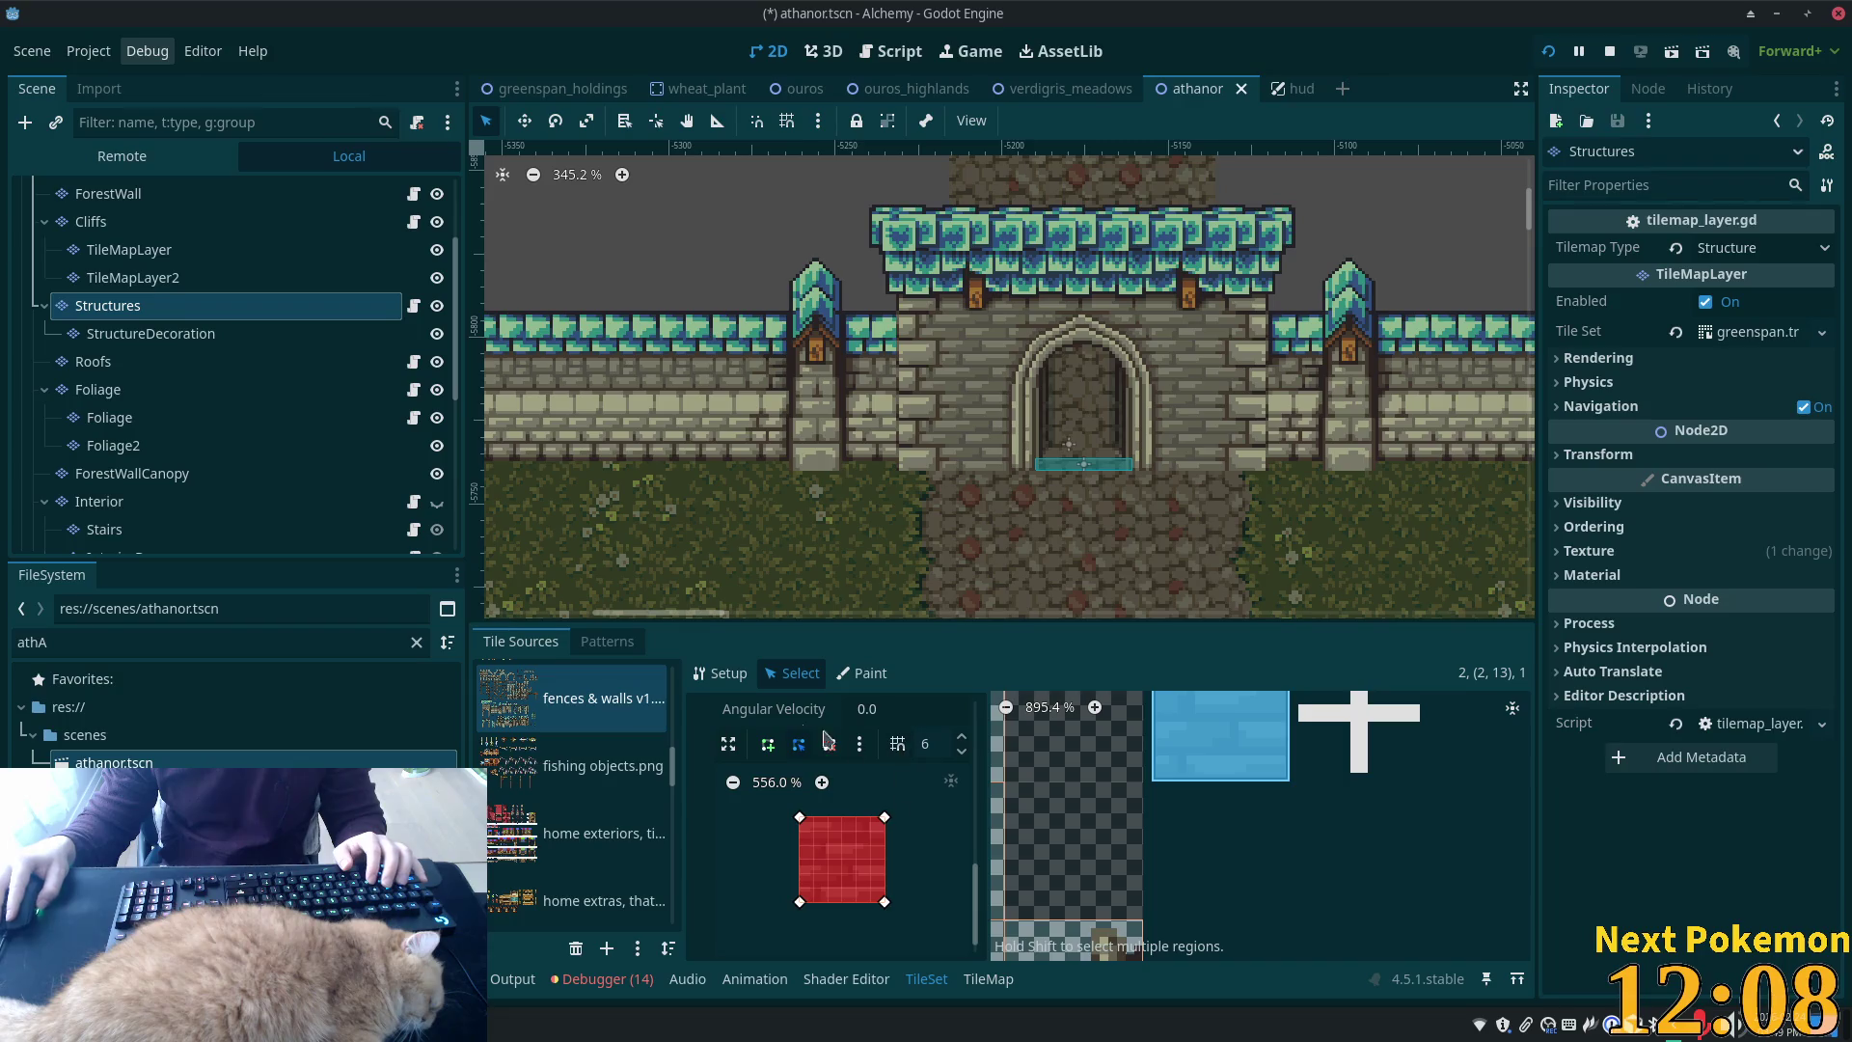
# Paint the new alternative wall tile into the gate wall, save athanor, and start a debug run
pyautogui.click(988, 979)
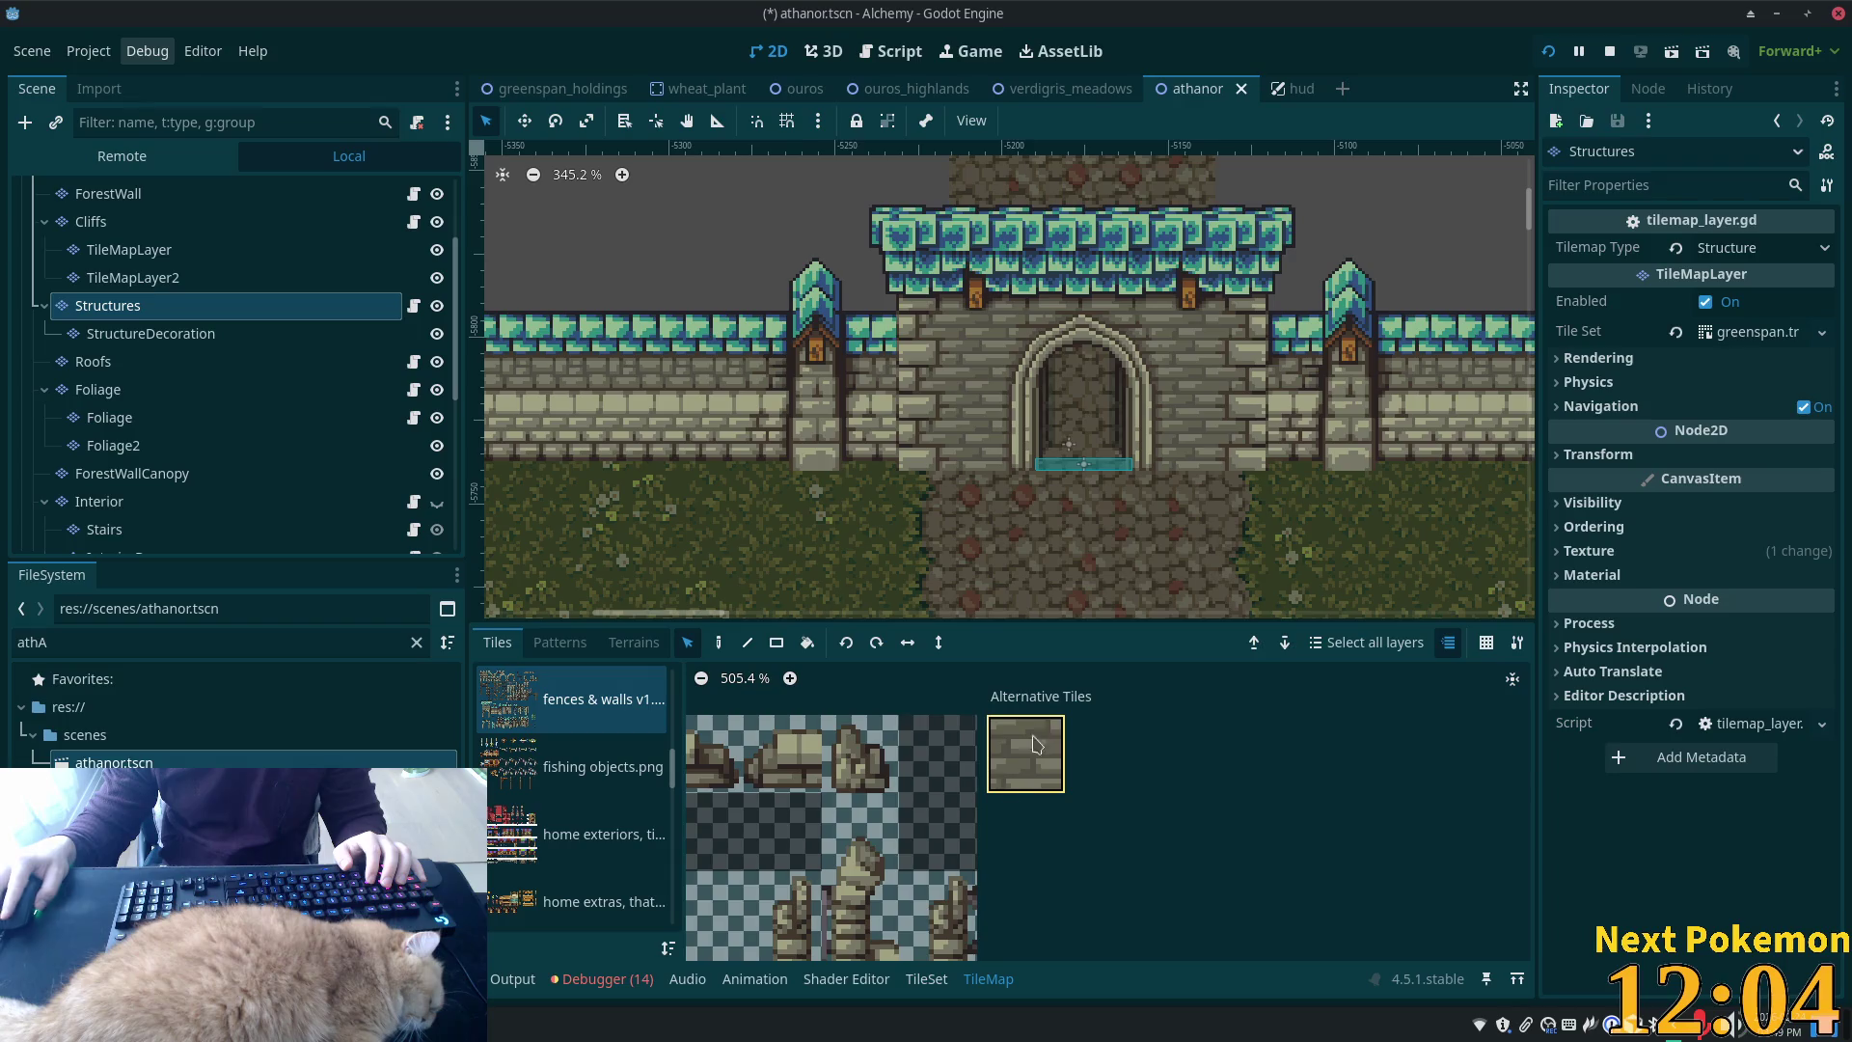
pyautogui.click(1038, 739)
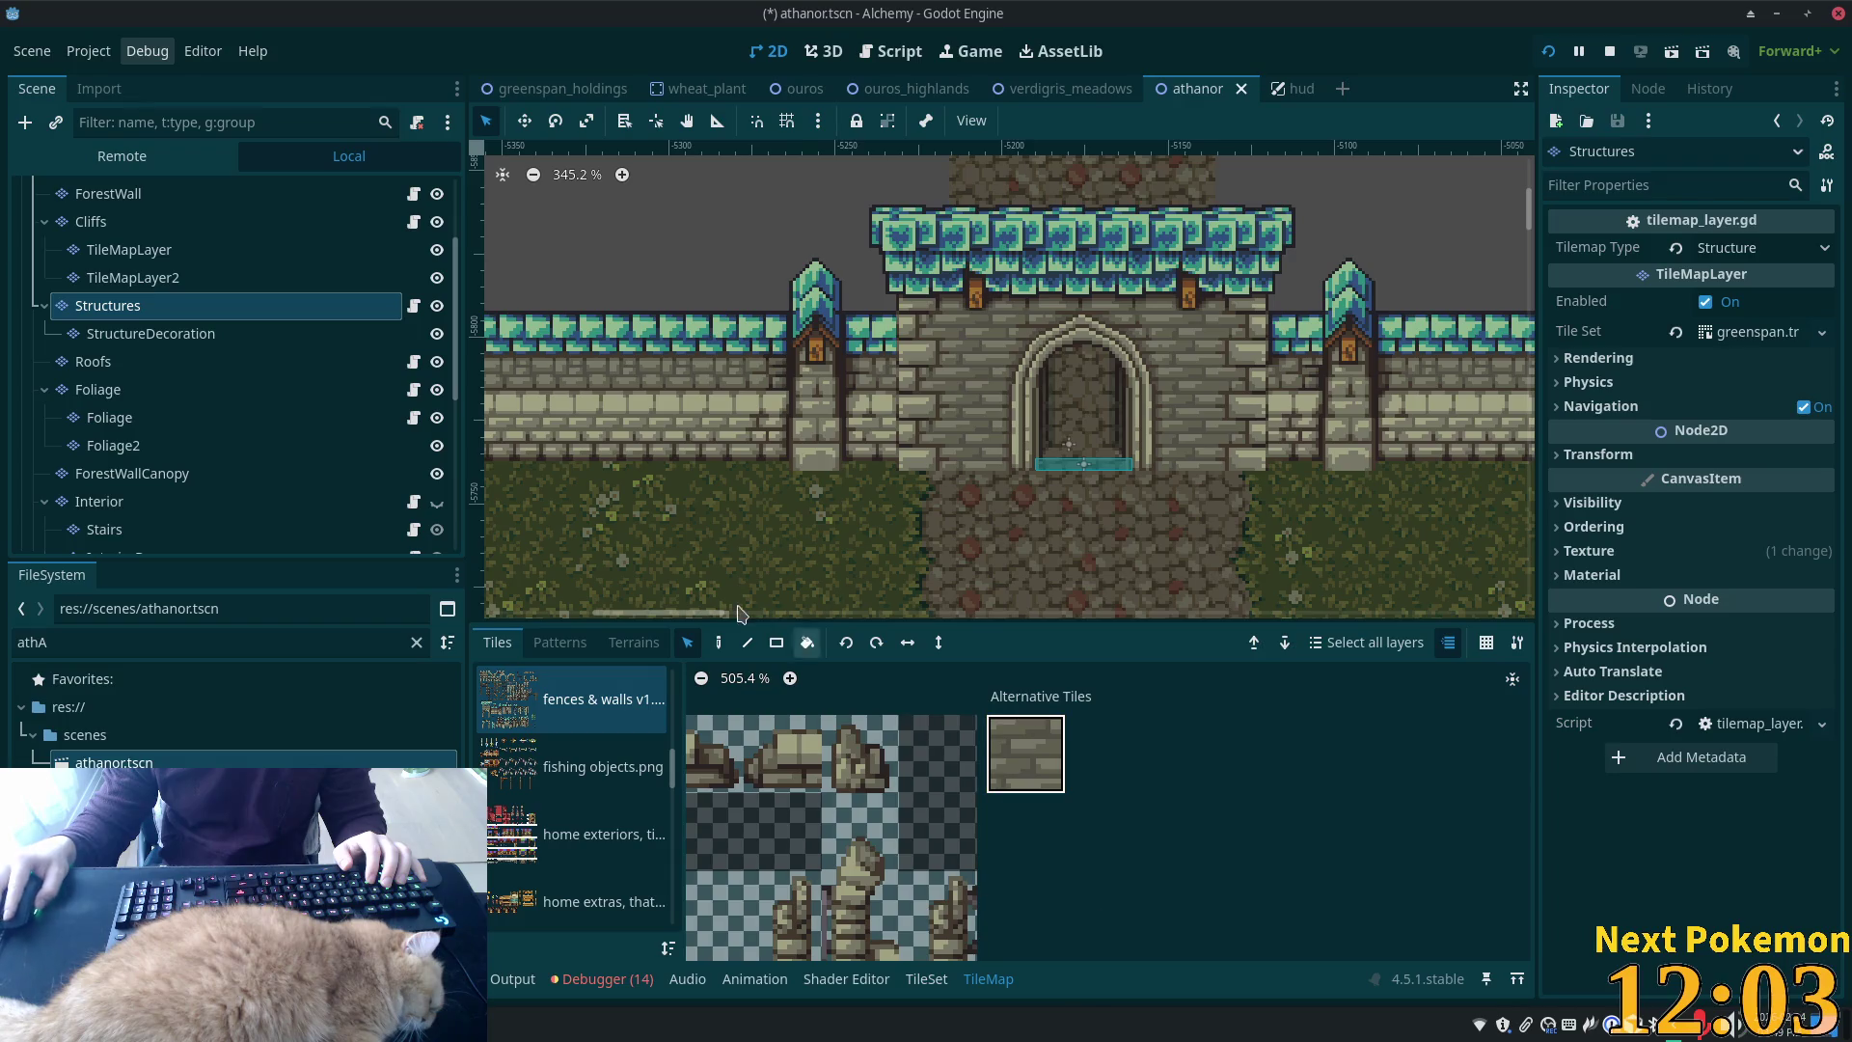
pyautogui.click(982, 453)
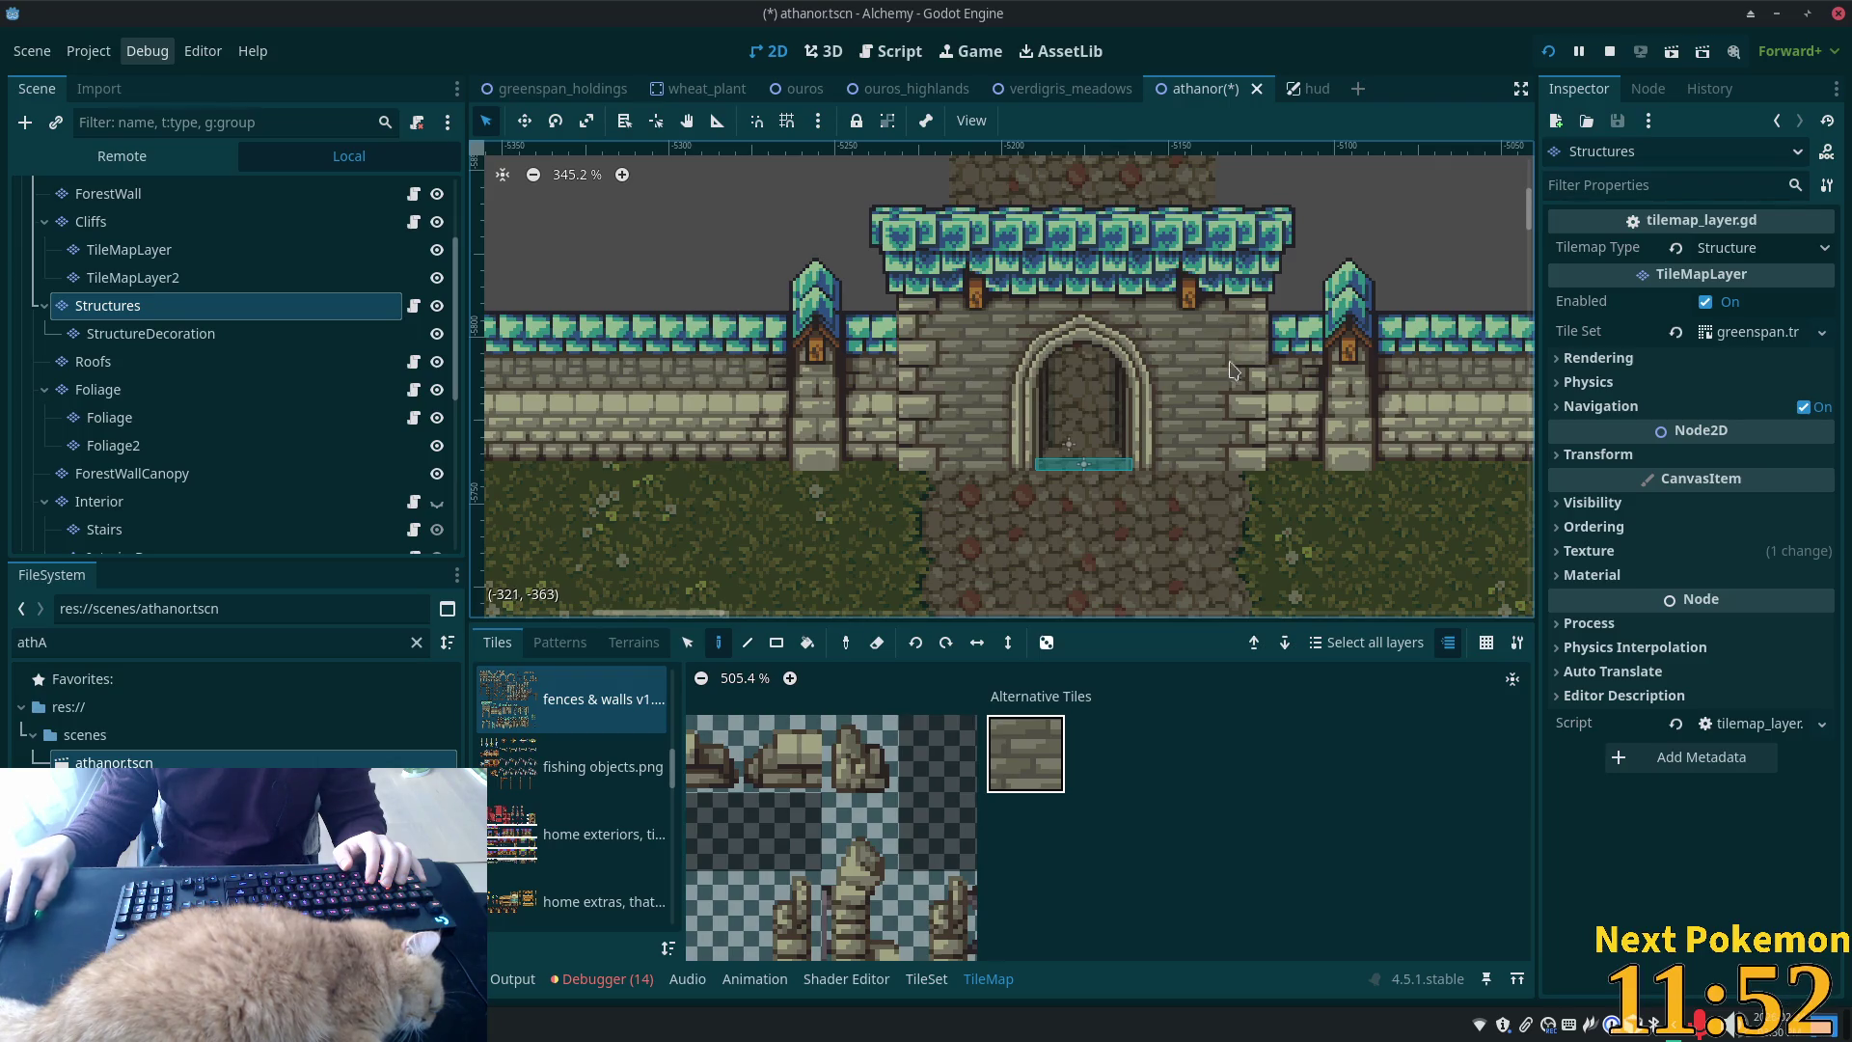
pyautogui.hotkey('ctrl', 's')
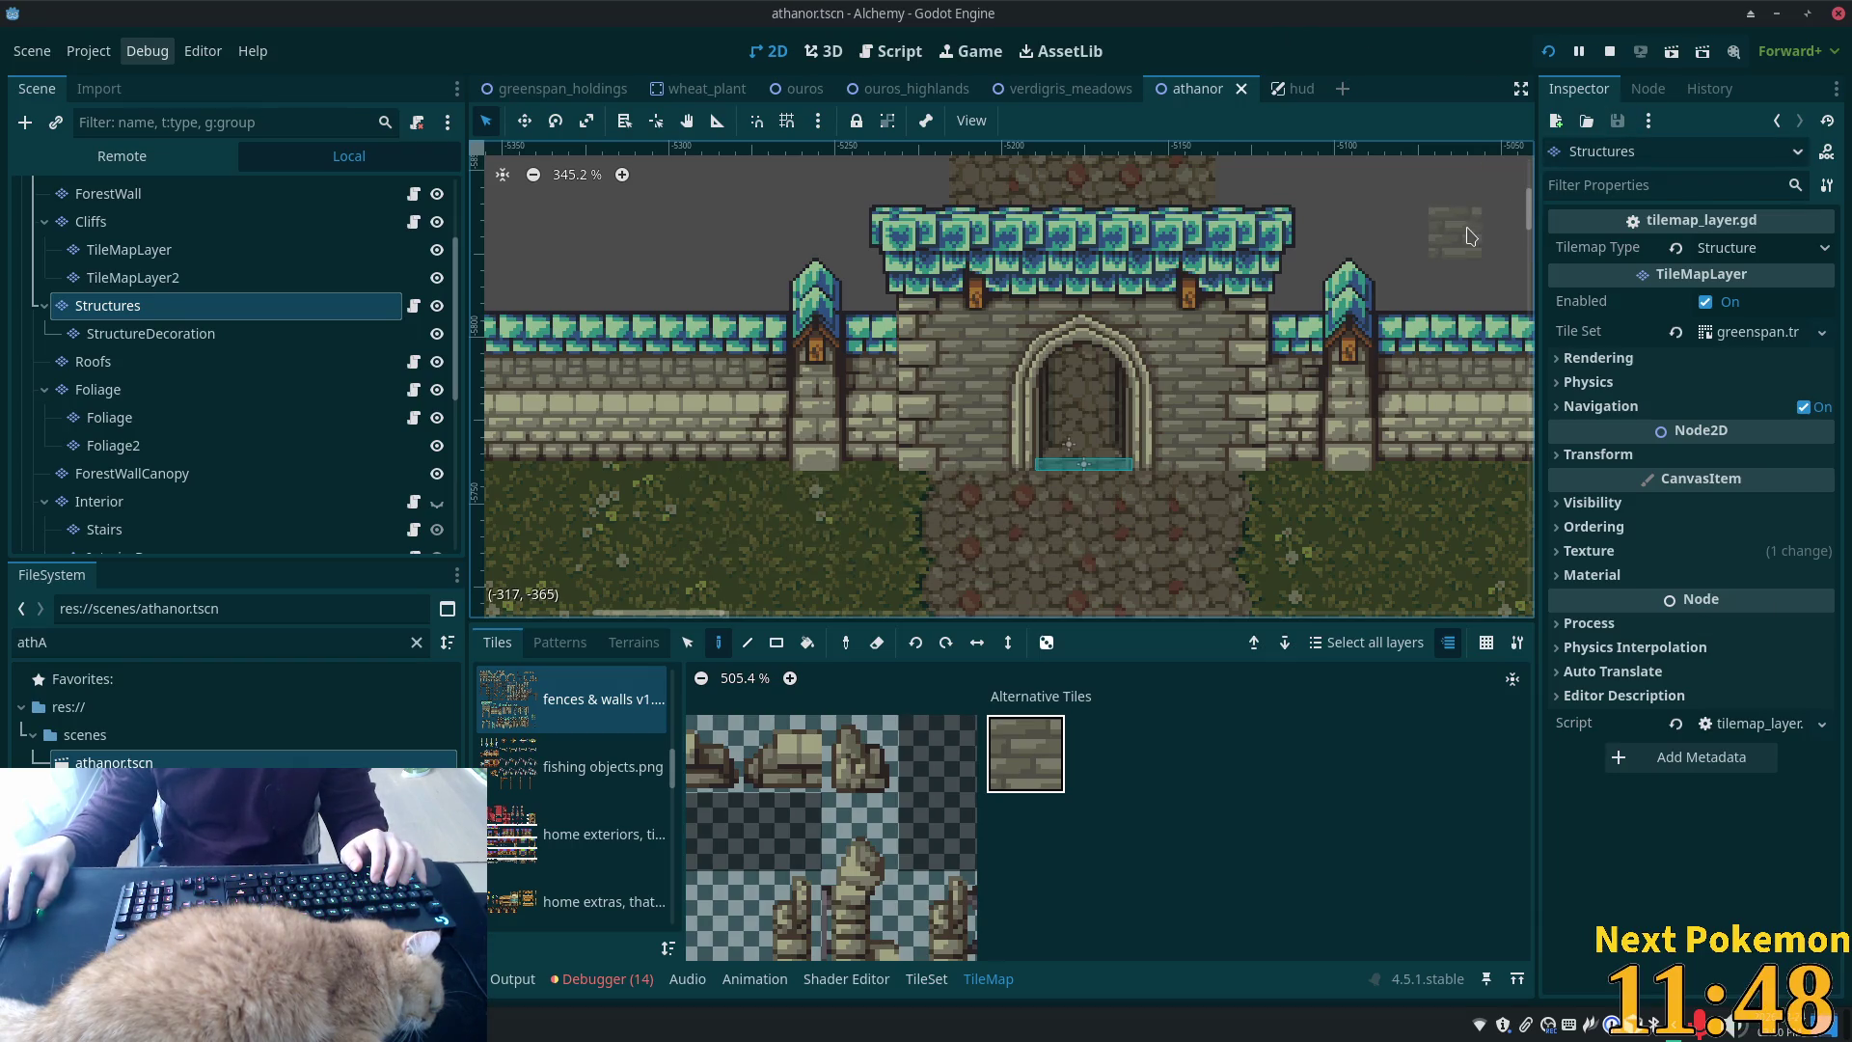
pyautogui.click(1547, 53)
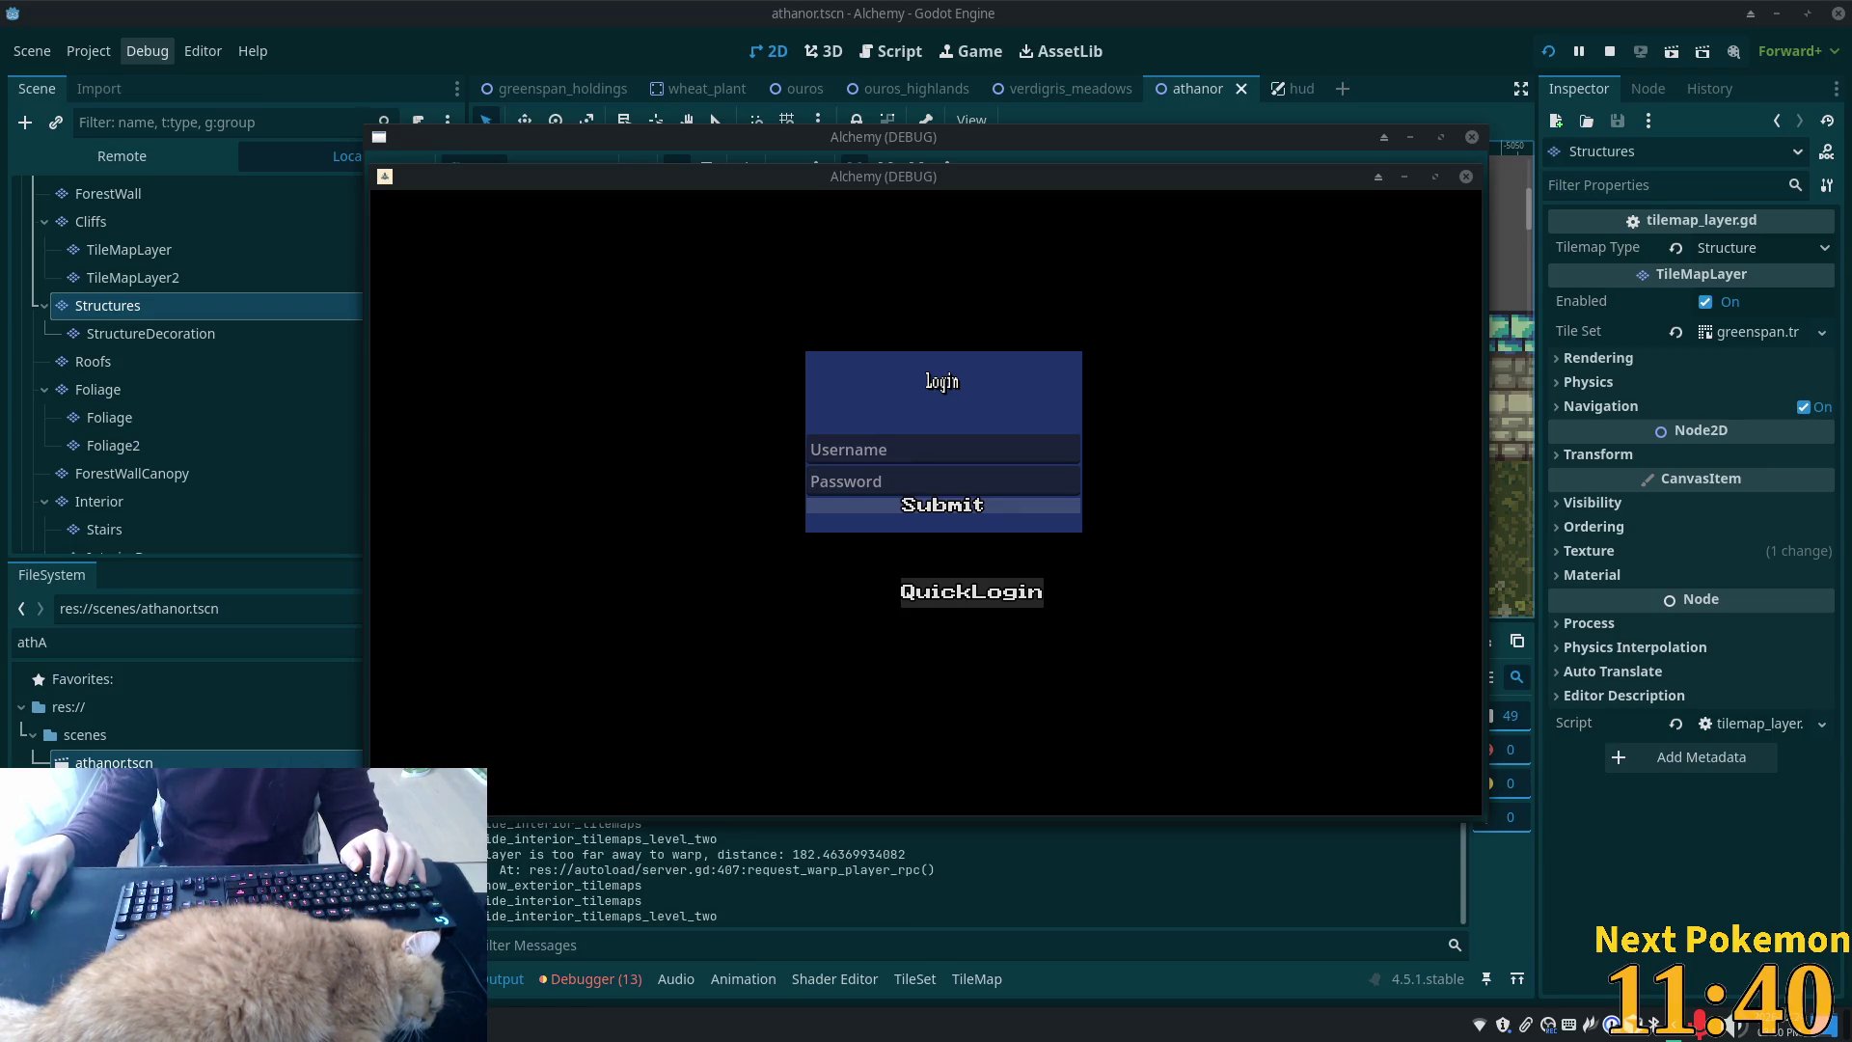
# Log into the game and walk the character around and through the Athanor castle gate
pyautogui.click(972, 592)
pyautogui.press('w')
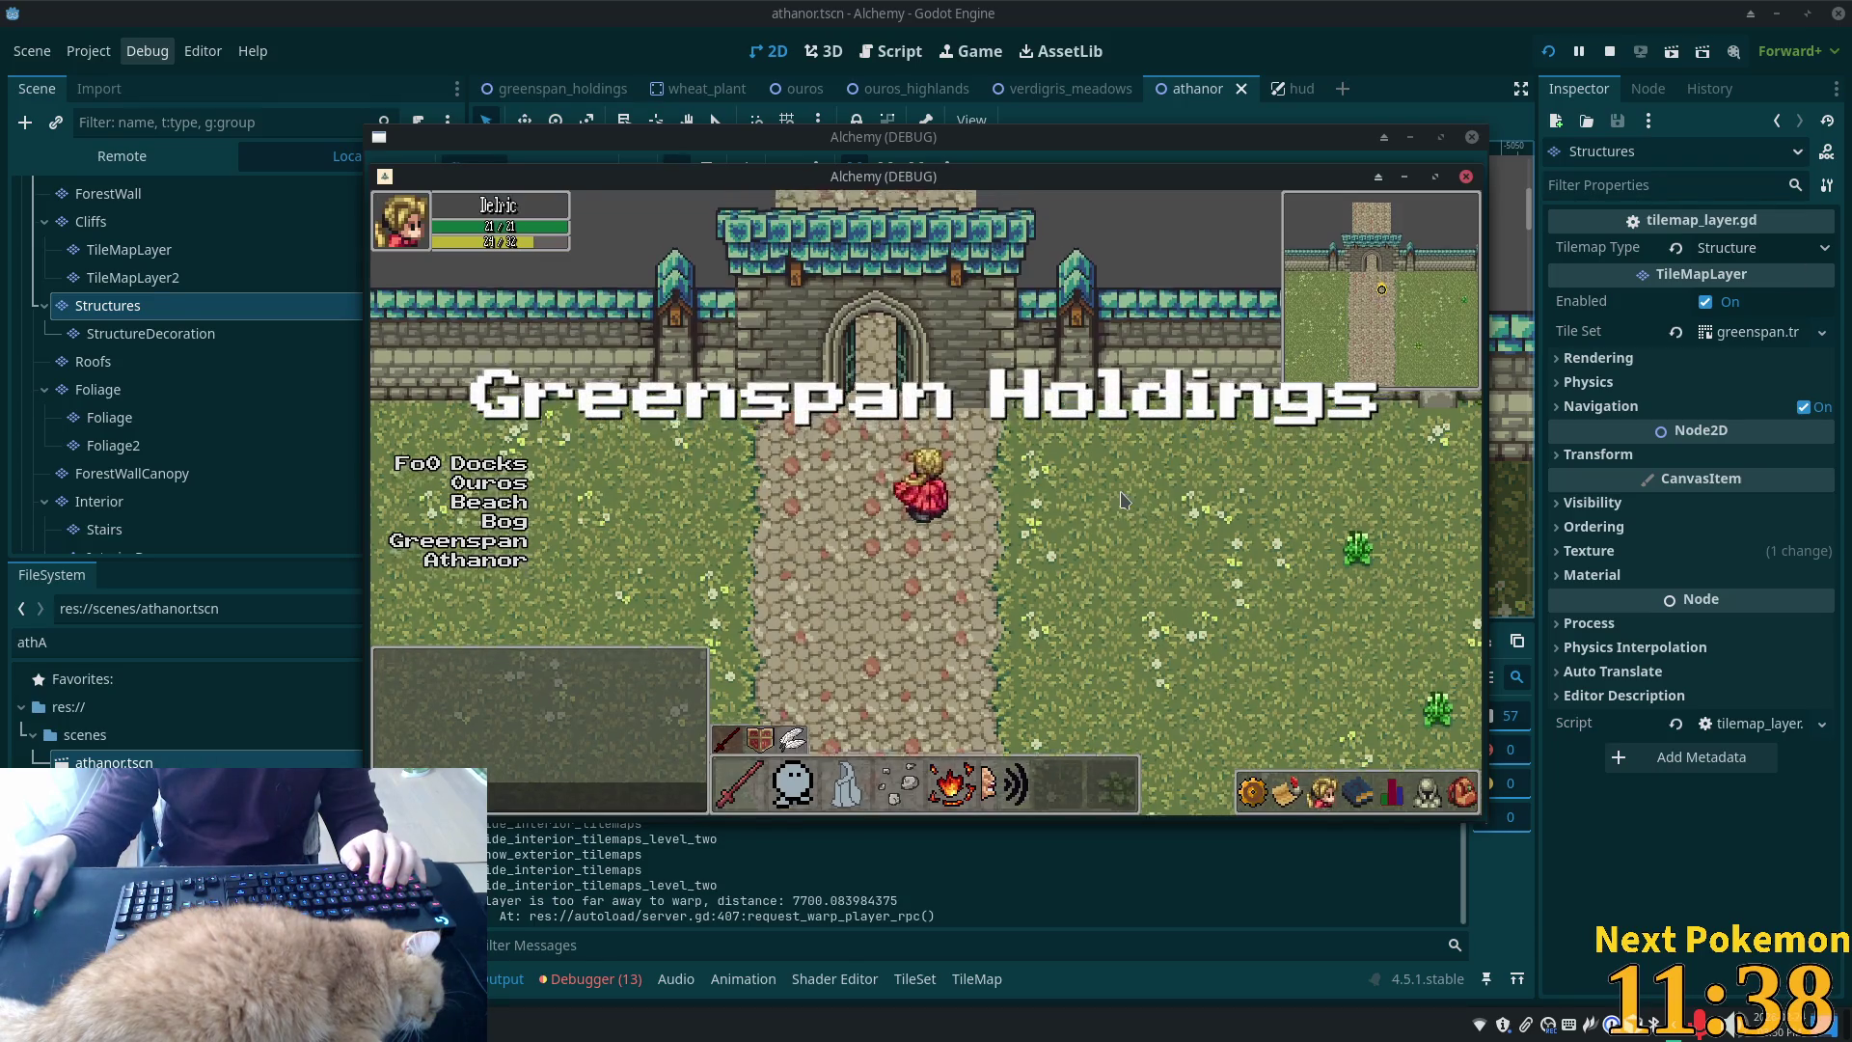
pyautogui.press('s')
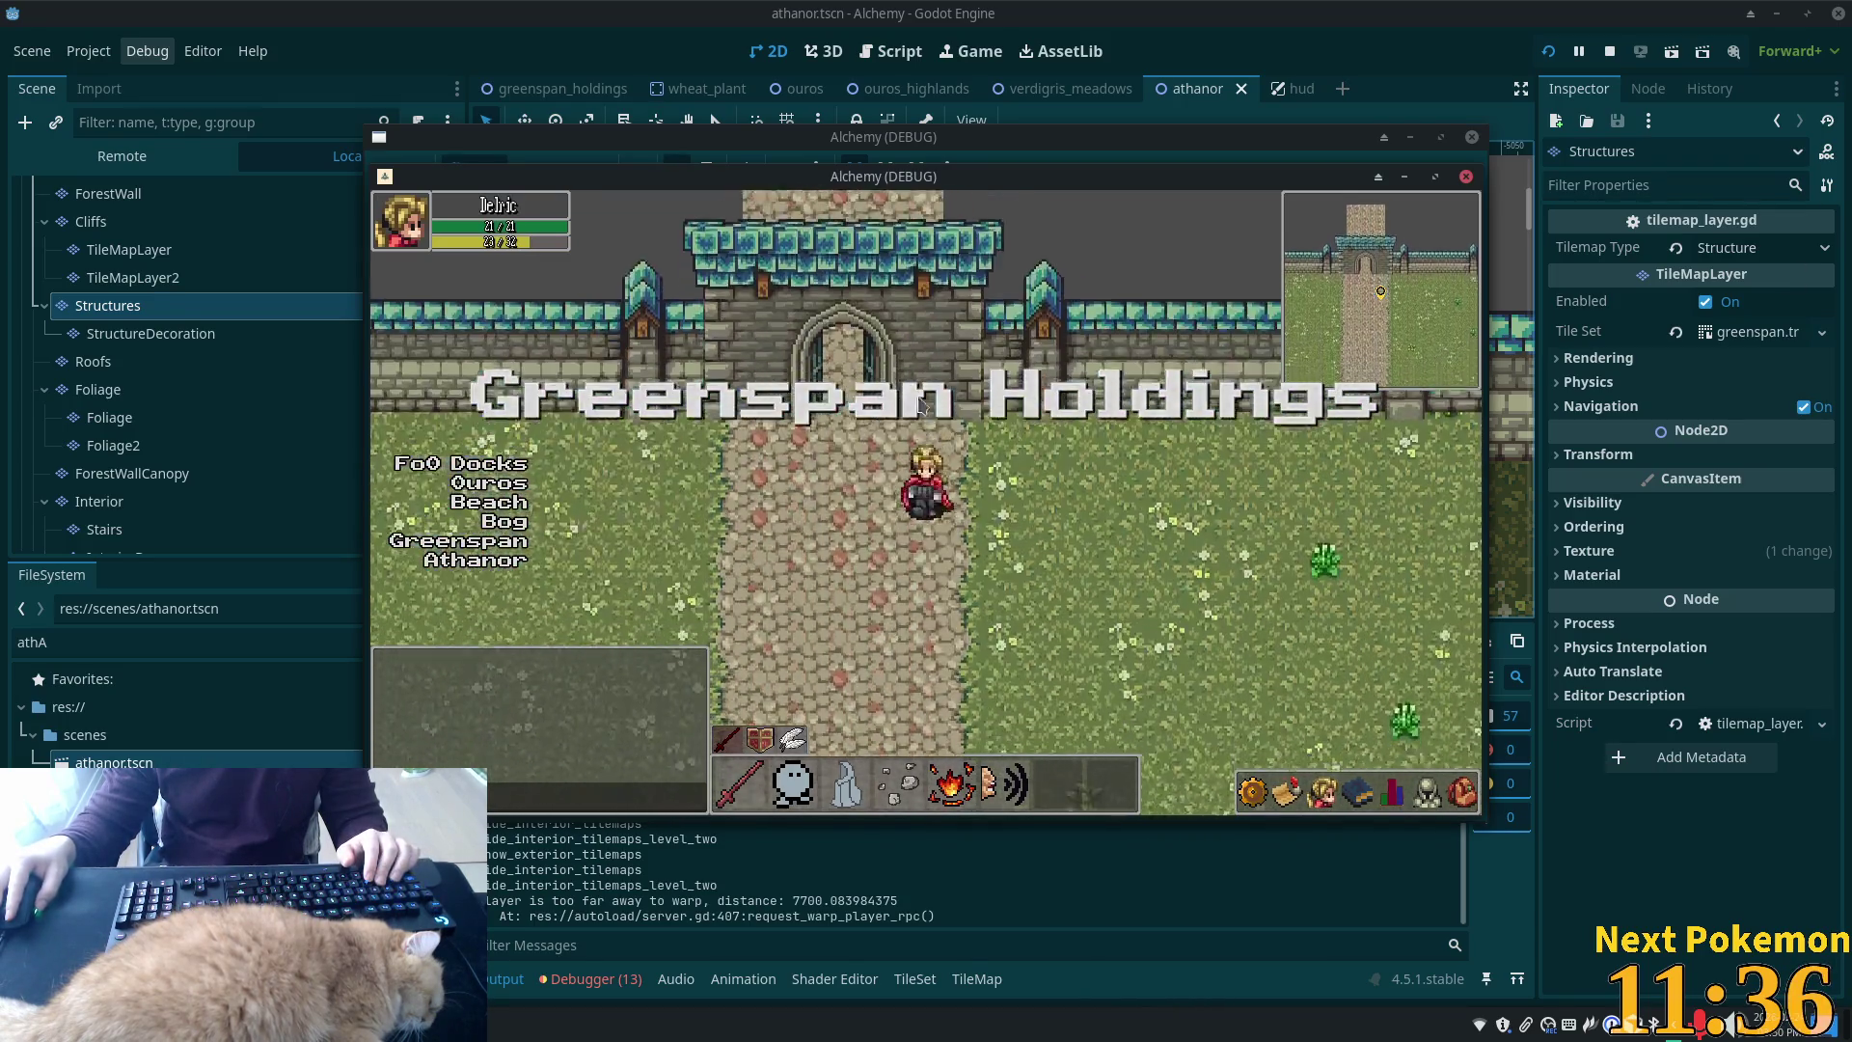
pyautogui.press('w')
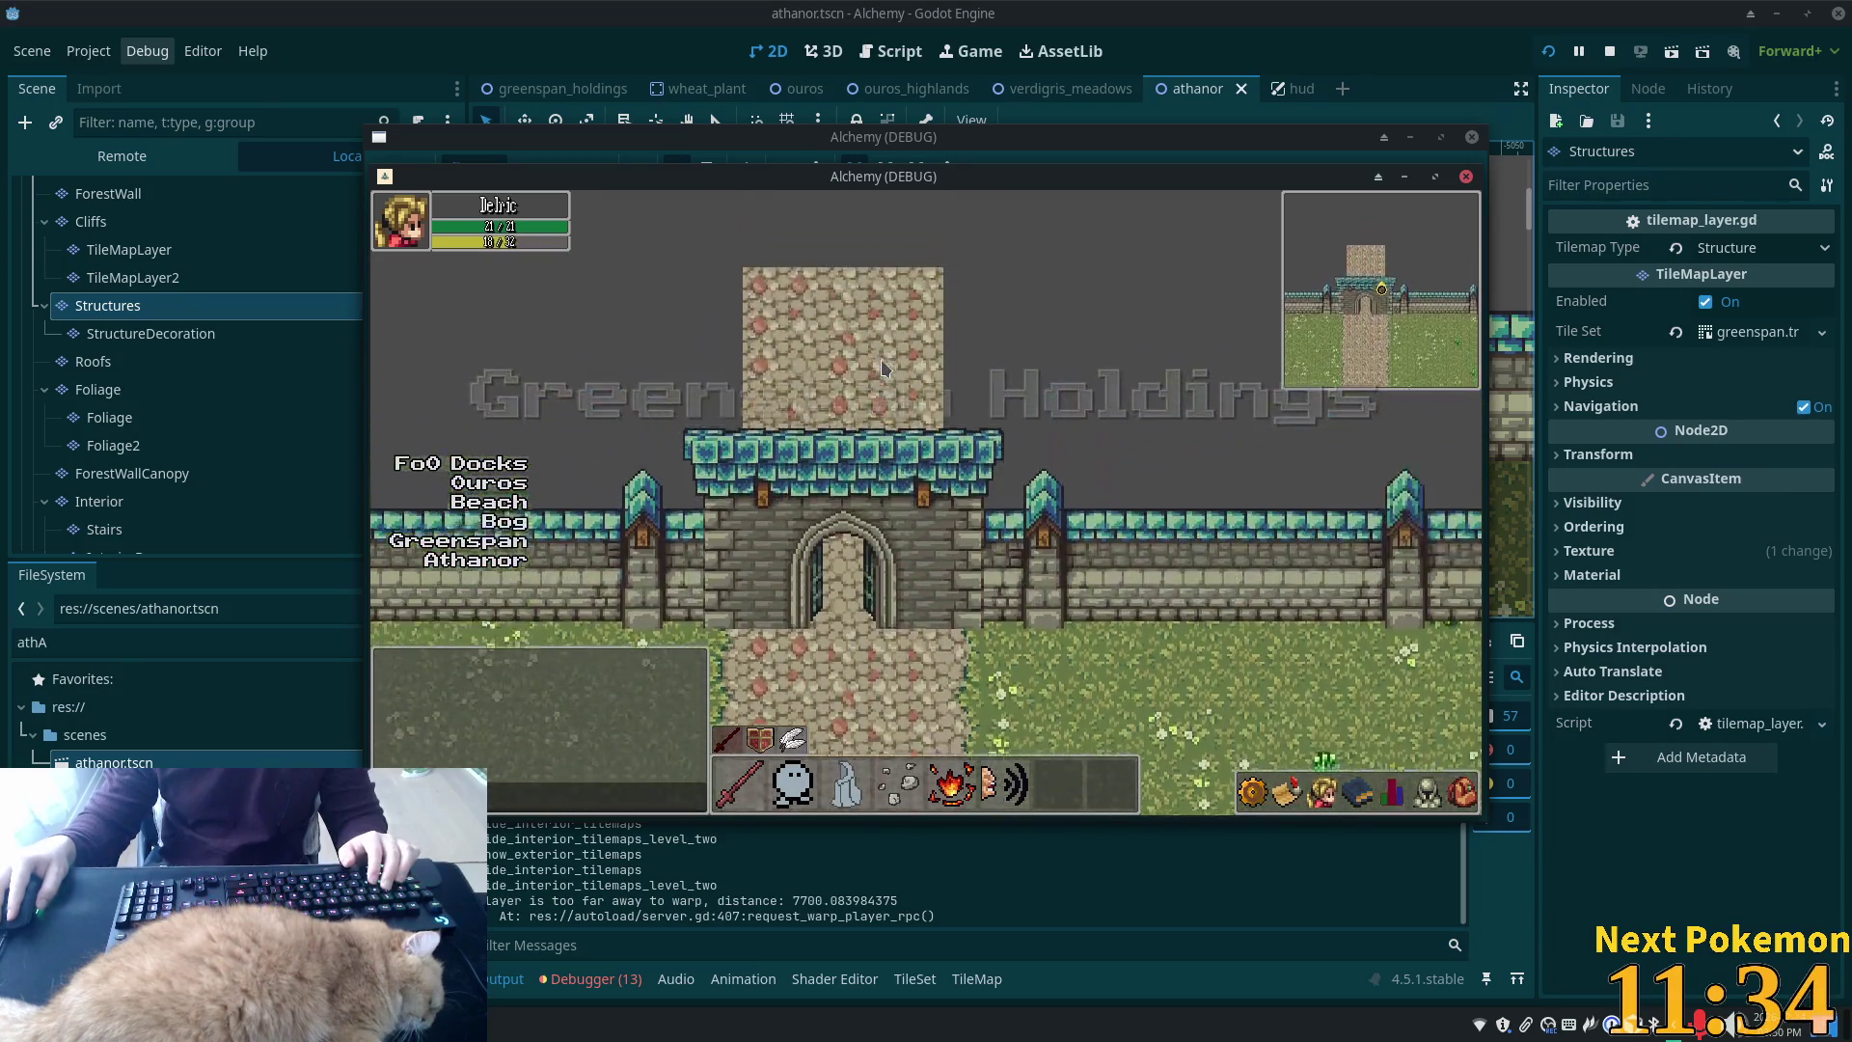
pyautogui.press('a')
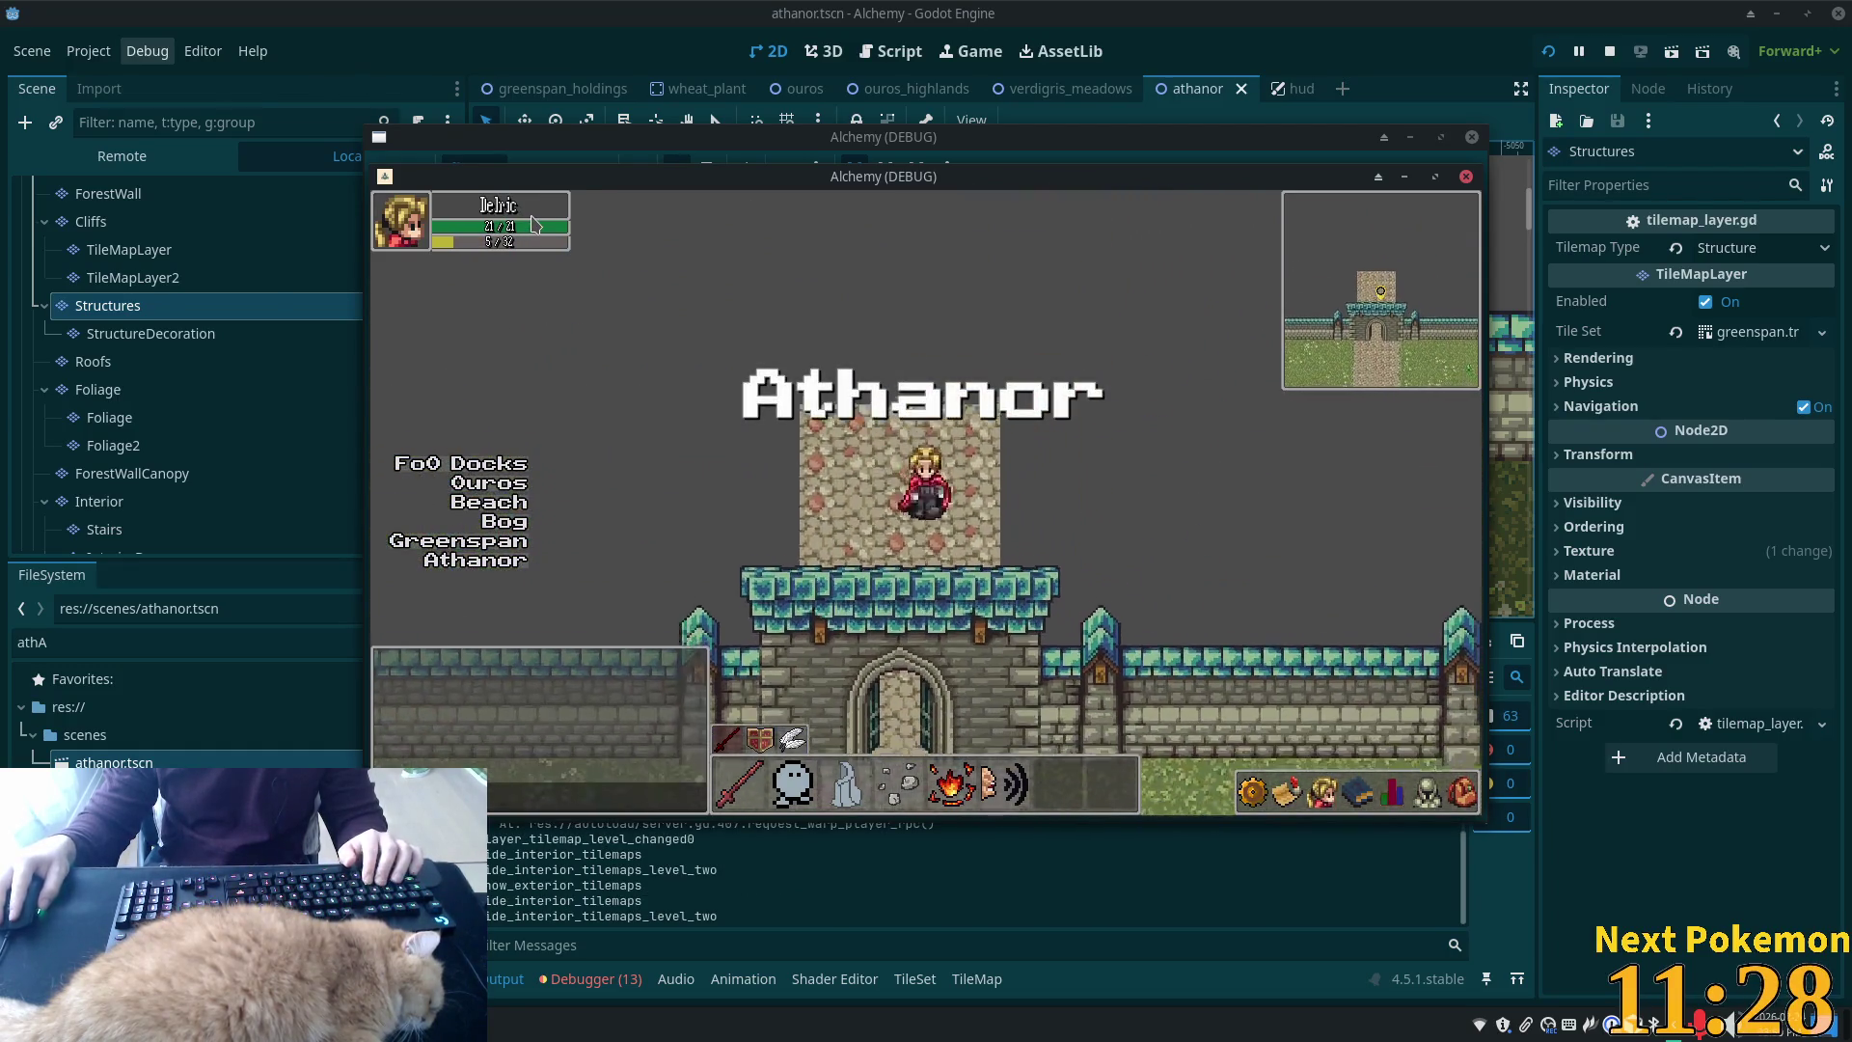
pyautogui.press('s')
pyautogui.press('s')
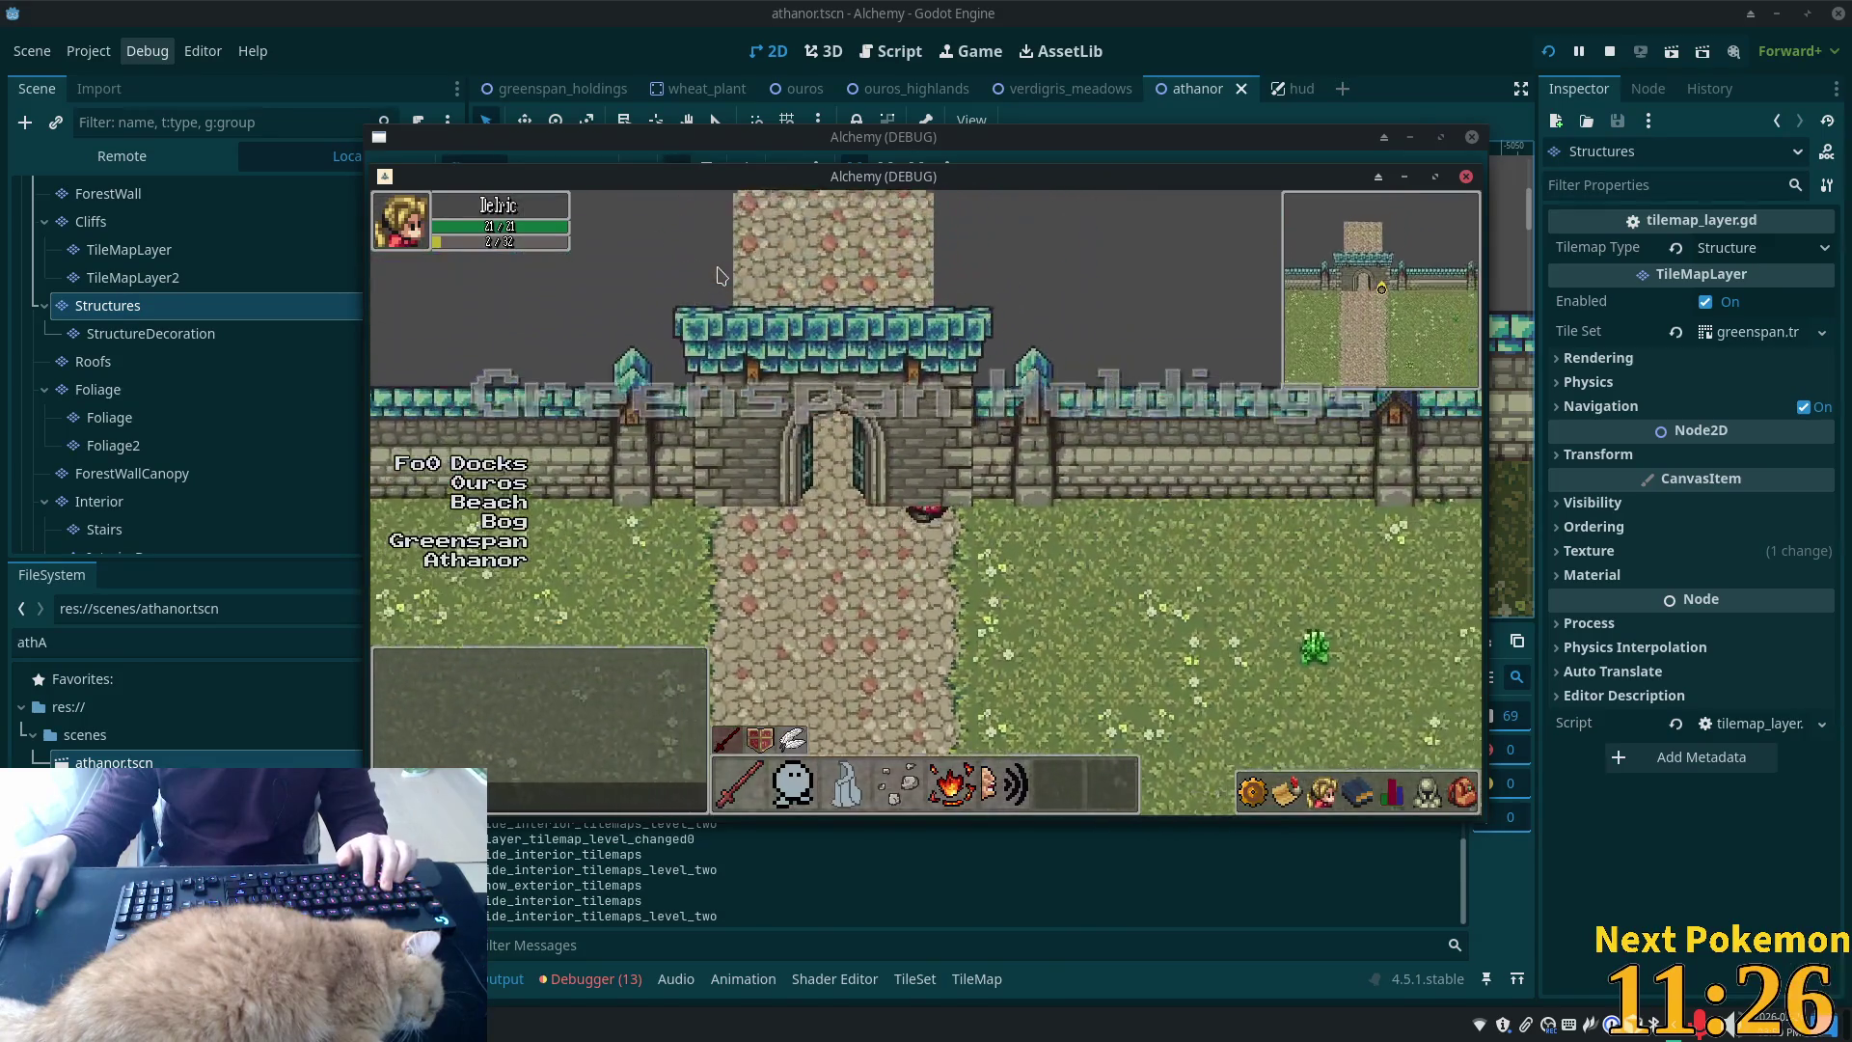
pyautogui.press('Up')
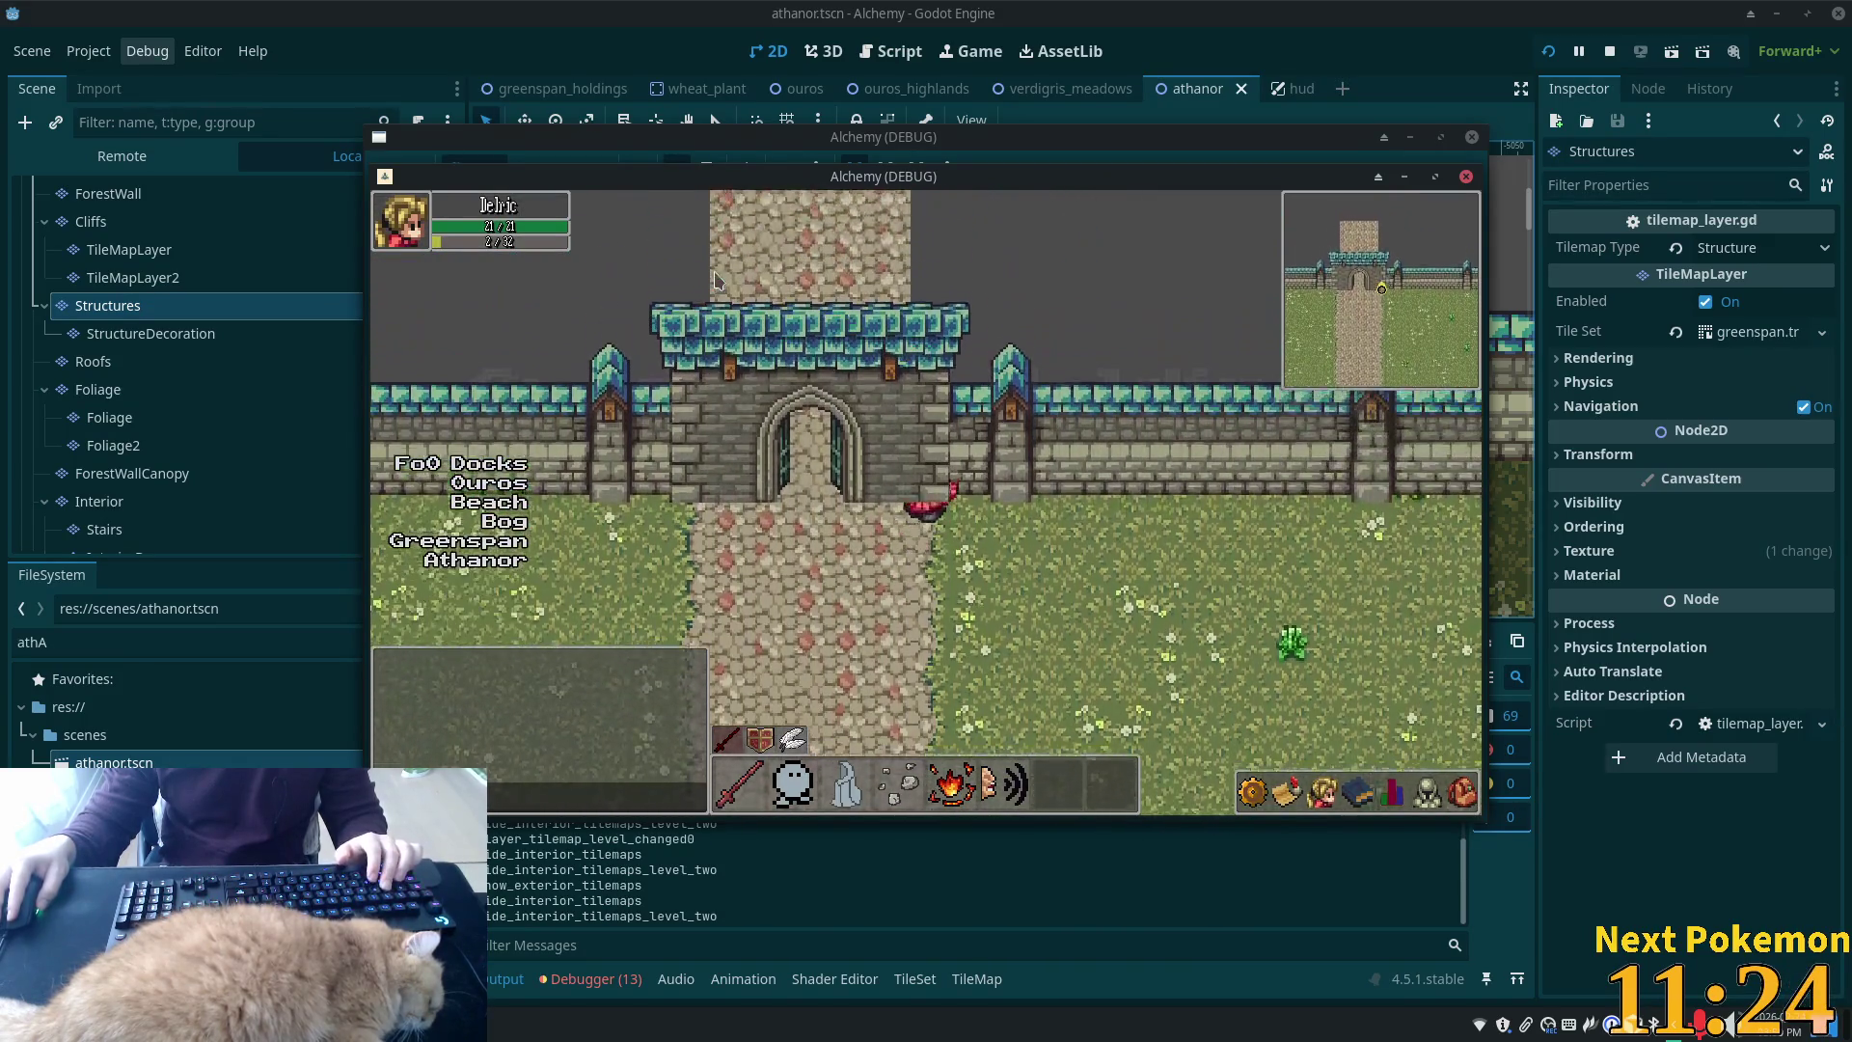
pyautogui.press('Left')
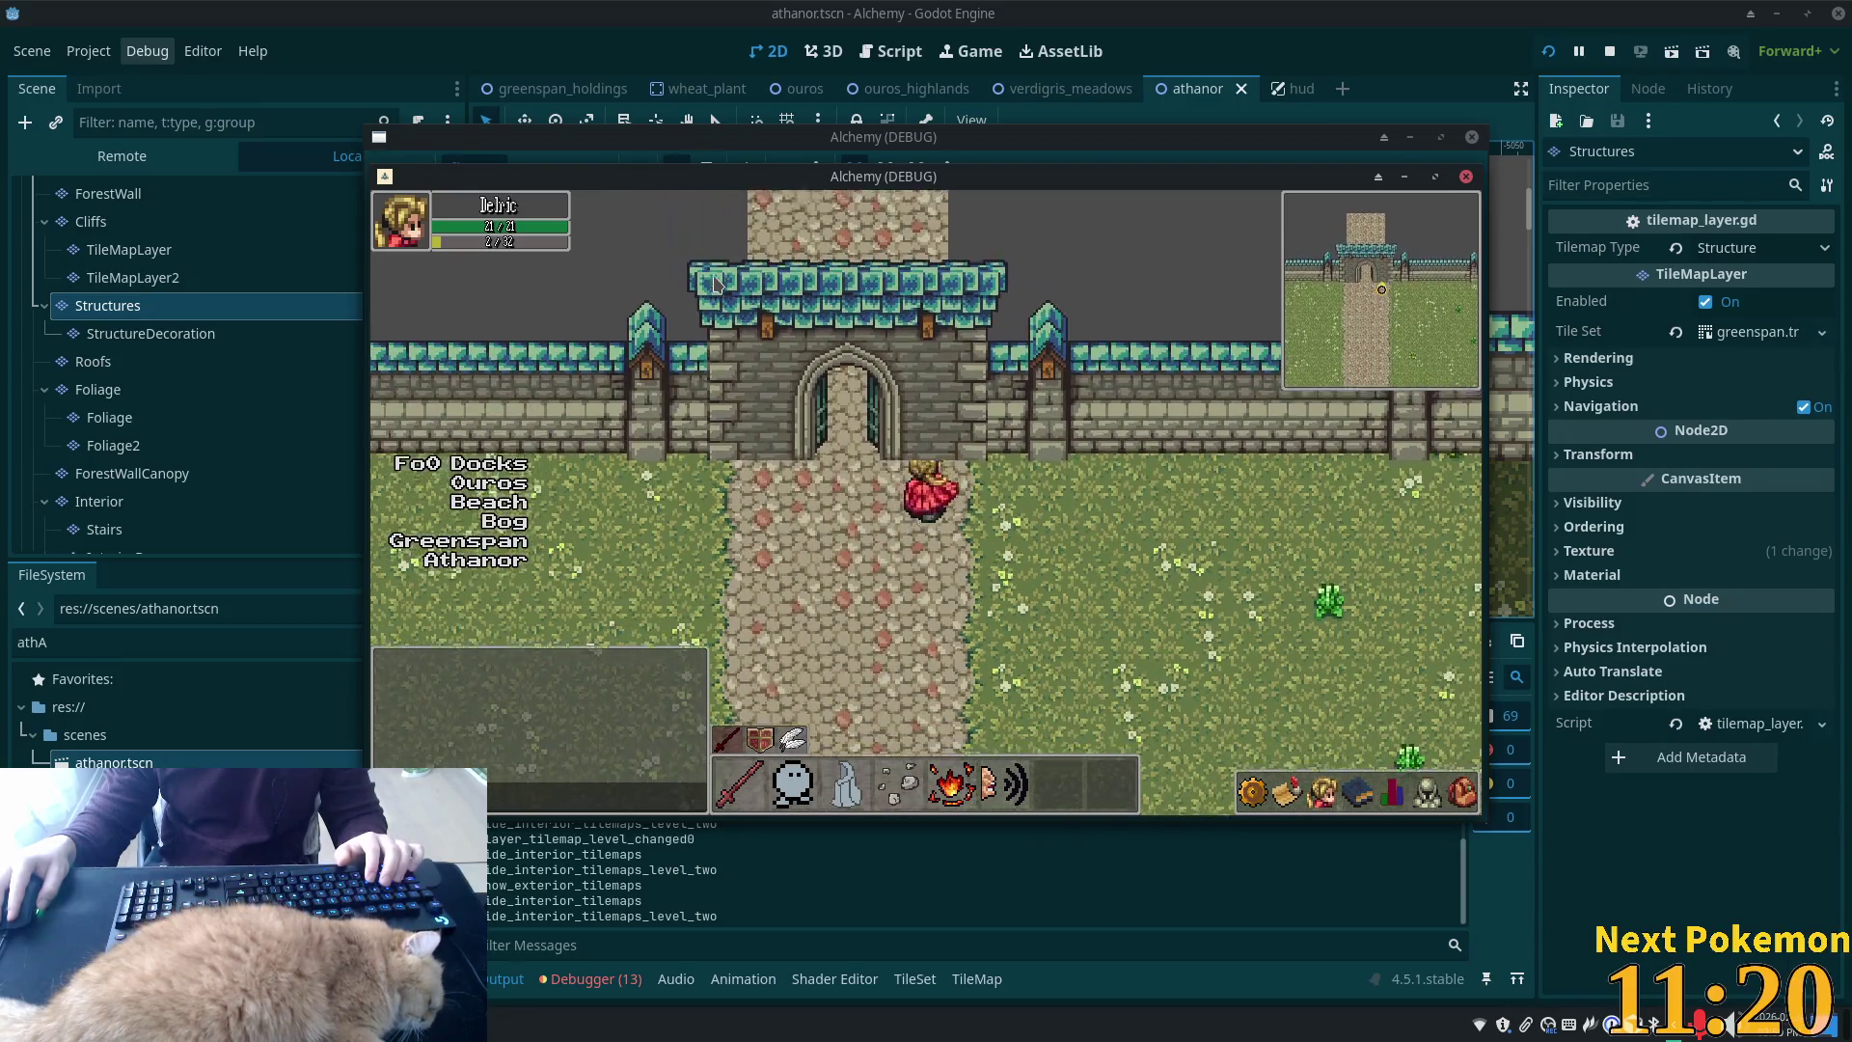
pyautogui.press('Up')
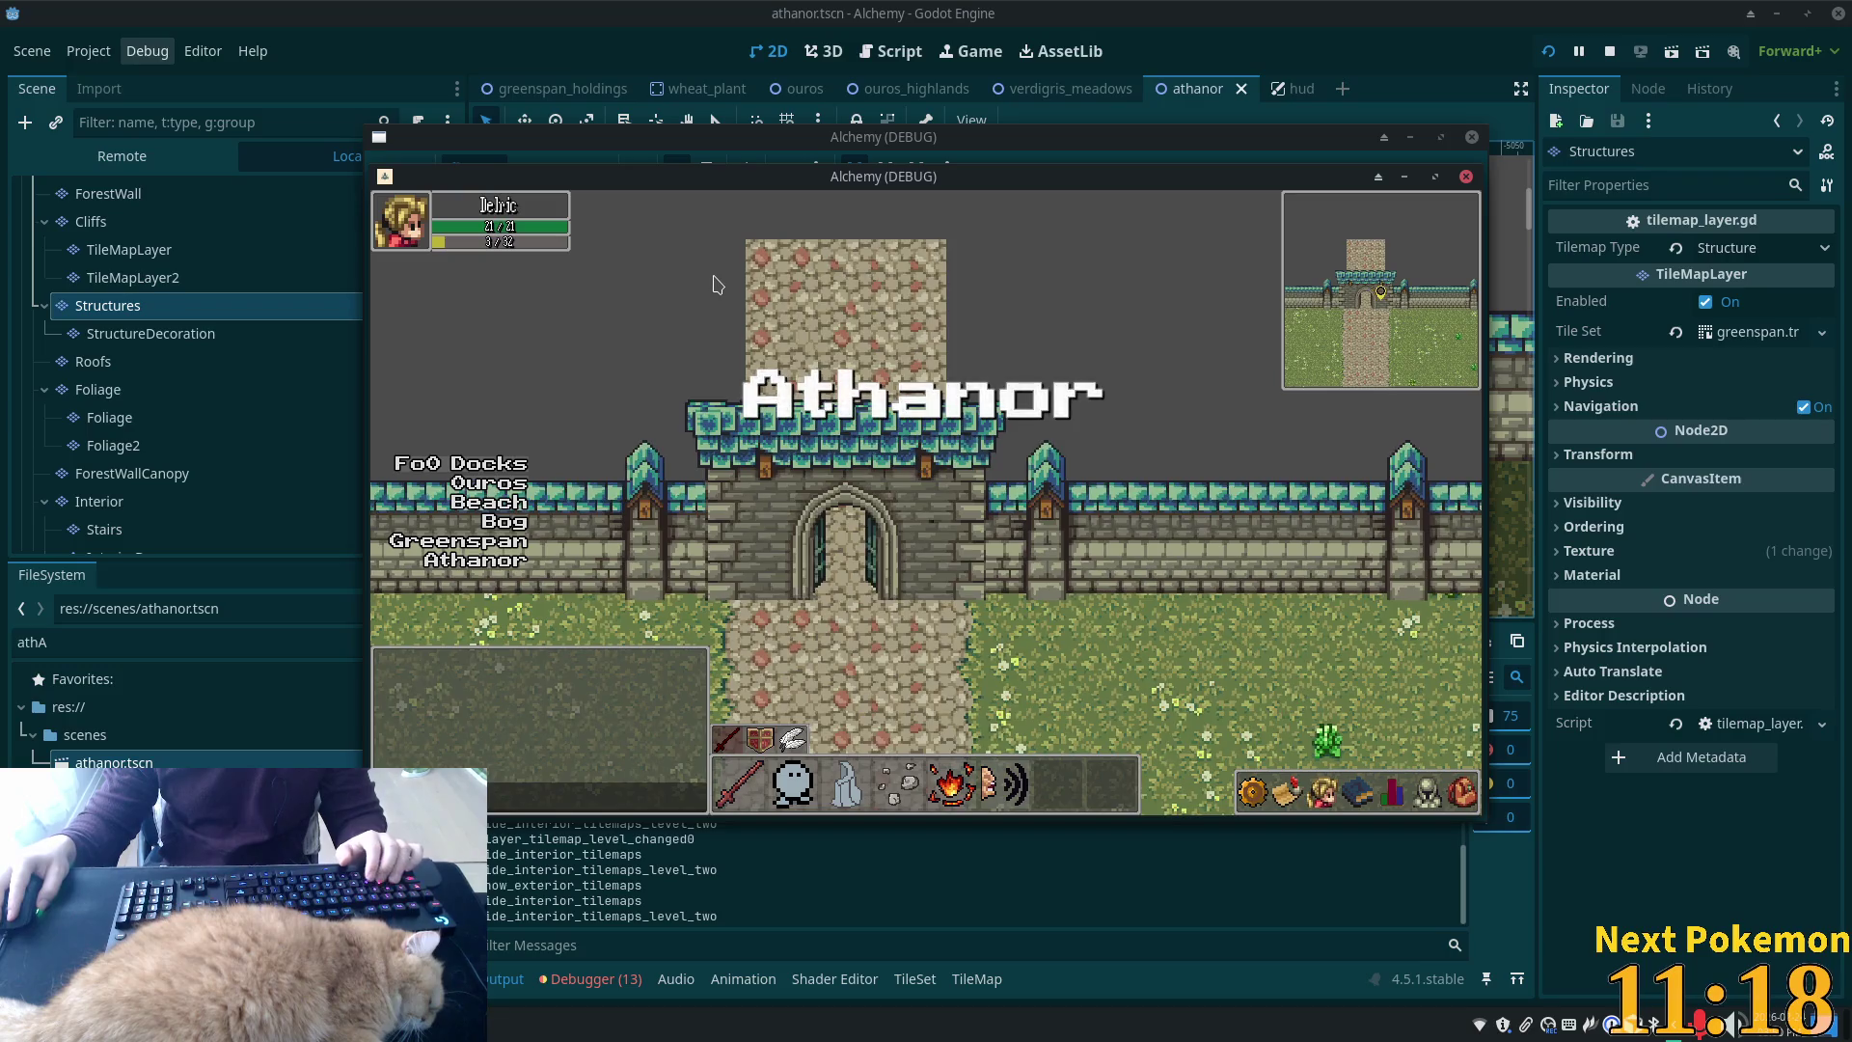
pyautogui.press('Right')
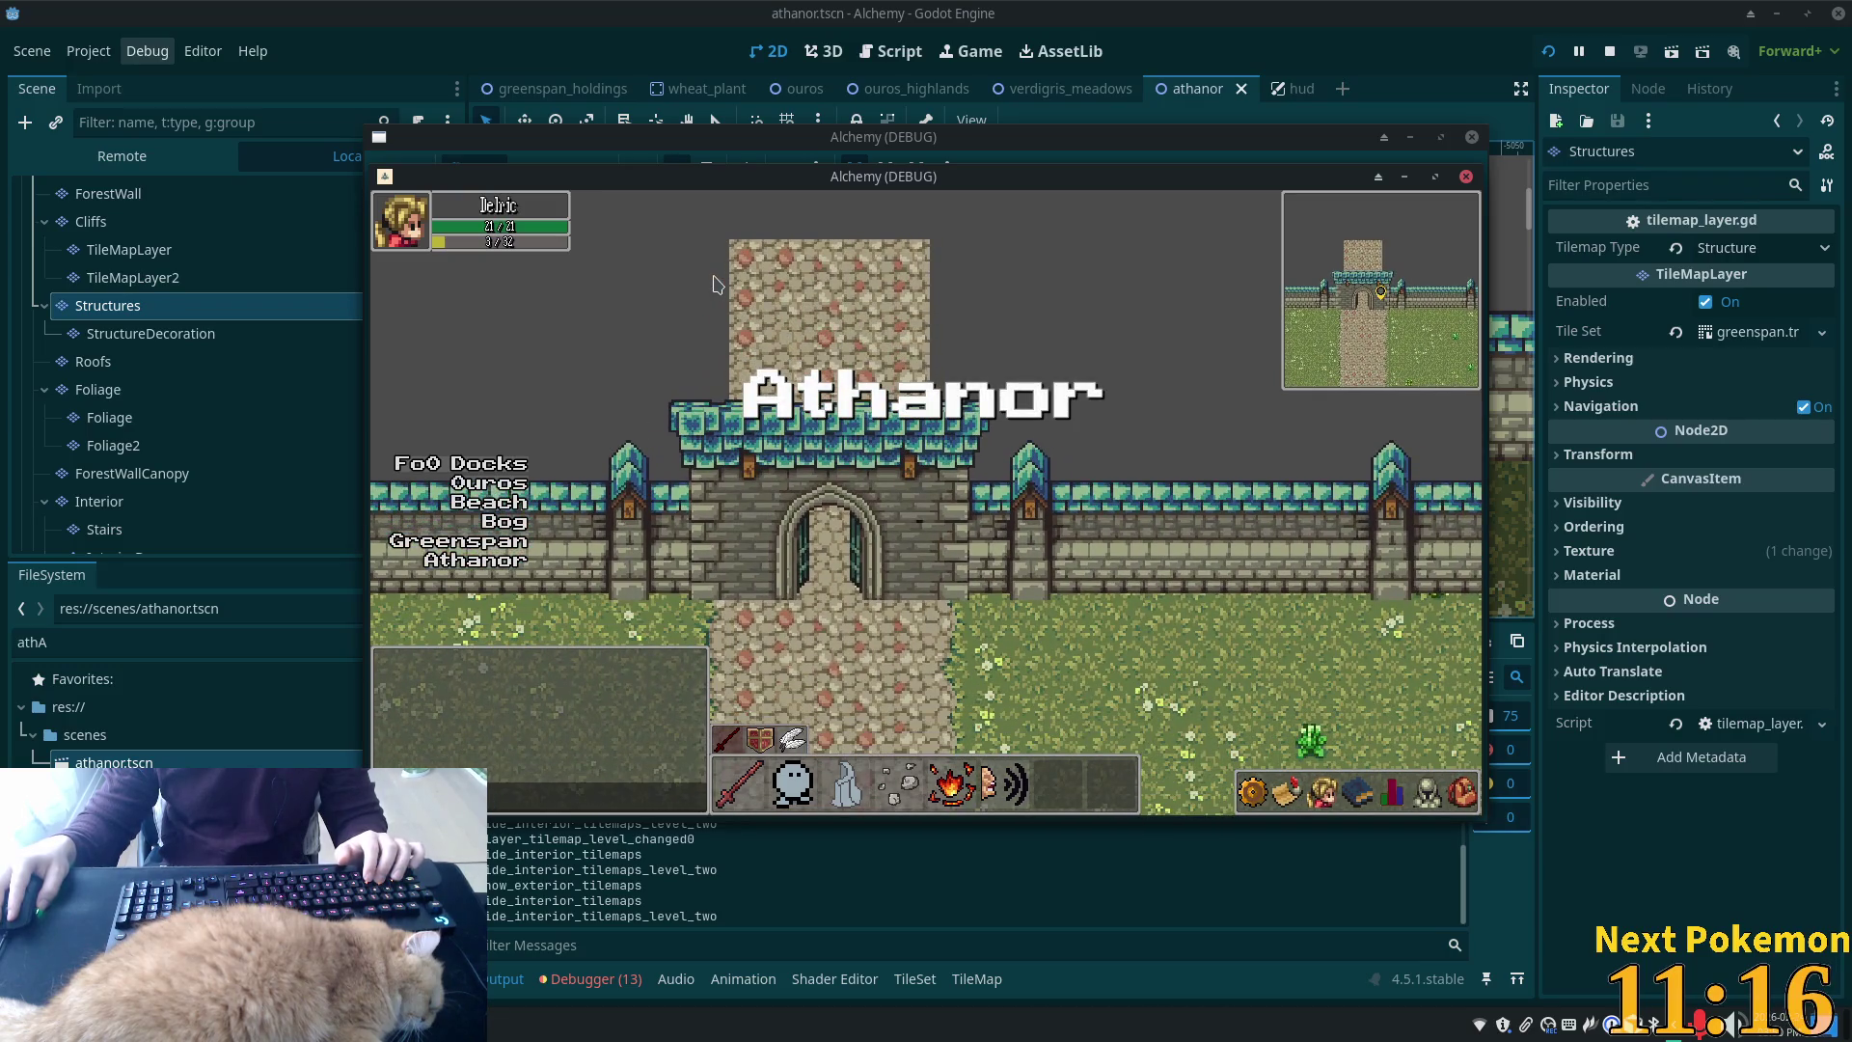
pyautogui.press('Left')
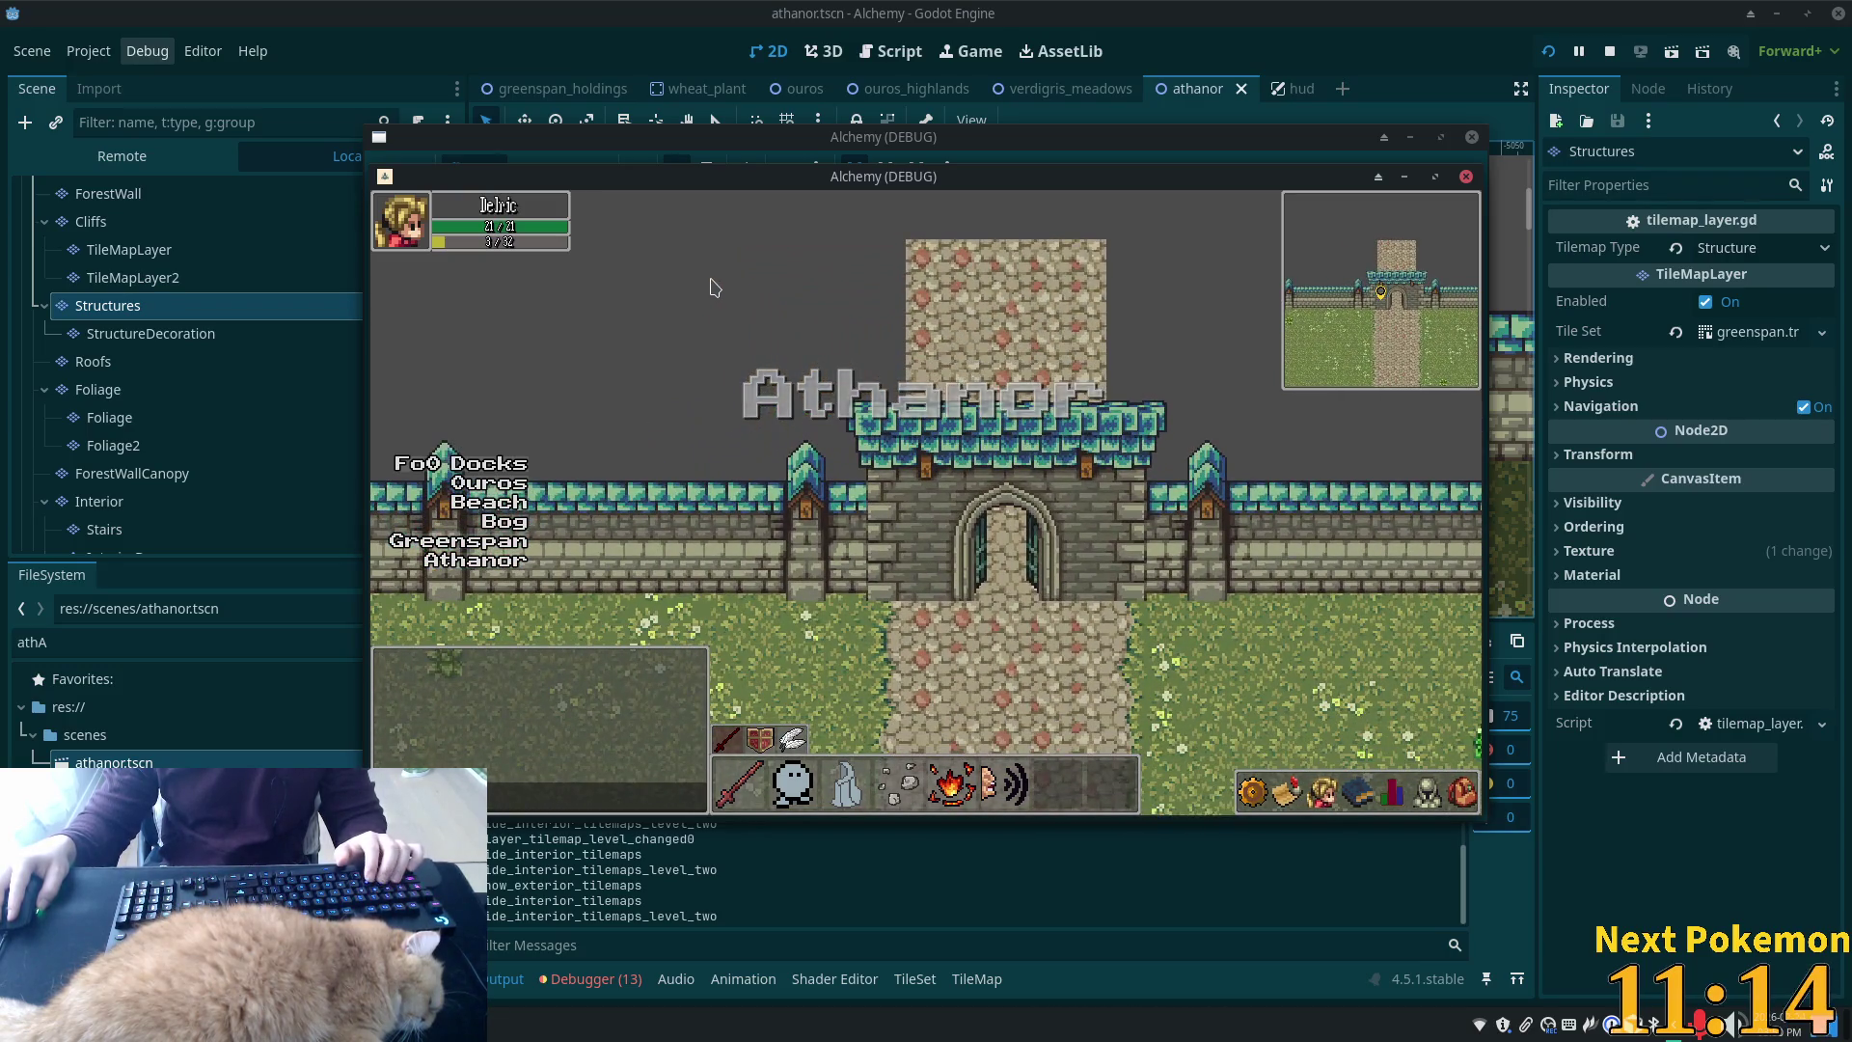
pyautogui.press('Right')
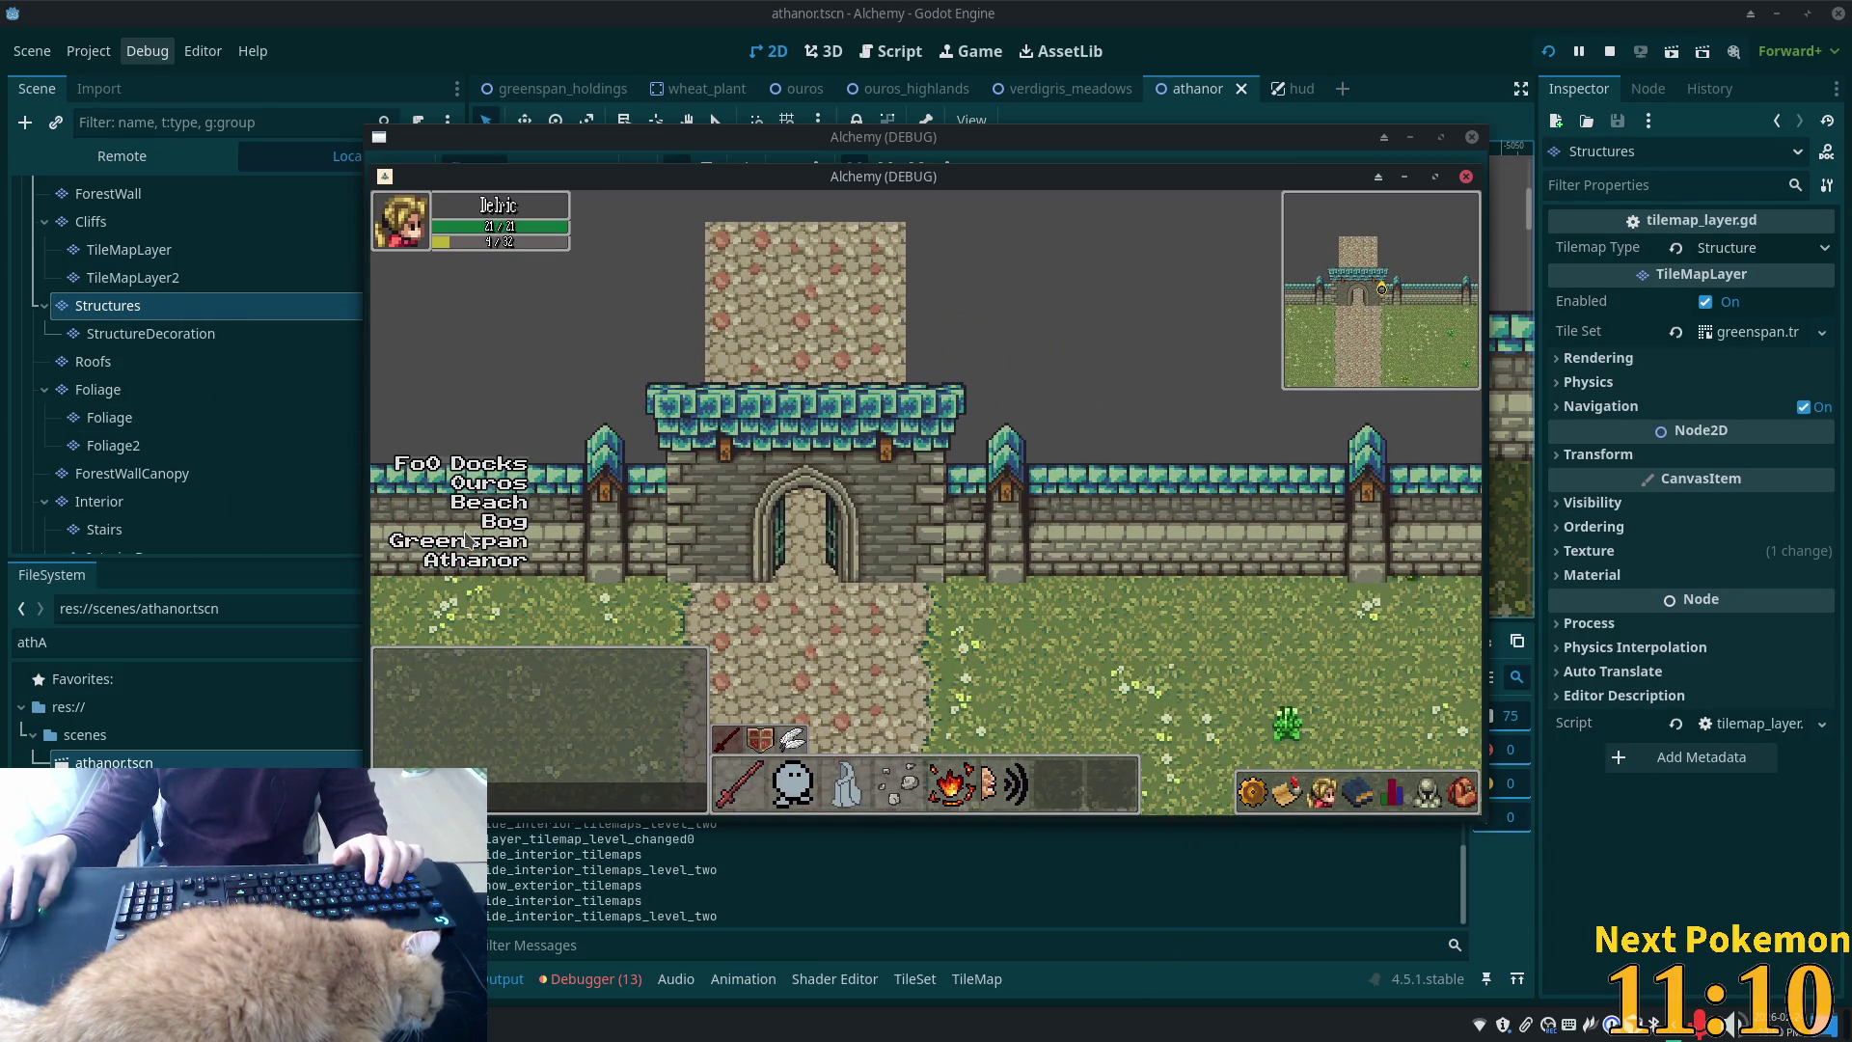
# Teleport to Athanor, walk south out through the gate, and close the debug run with F8
pyautogui.click(476, 561)
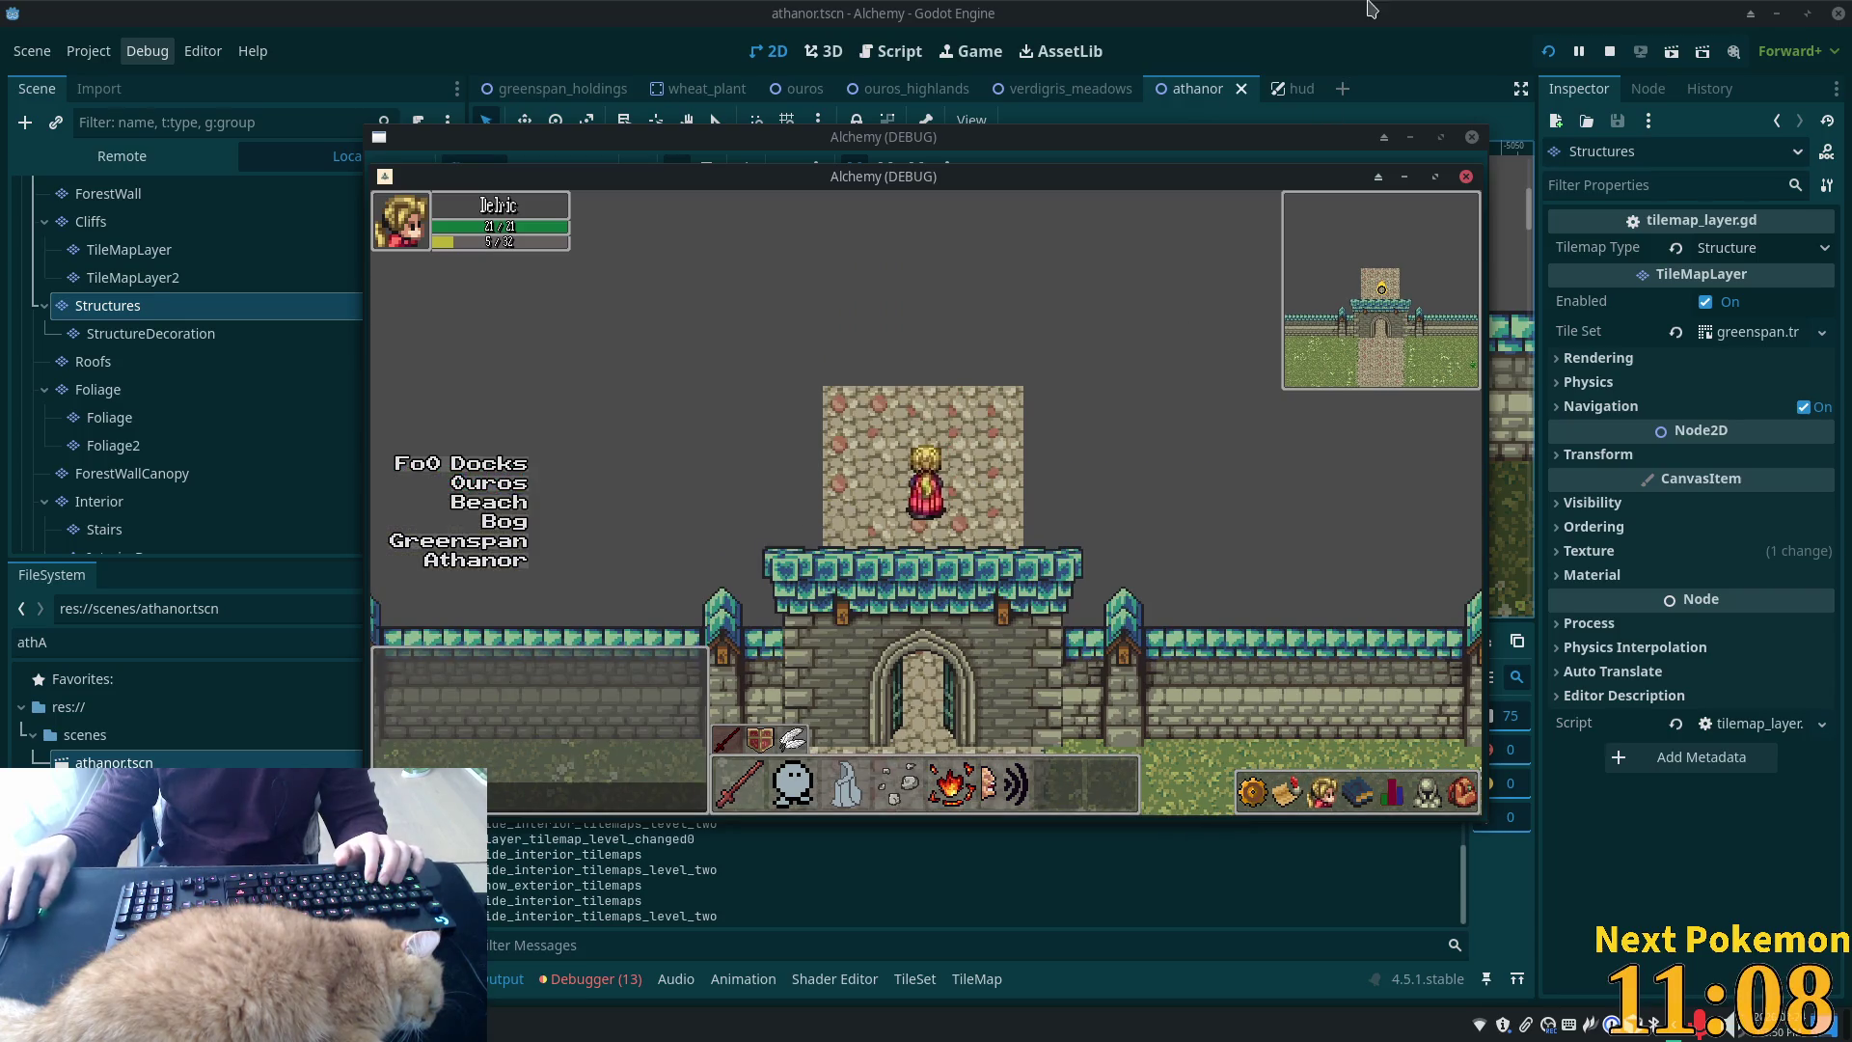
pyautogui.press('Down')
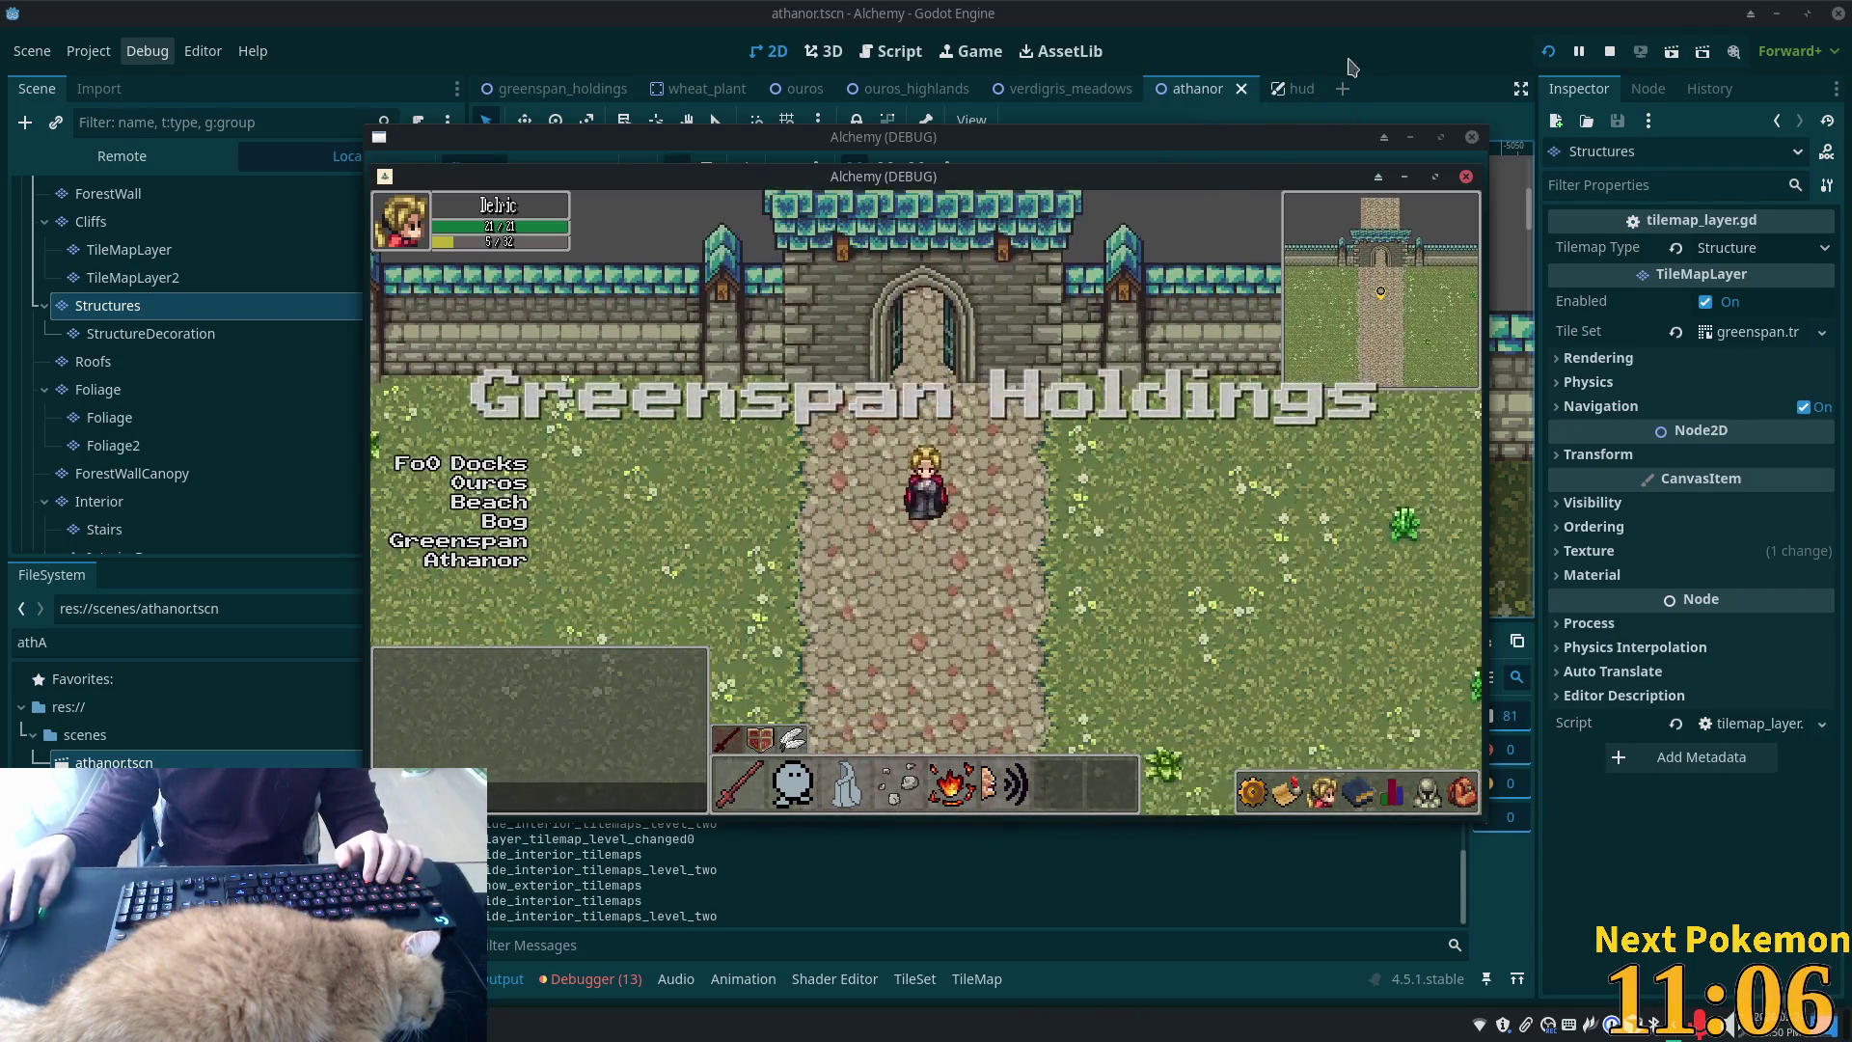
pyautogui.press('F8')
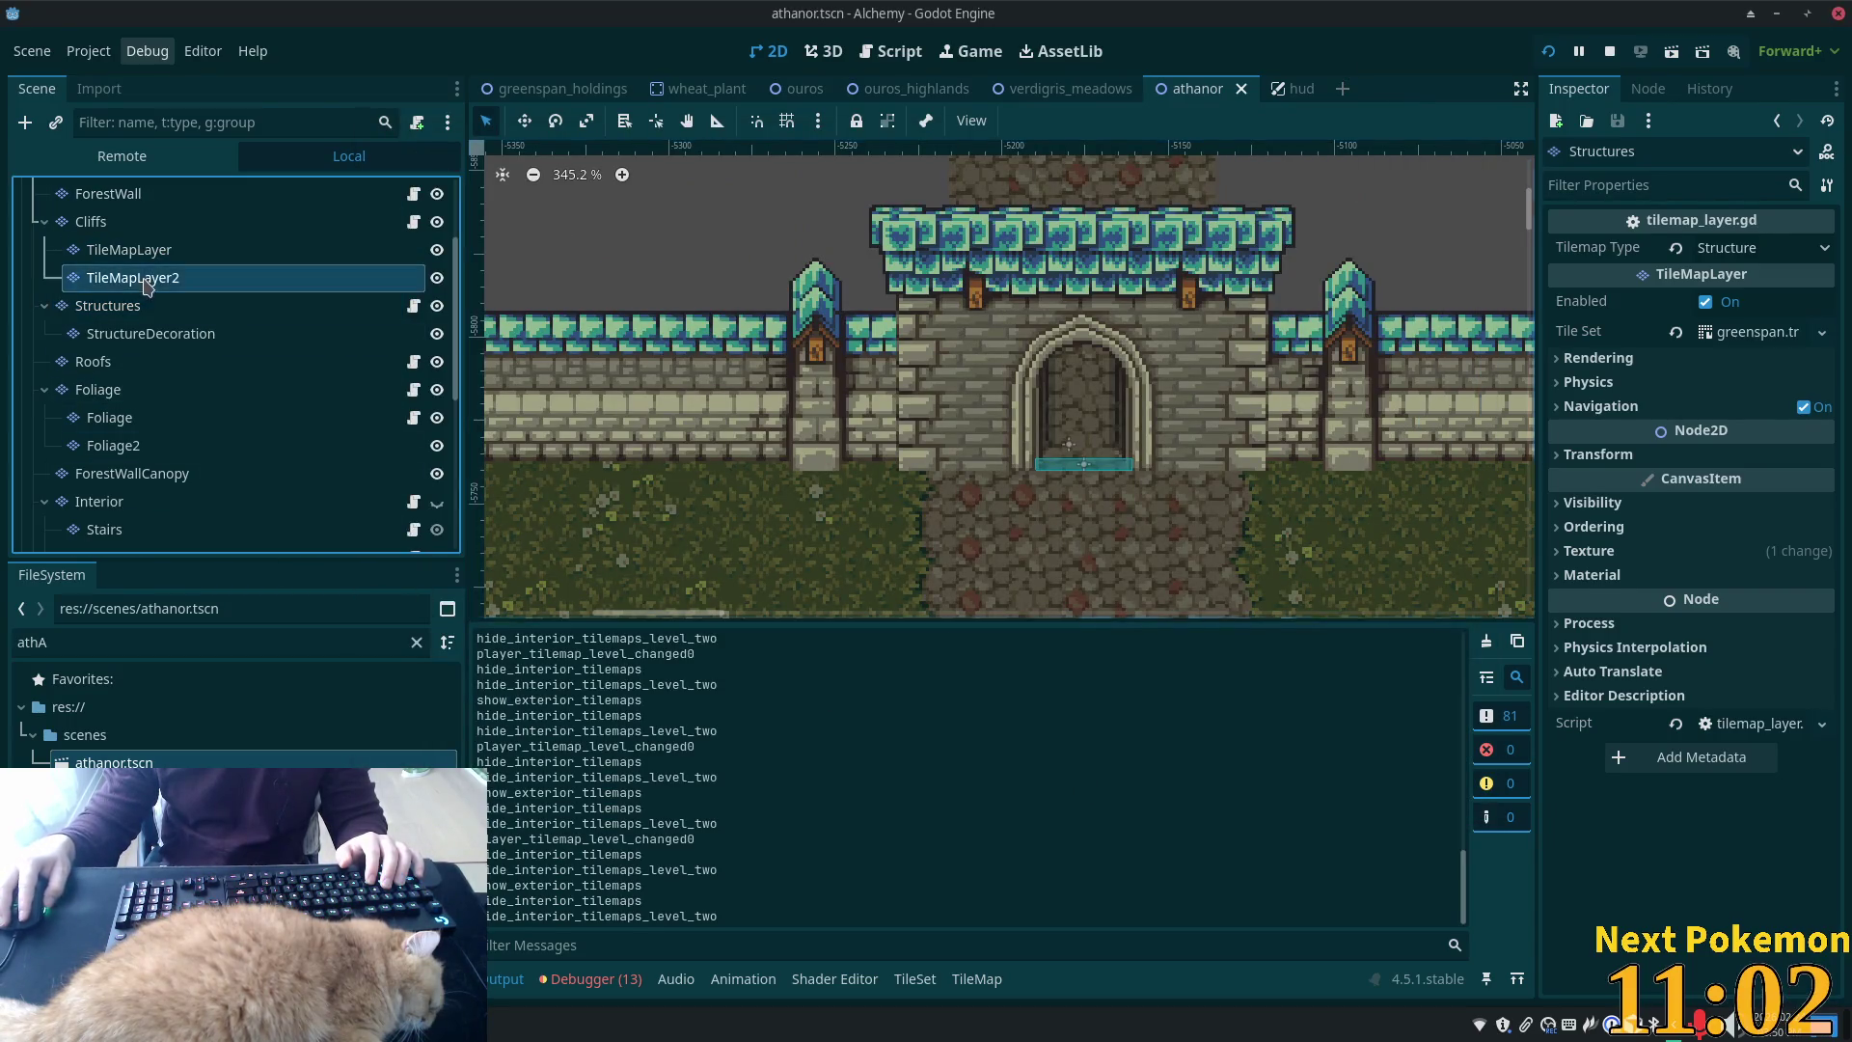
# Show the Structures layer's tile palette, panned to the castle wall tiles of the fences & walls atlas
pyautogui.click(162, 306)
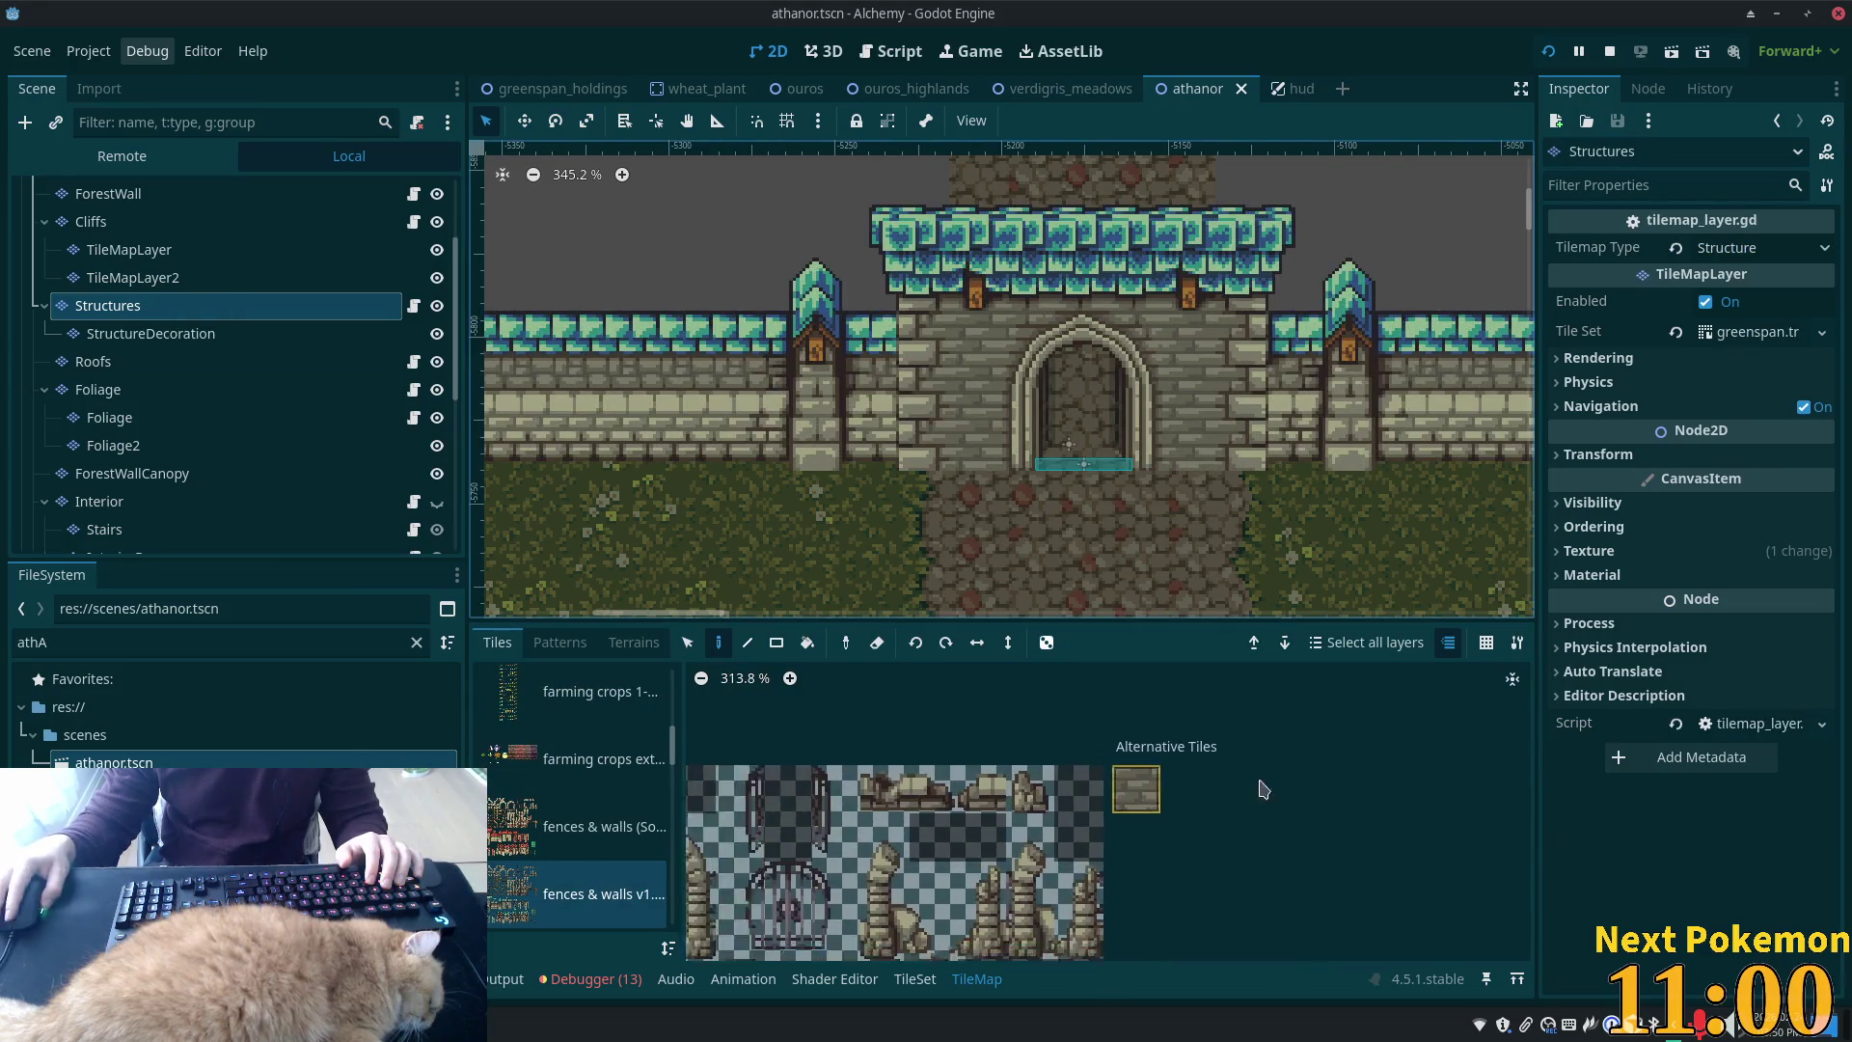
pyautogui.scroll(5, 1235, 796)
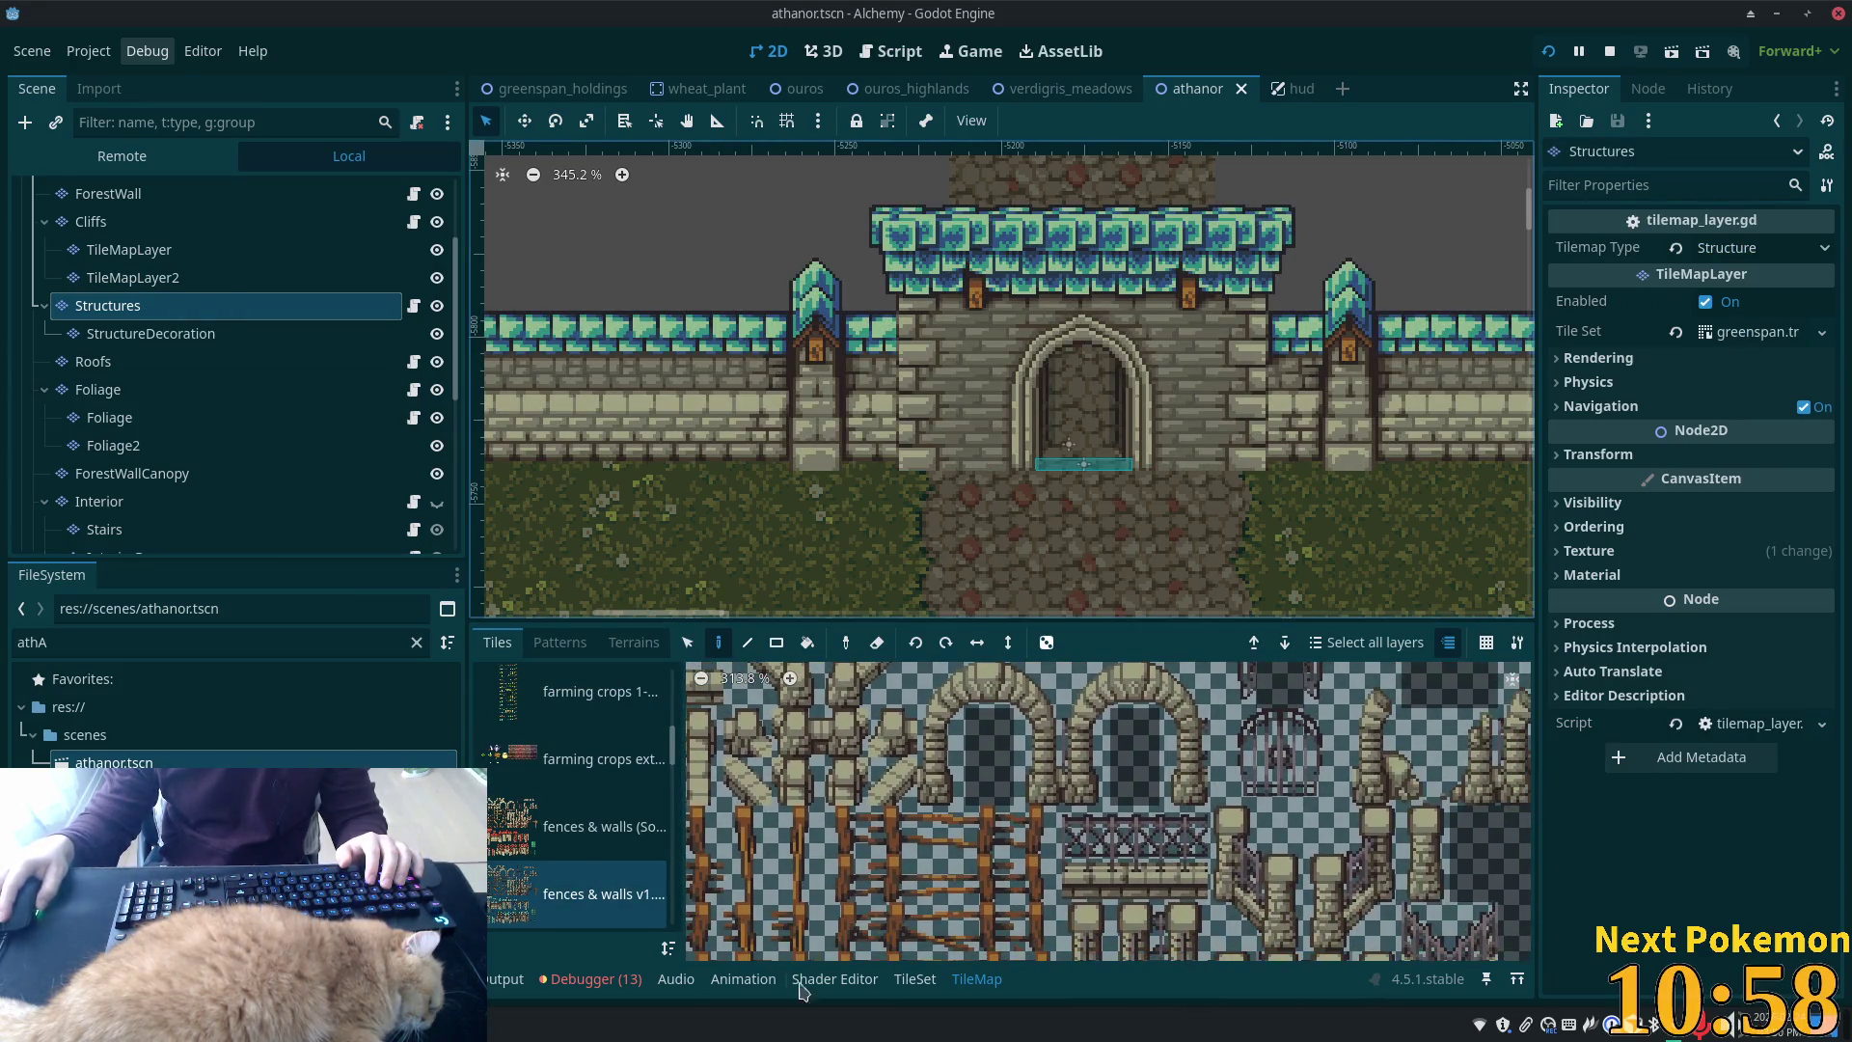
pyautogui.scroll(-3, 1013, 892)
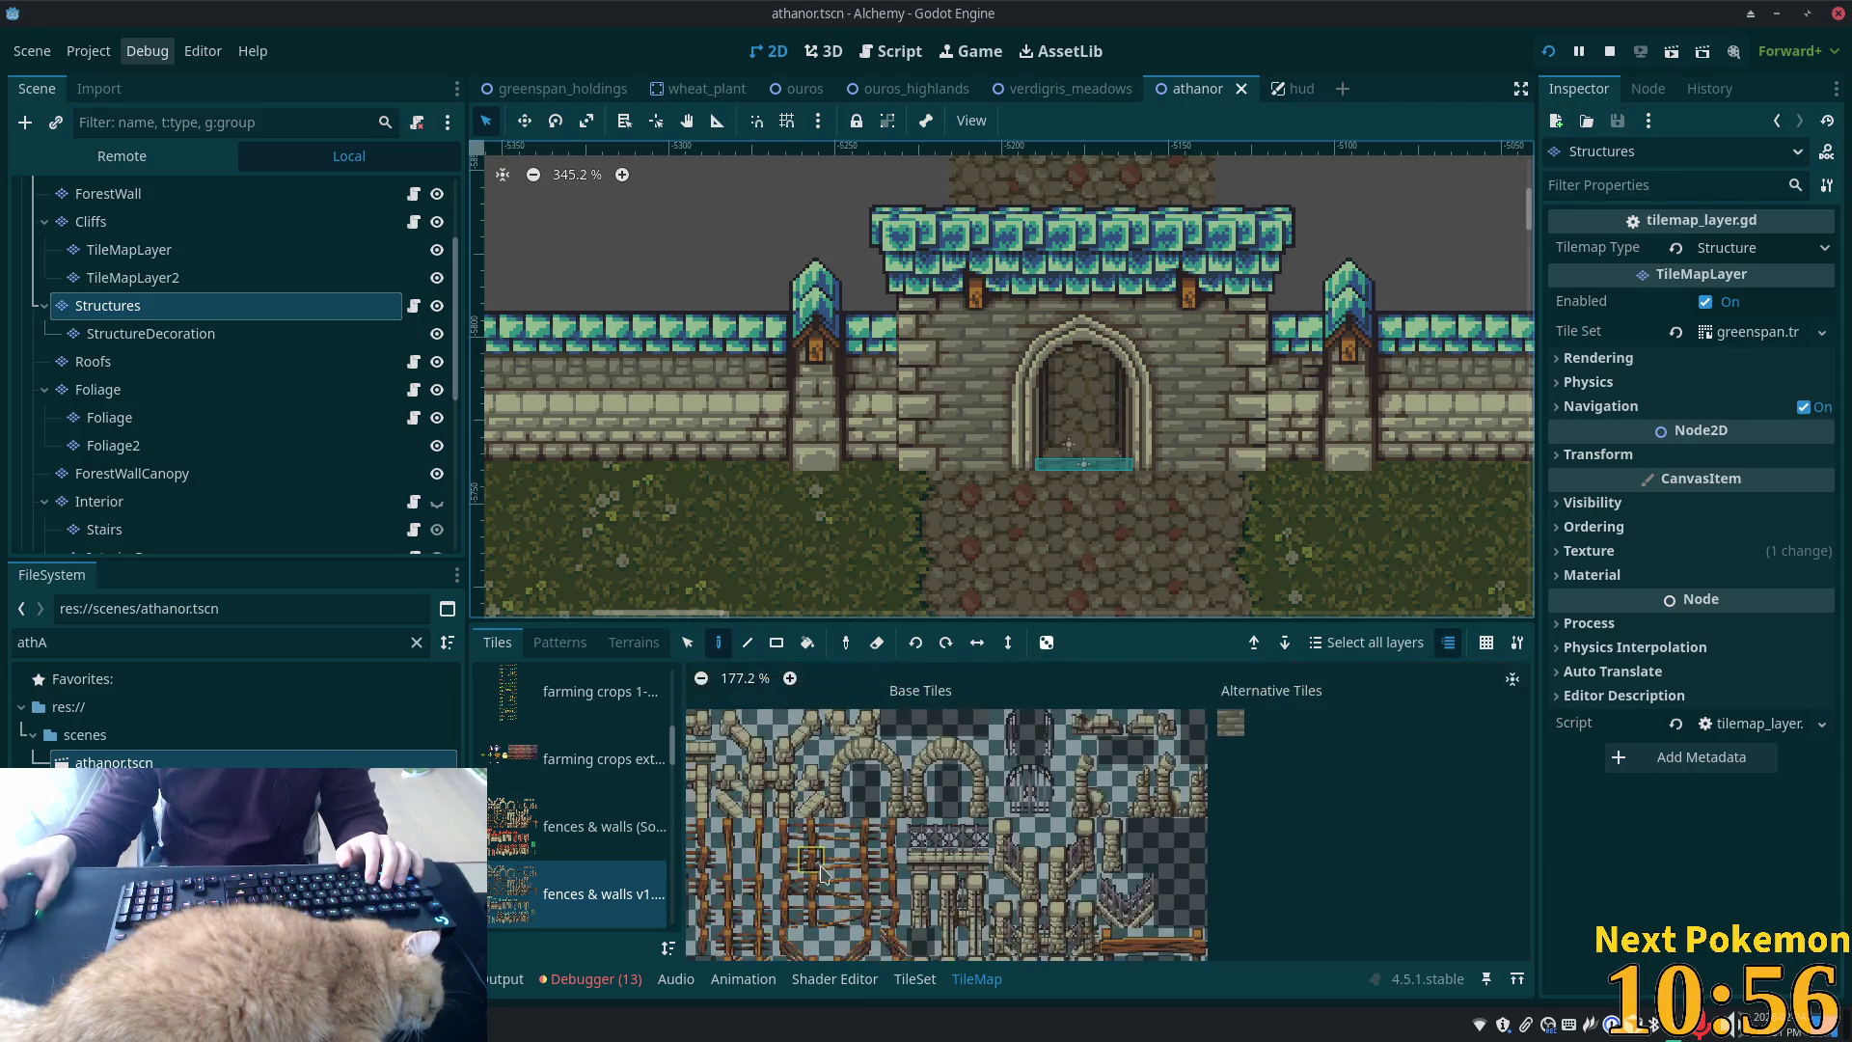
pyautogui.moveTo(1013, 893); pyautogui.dragTo(1037, 772)
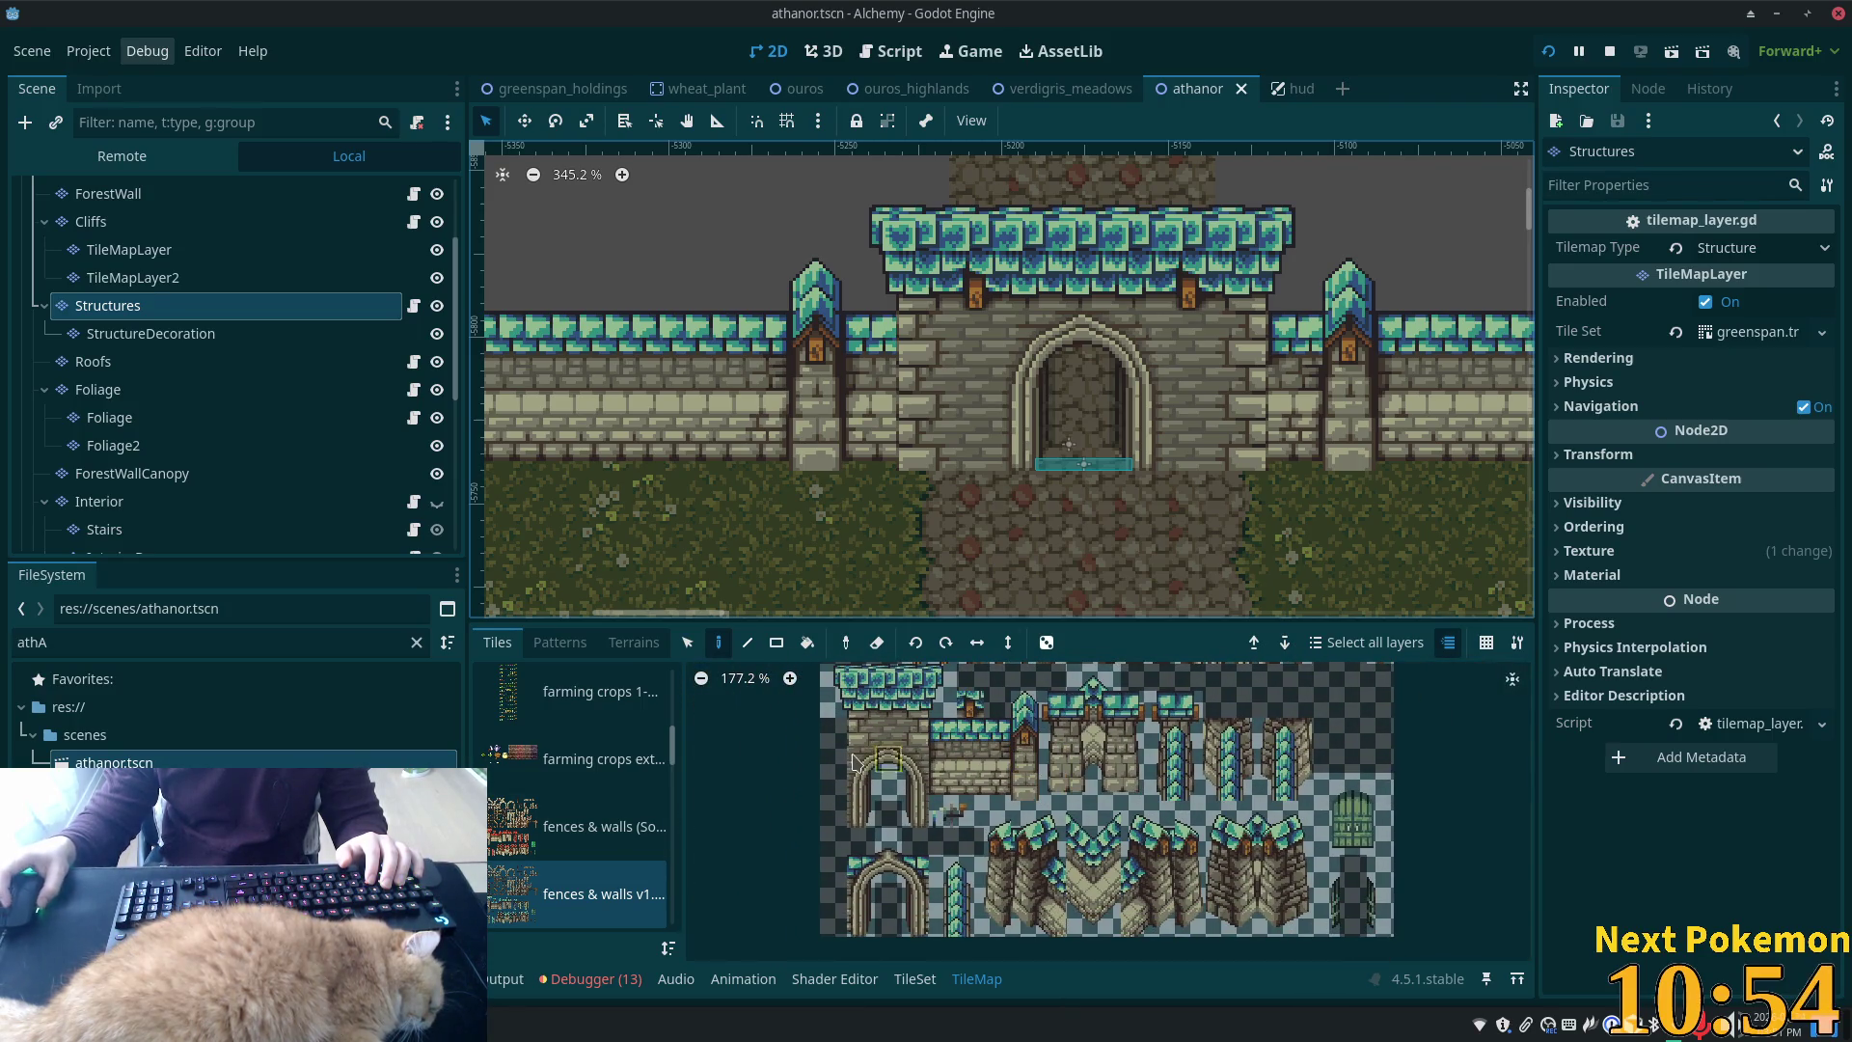
pyautogui.scroll(2, 907, 736)
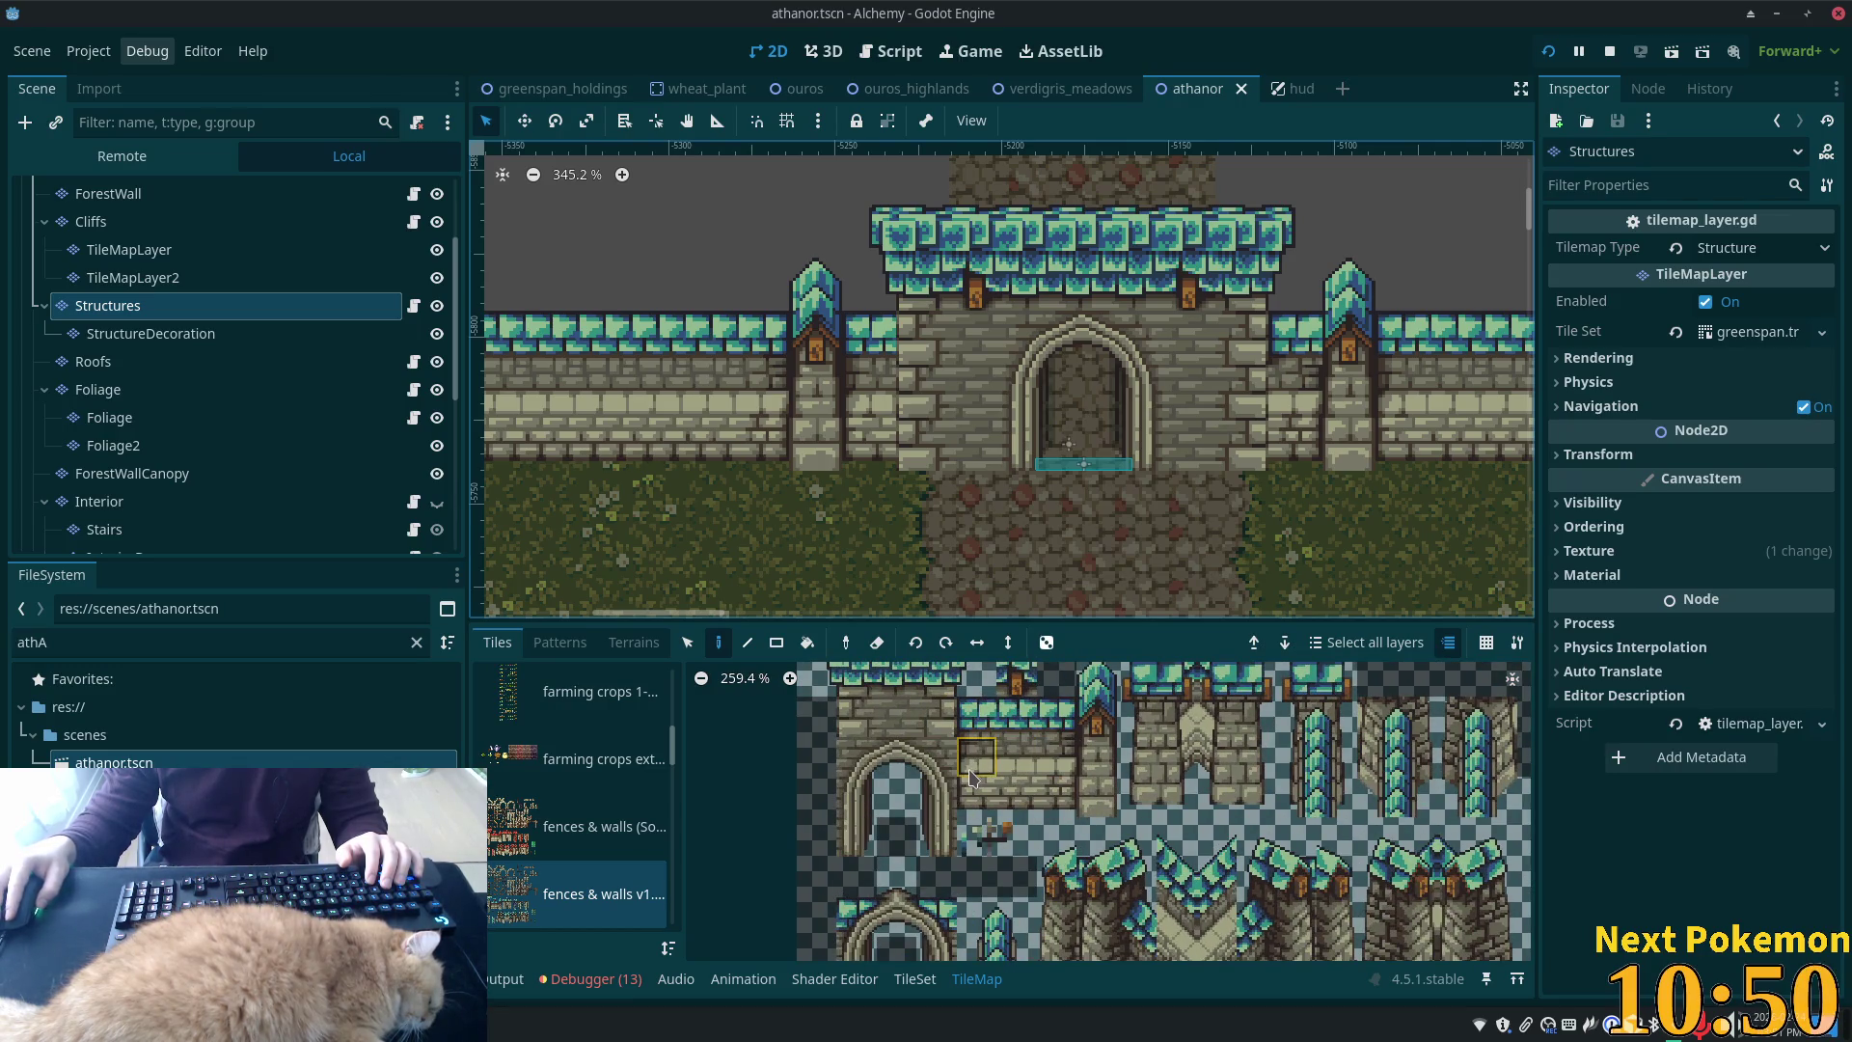
pyautogui.moveTo(965, 778)
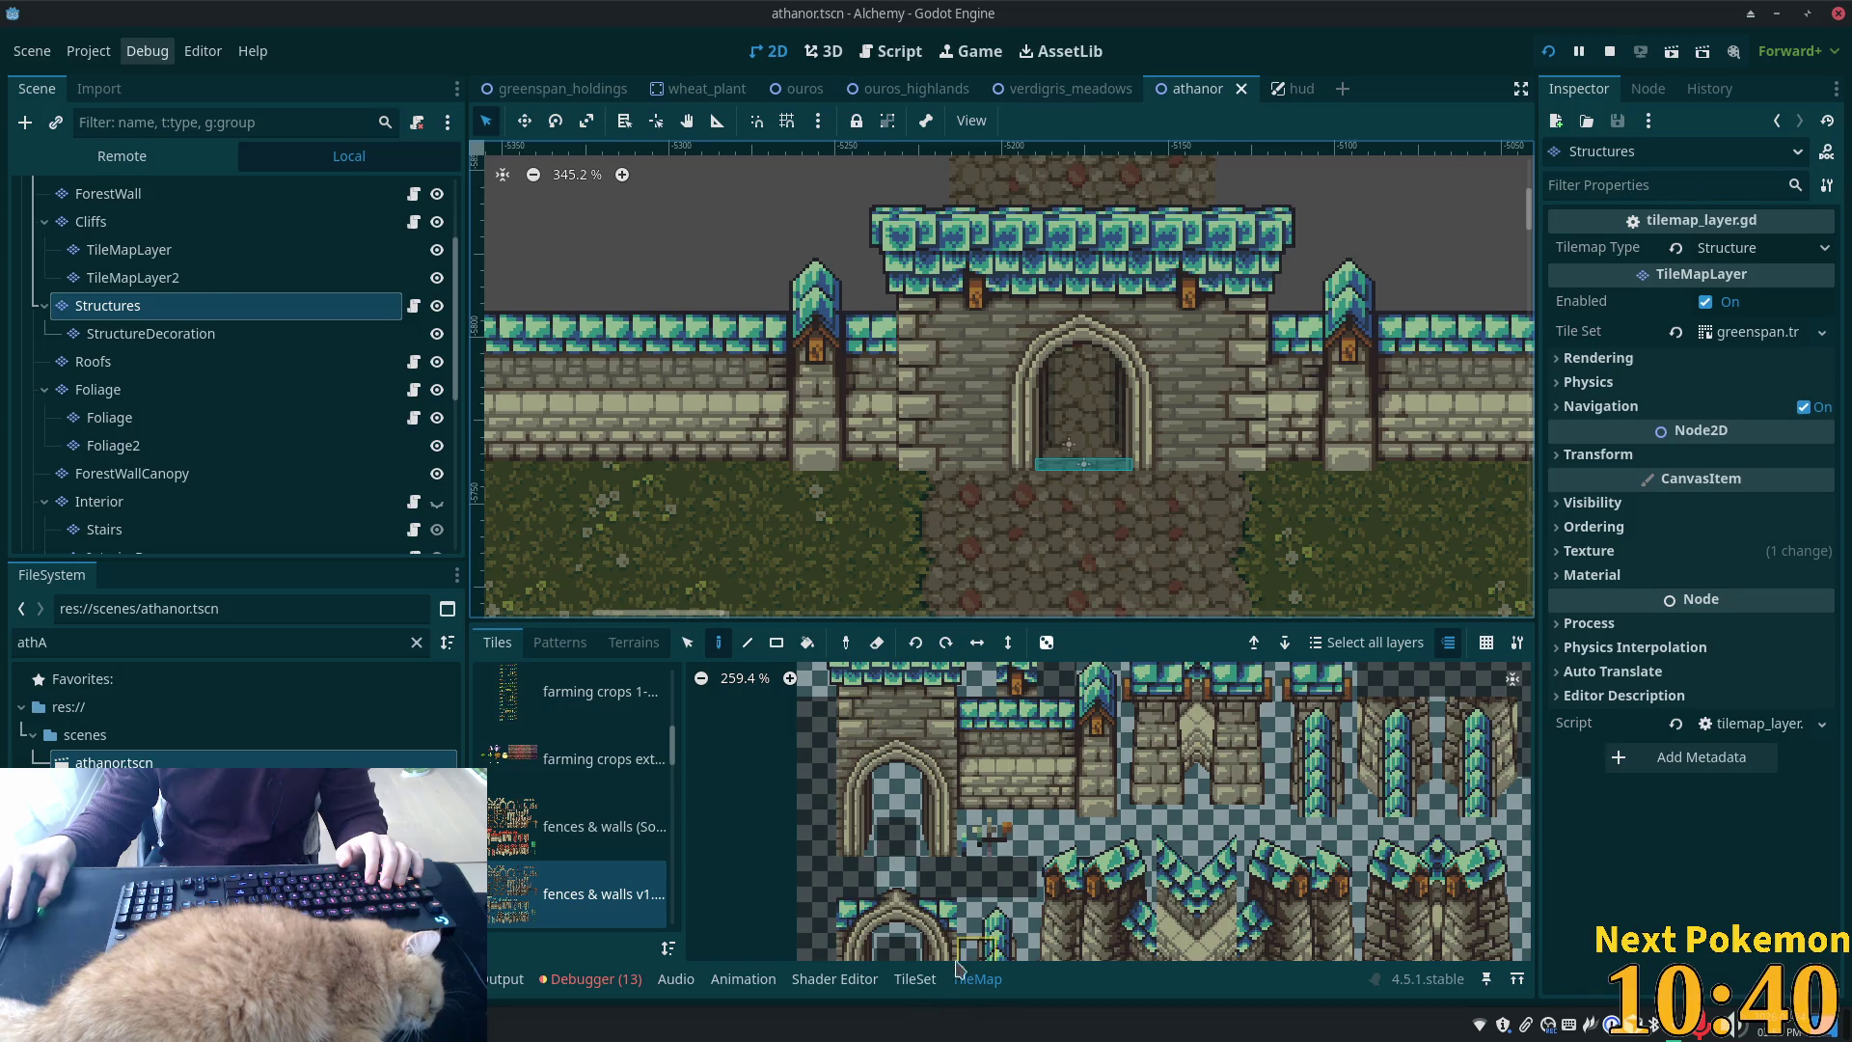
# In the TileSet editor, select the wall tiles at (1, 13) and (3, 13)
pyautogui.click(915, 979)
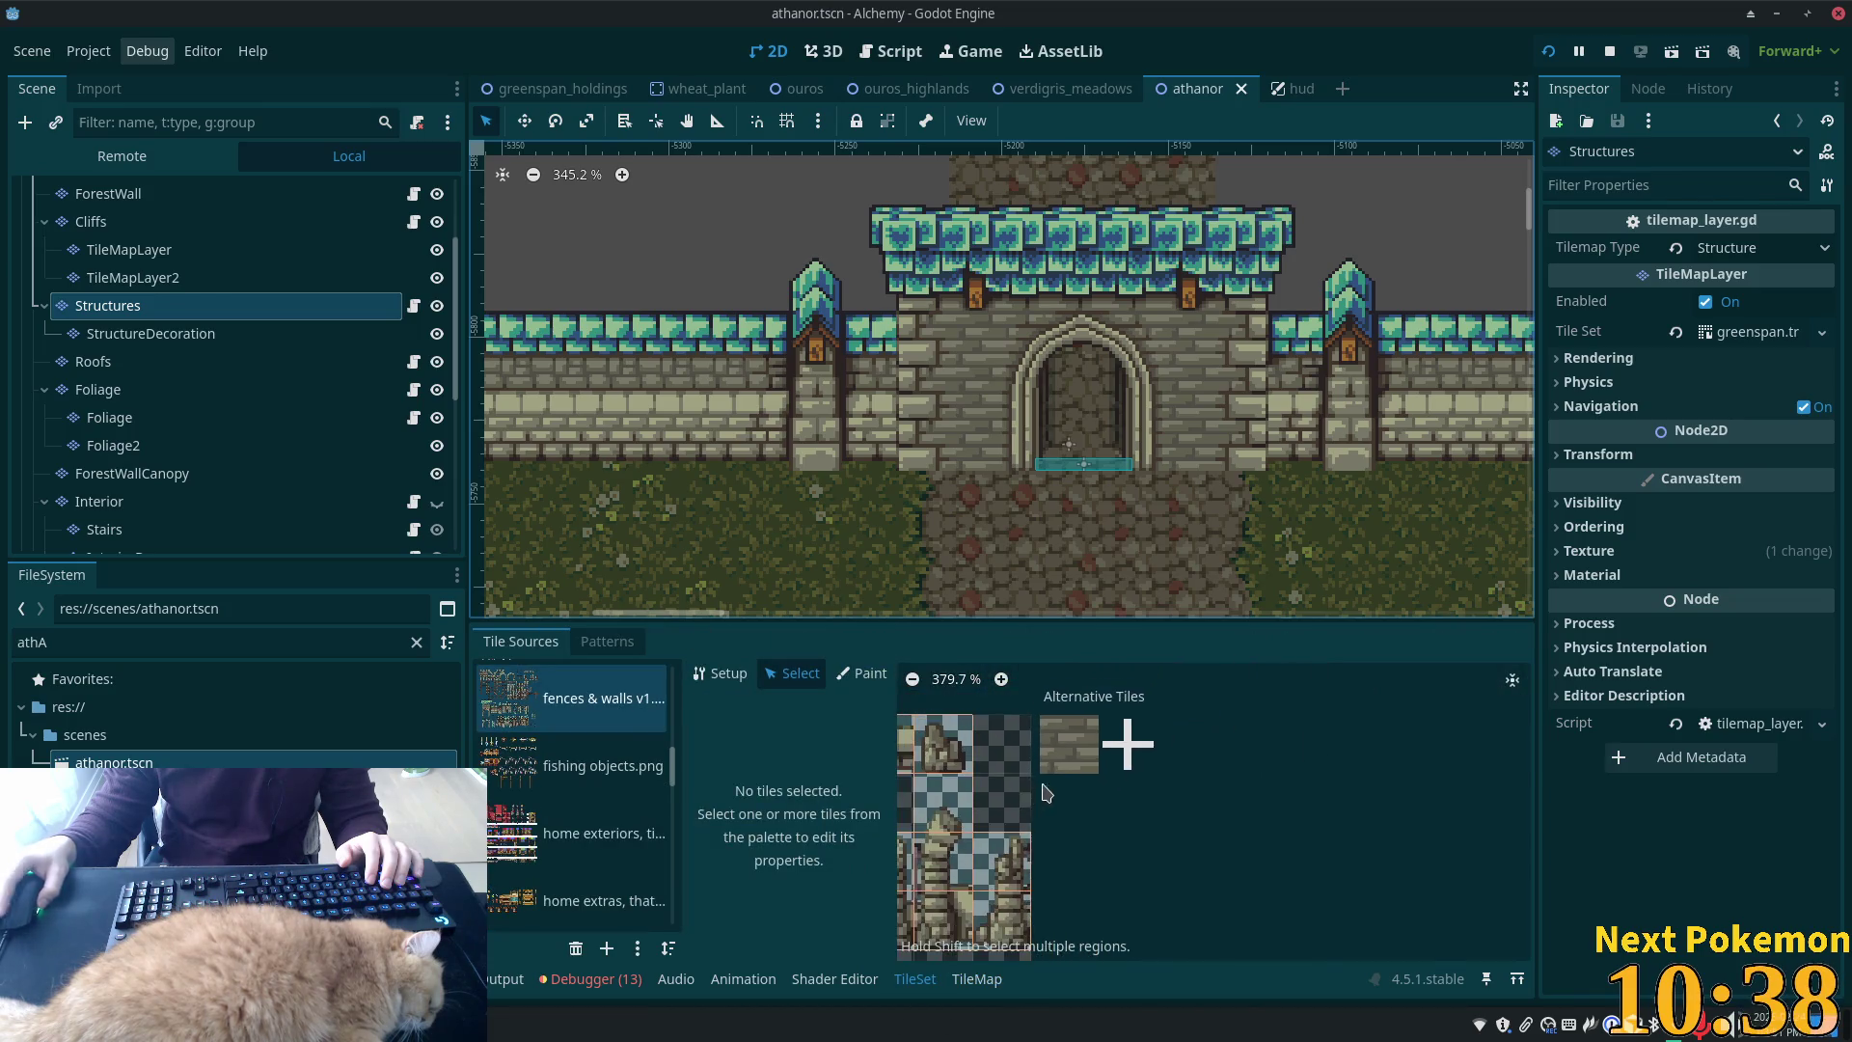
pyautogui.scroll(-10, 1023, 787)
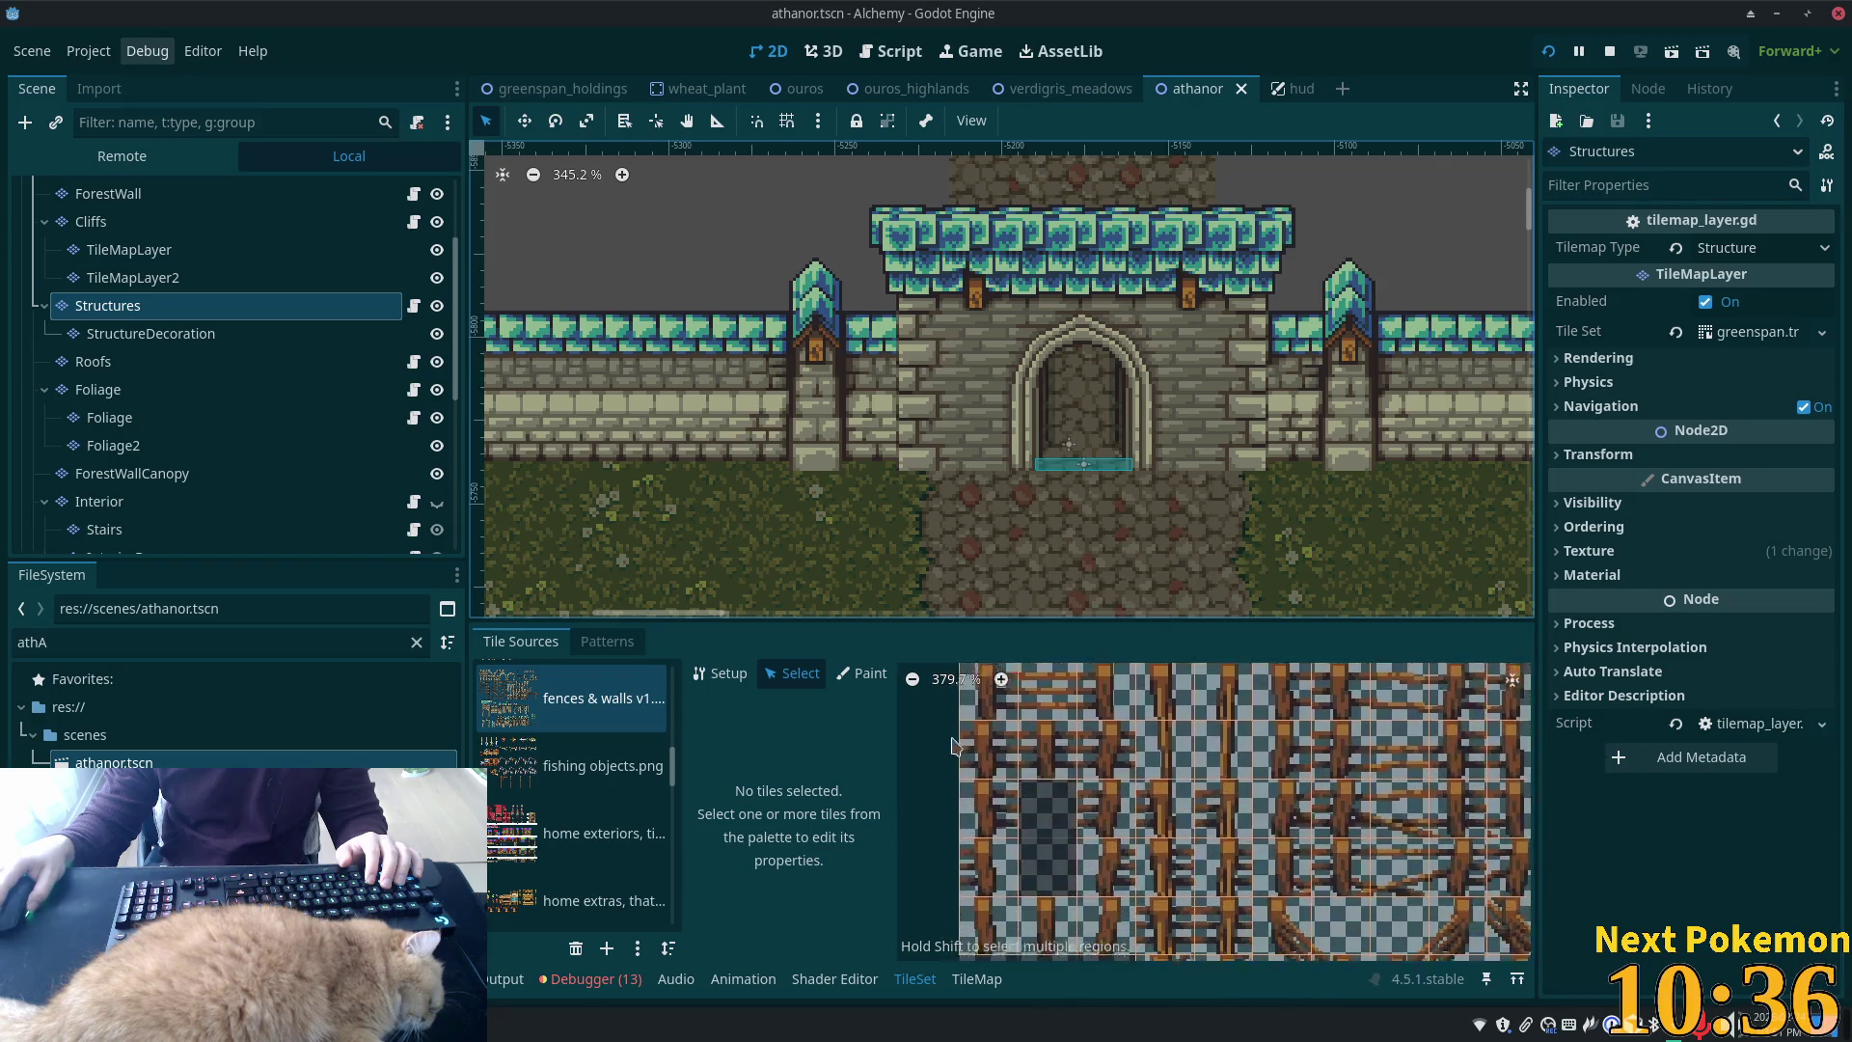
pyautogui.scroll(-5, 943, 765)
pyautogui.scroll(4, 1124, 838)
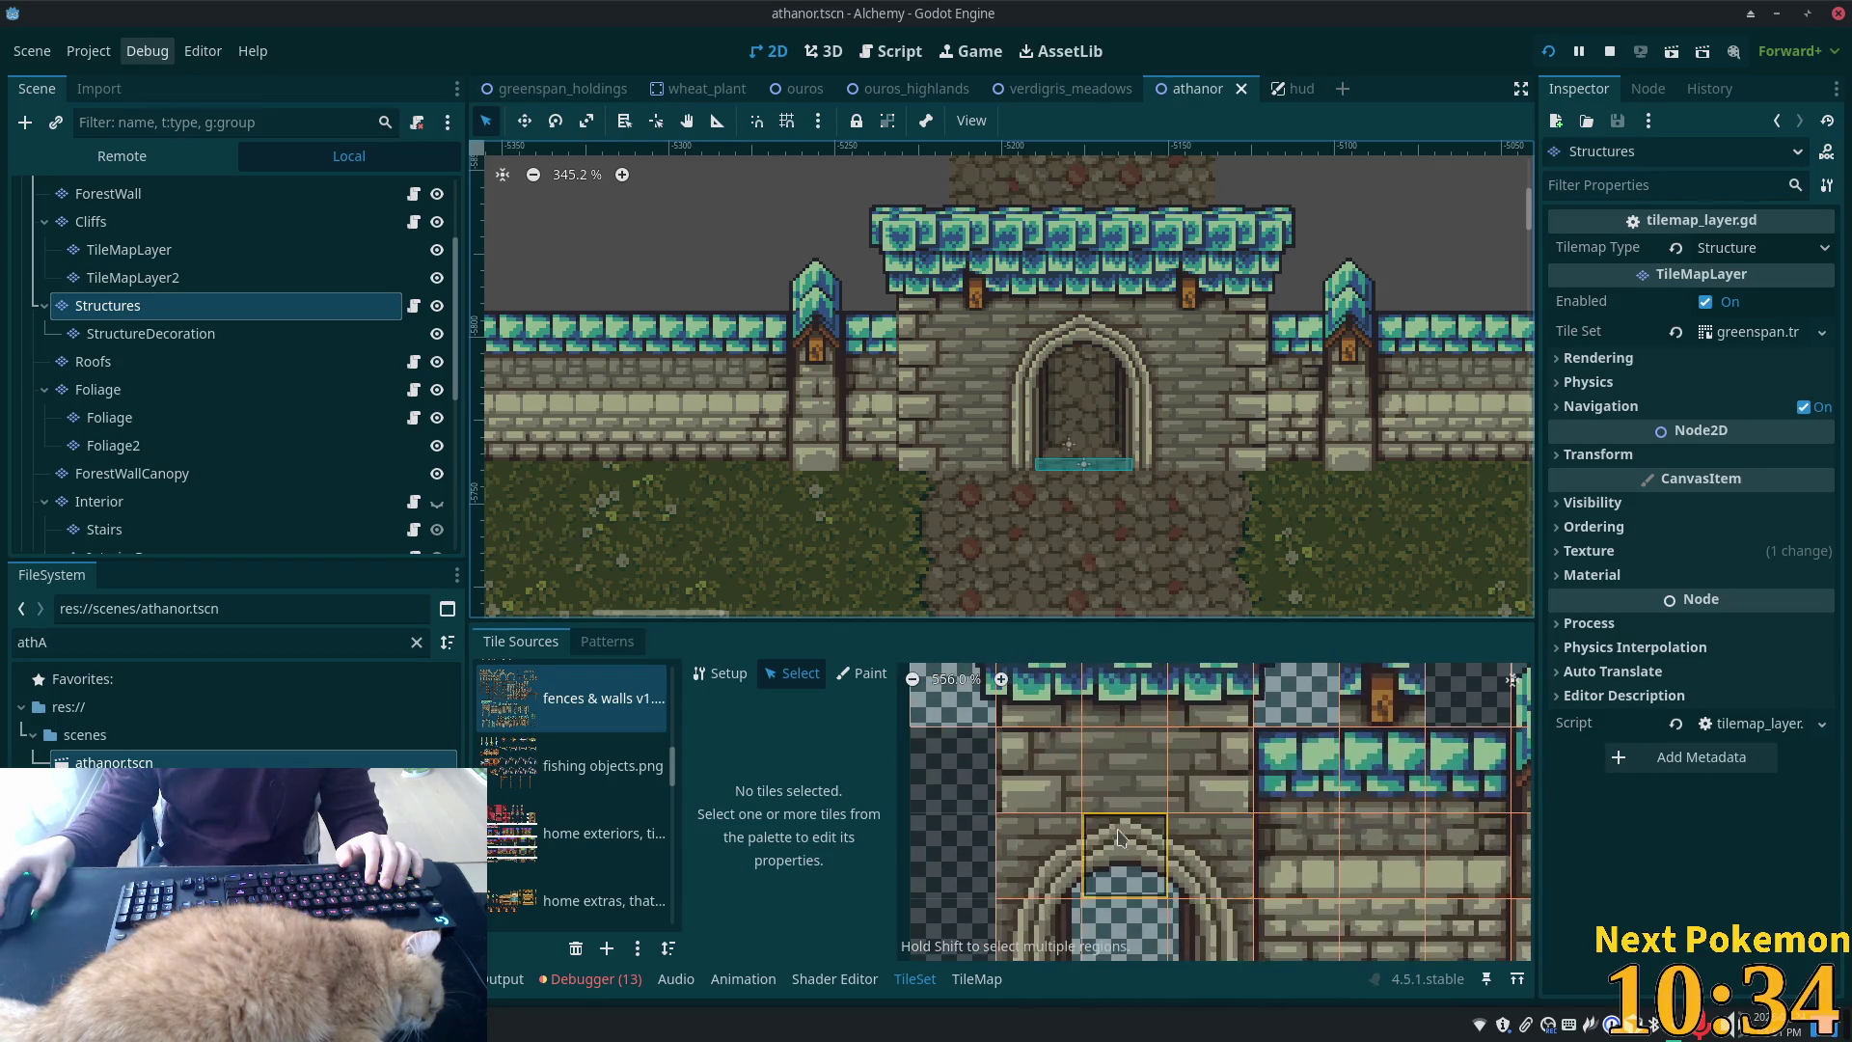
pyautogui.click(1026, 768)
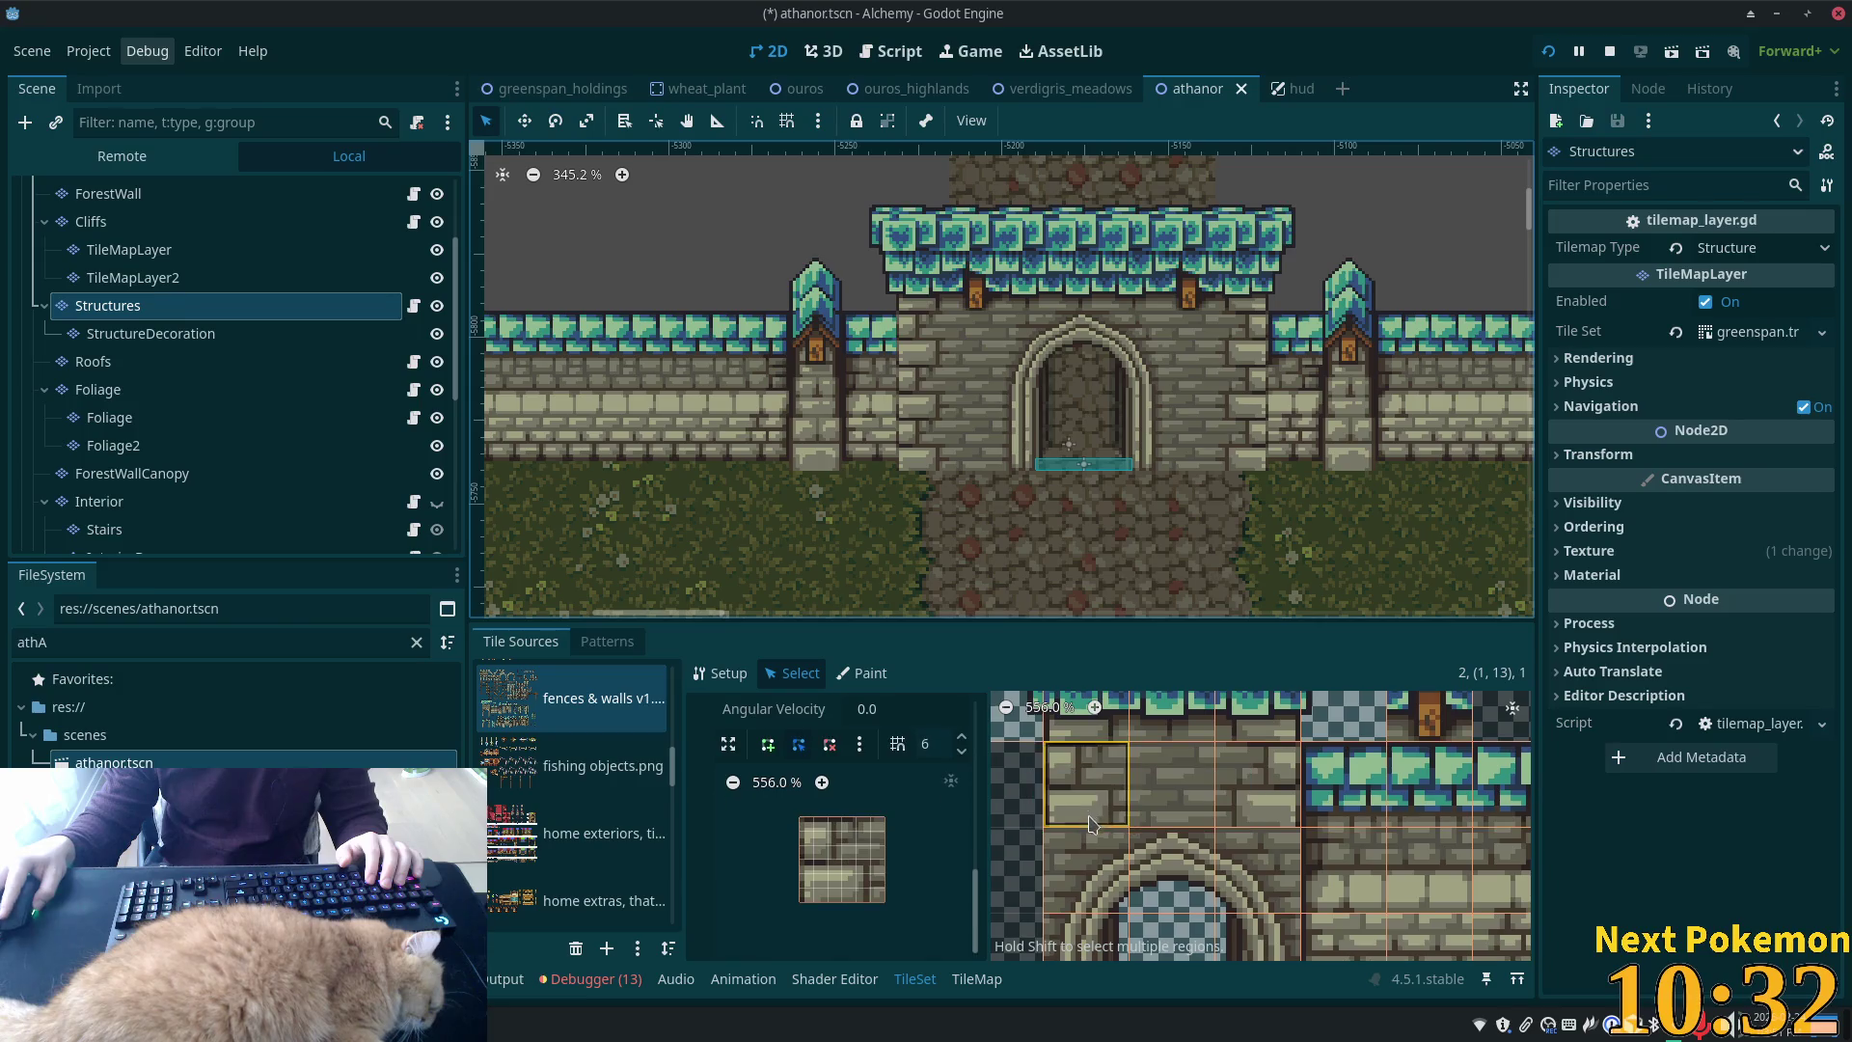
pyautogui.click(1290, 844)
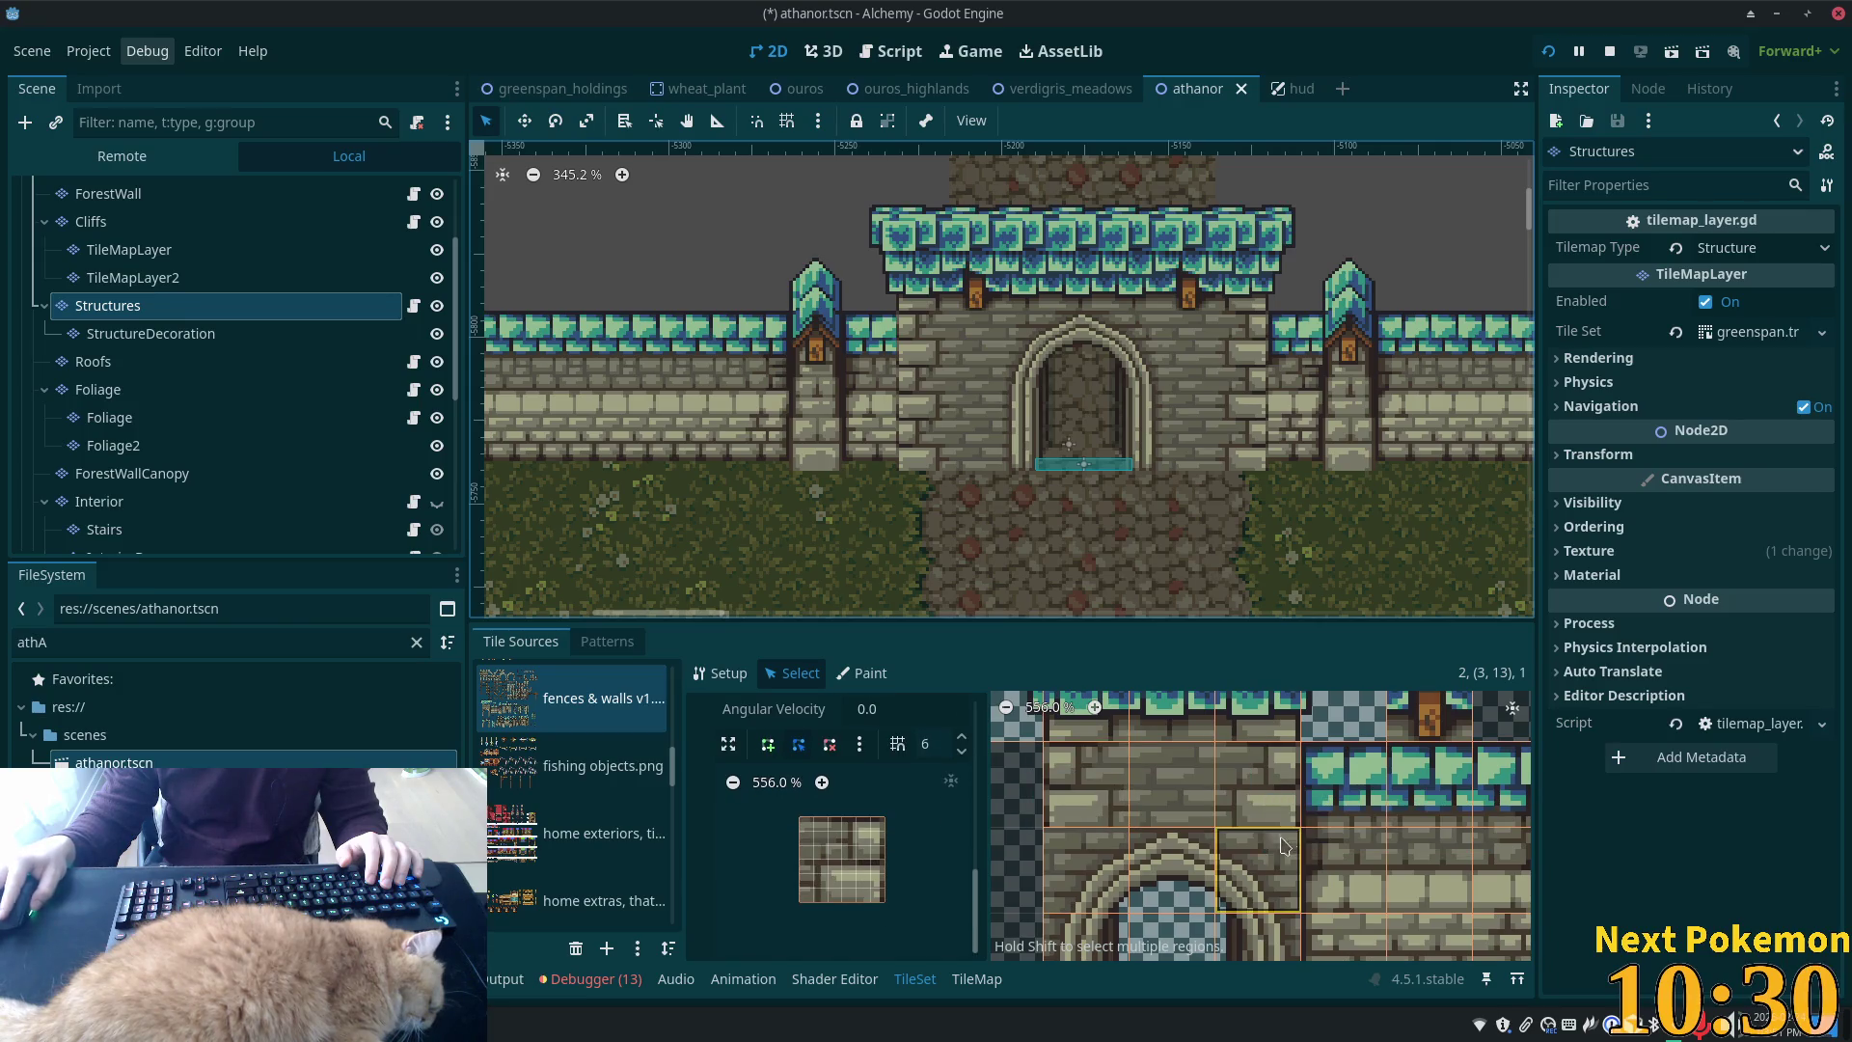
# Give the bottom alternative of wall tile (3, 13) a full-square collision shape and save
pyautogui.scroll(-5, 1289, 844)
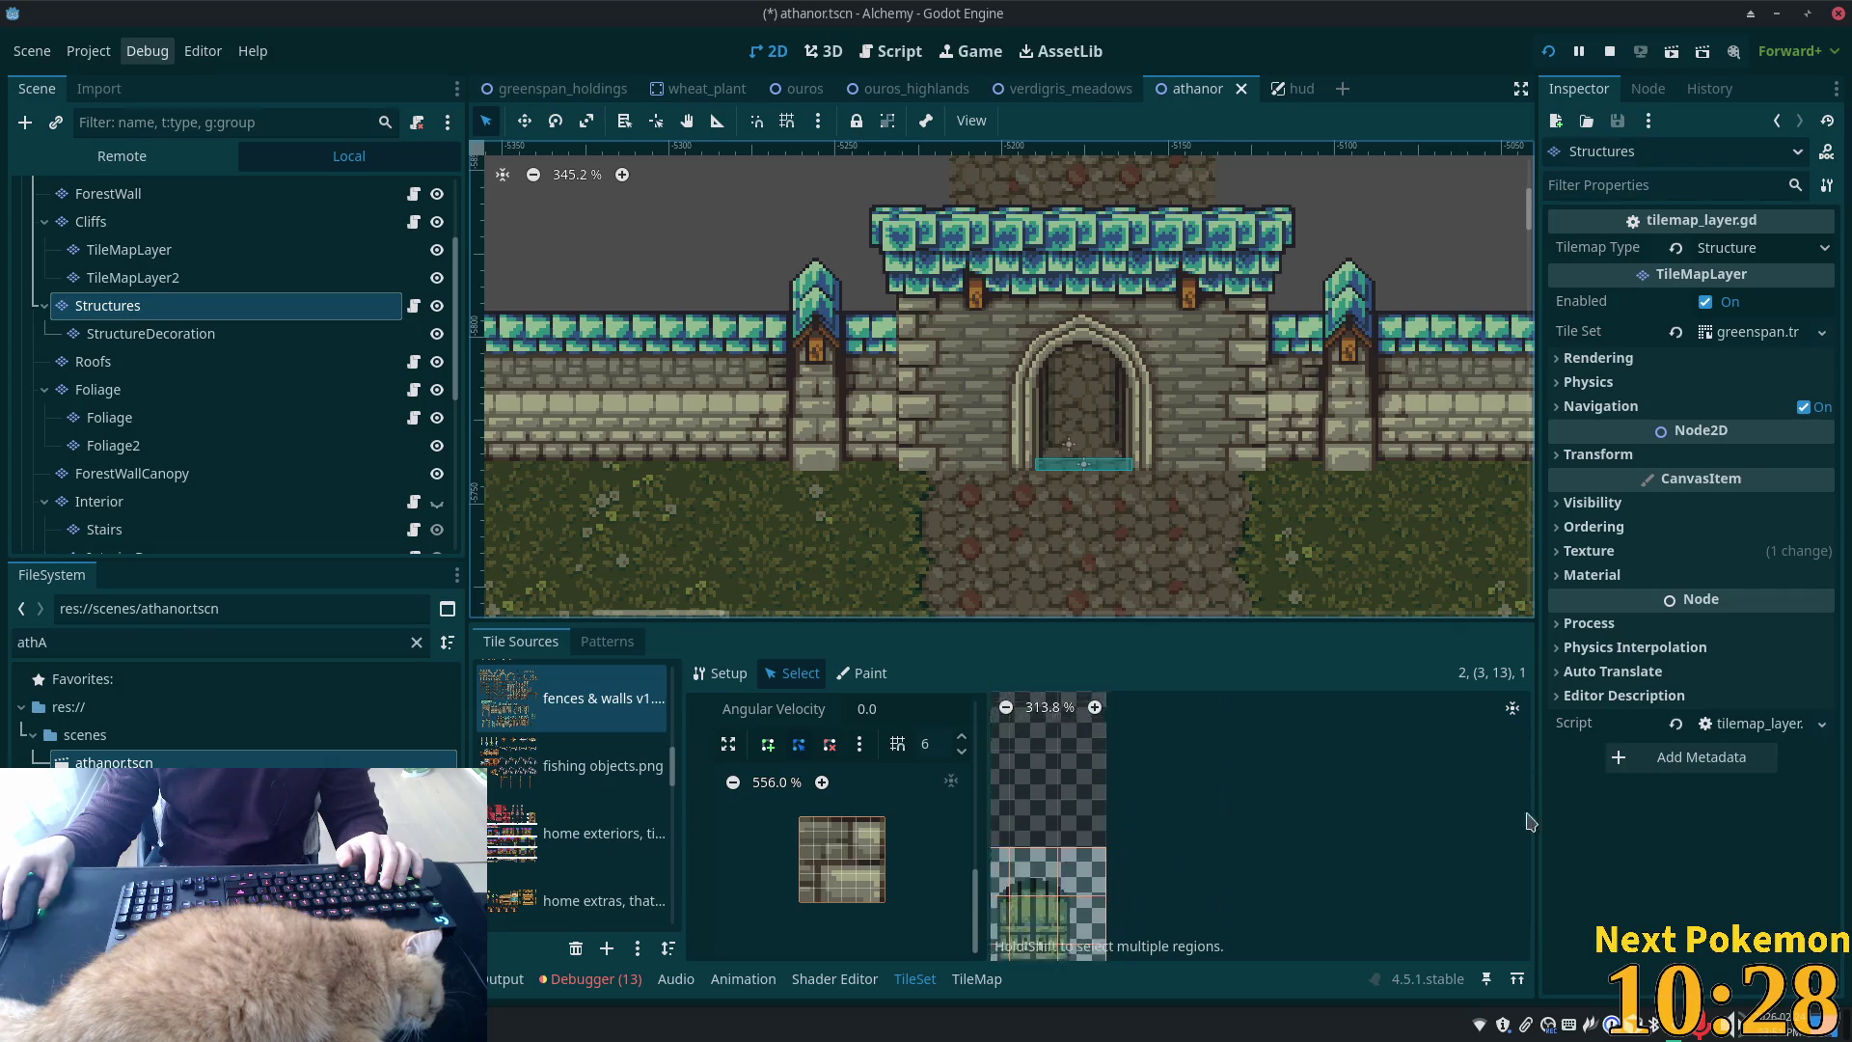
pyautogui.hscroll(4, 1062, 830)
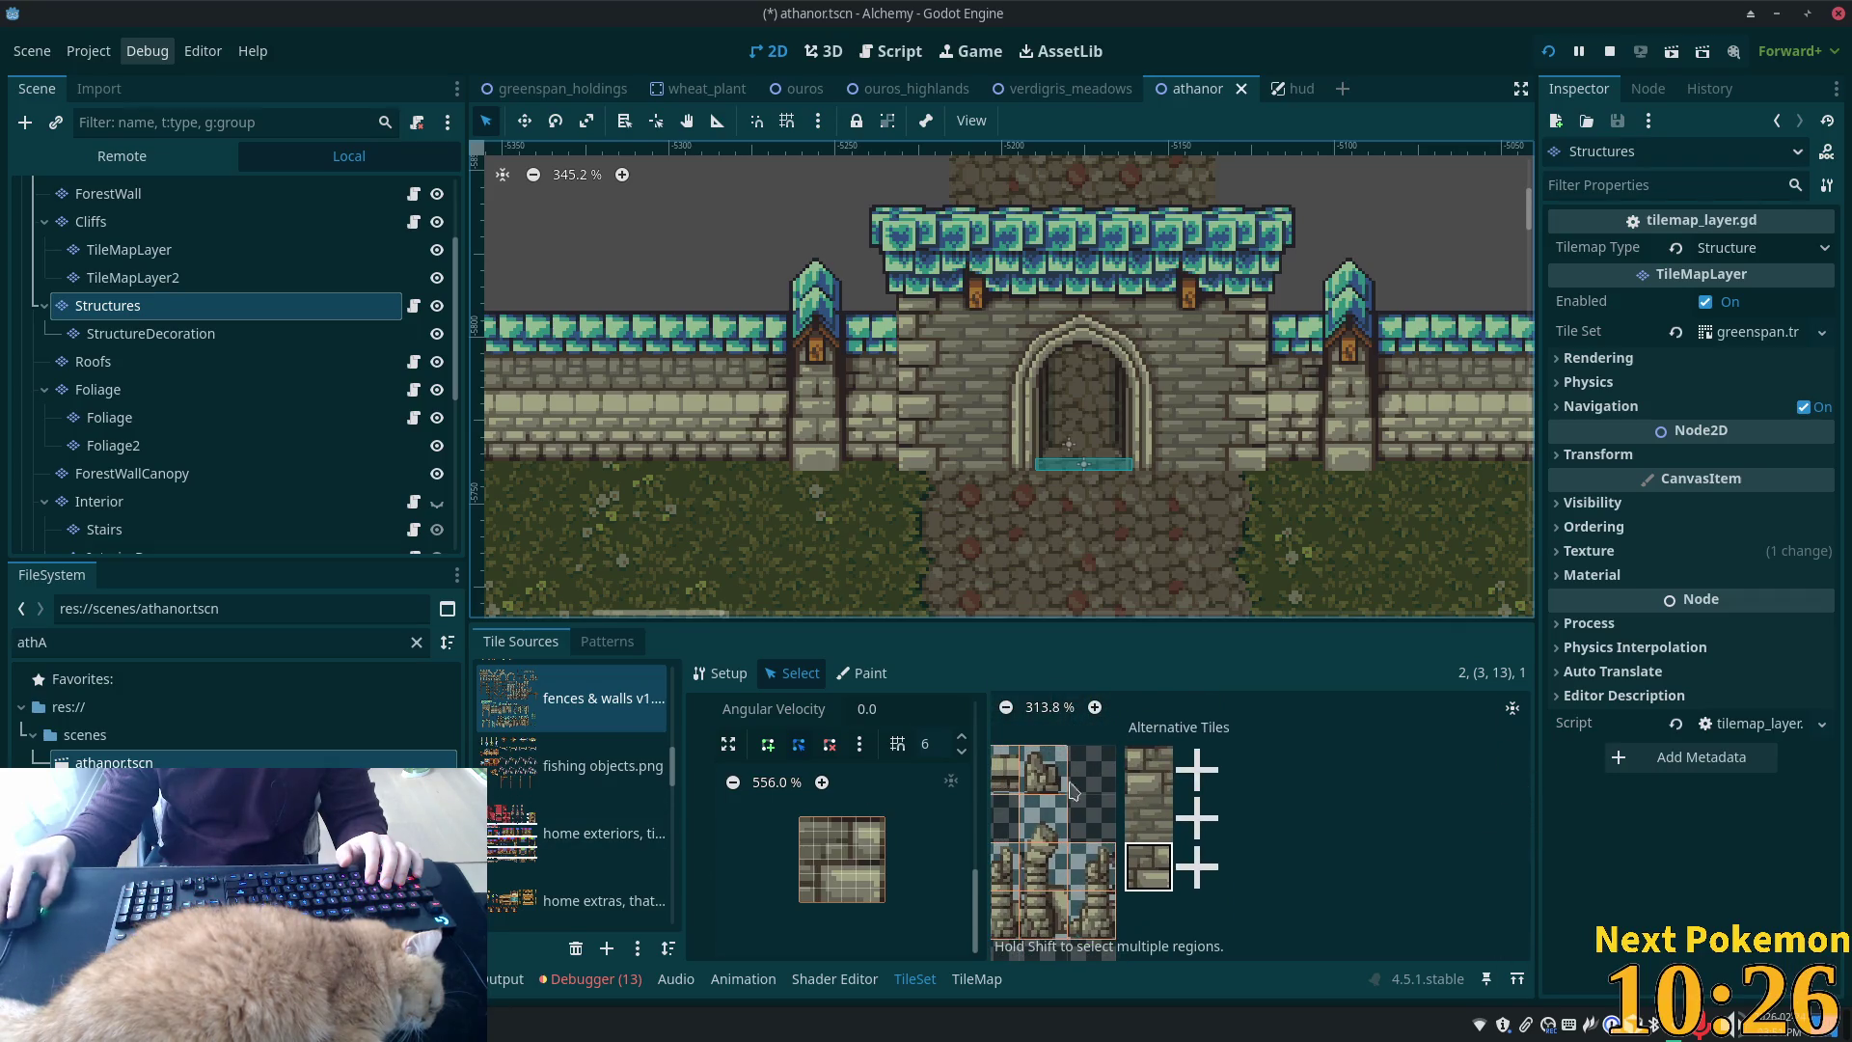
pyautogui.scroll(2, 1109, 796)
pyautogui.click(1201, 776)
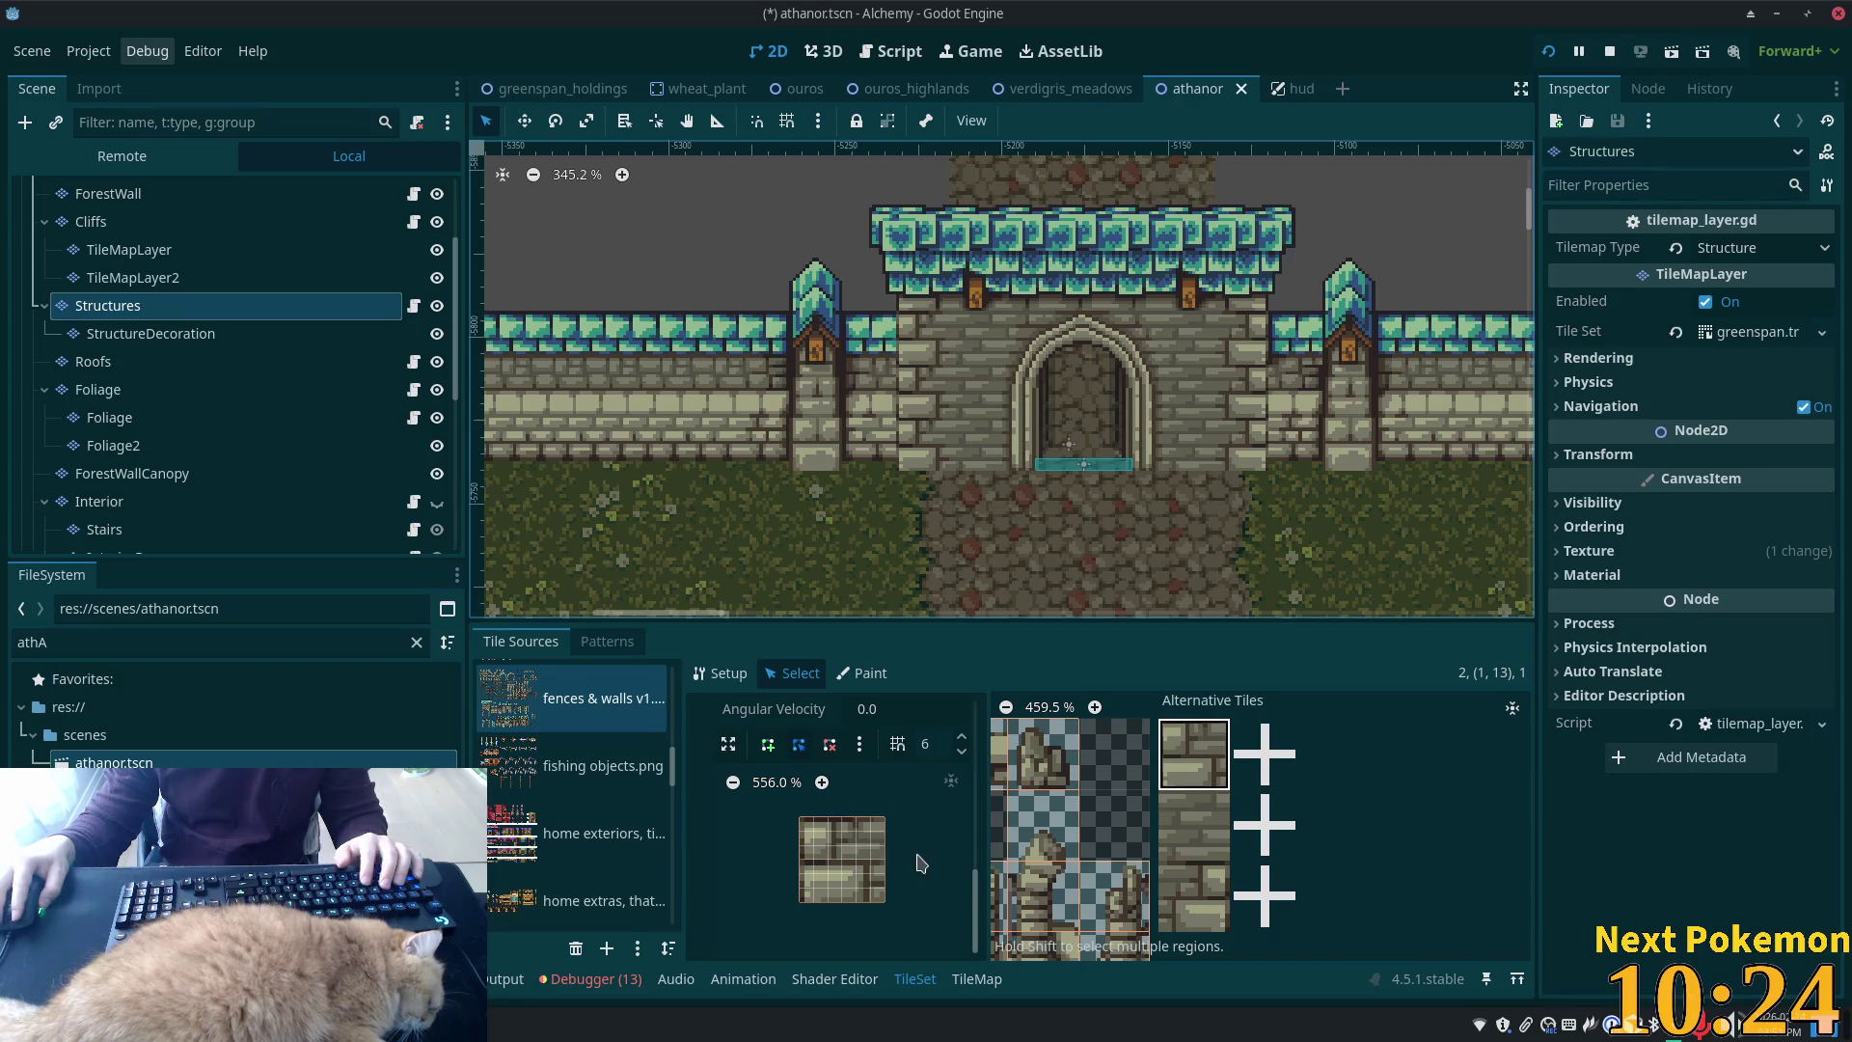
pyautogui.click(1184, 910)
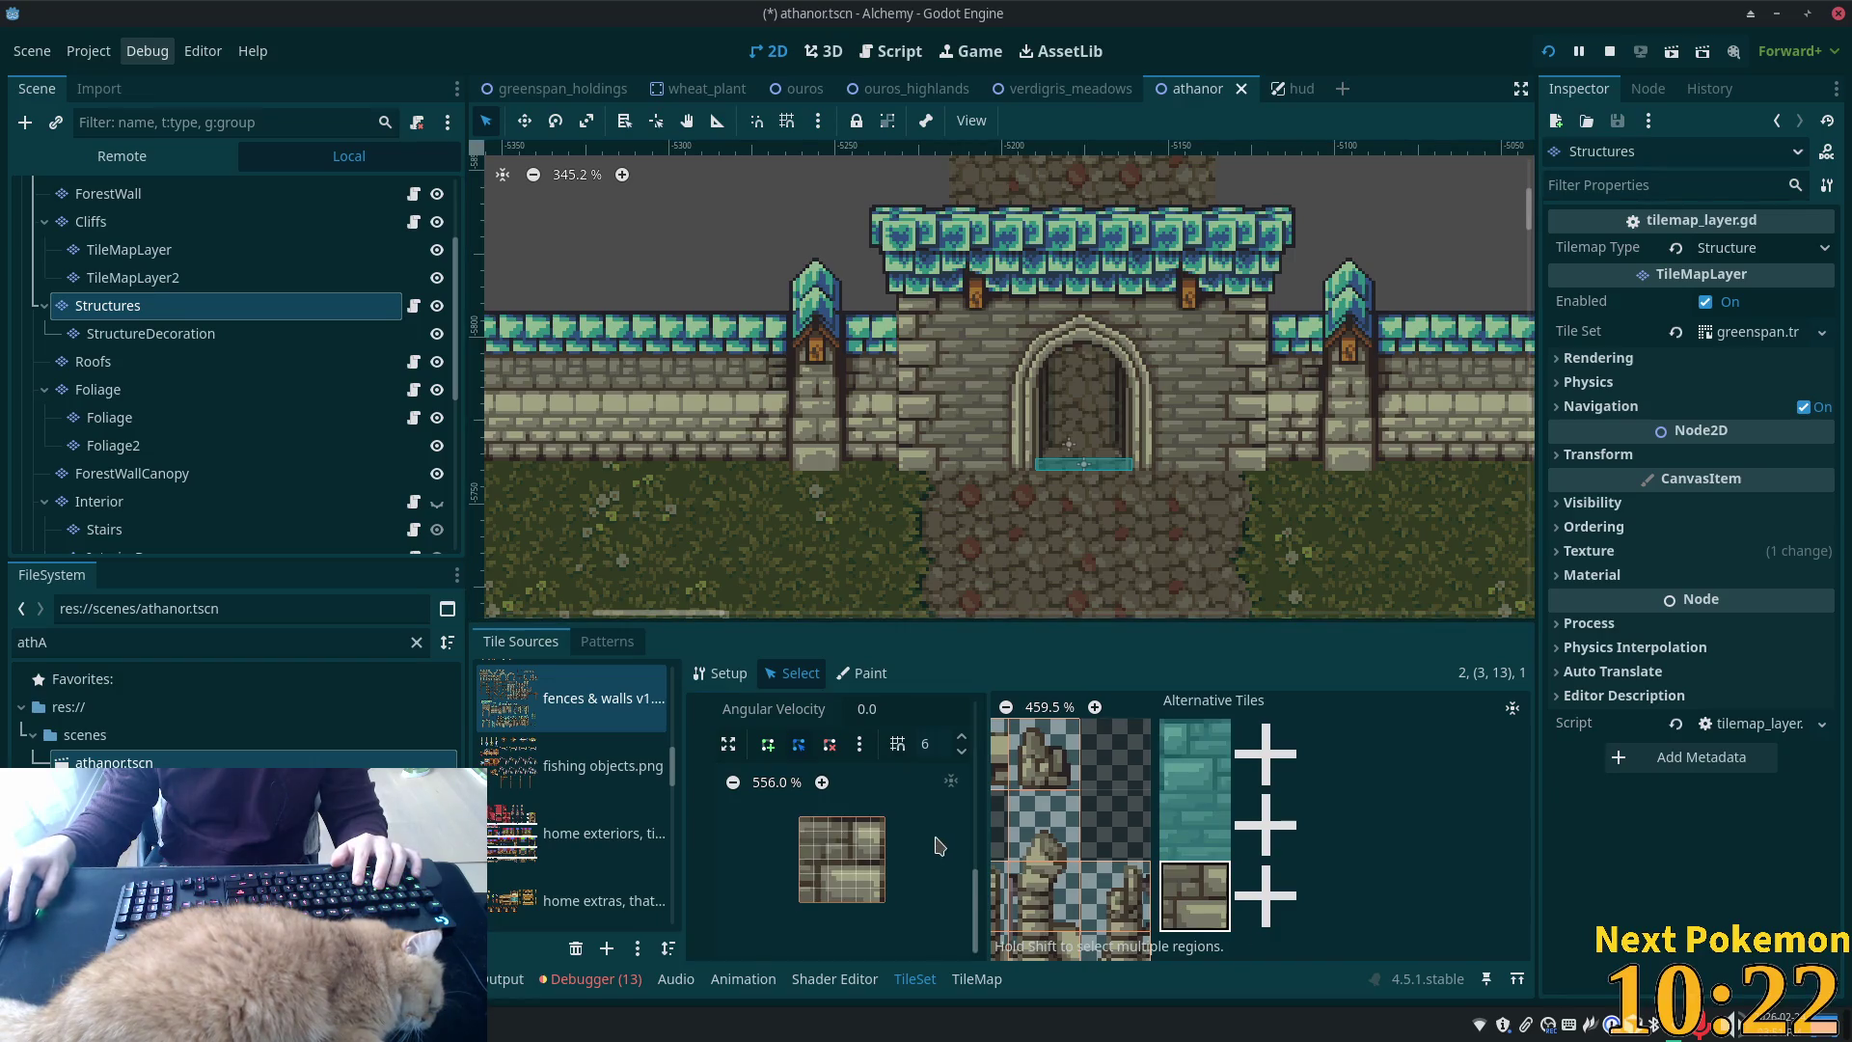
pyautogui.press('f')
pyautogui.hotkey('ctrl', 's')
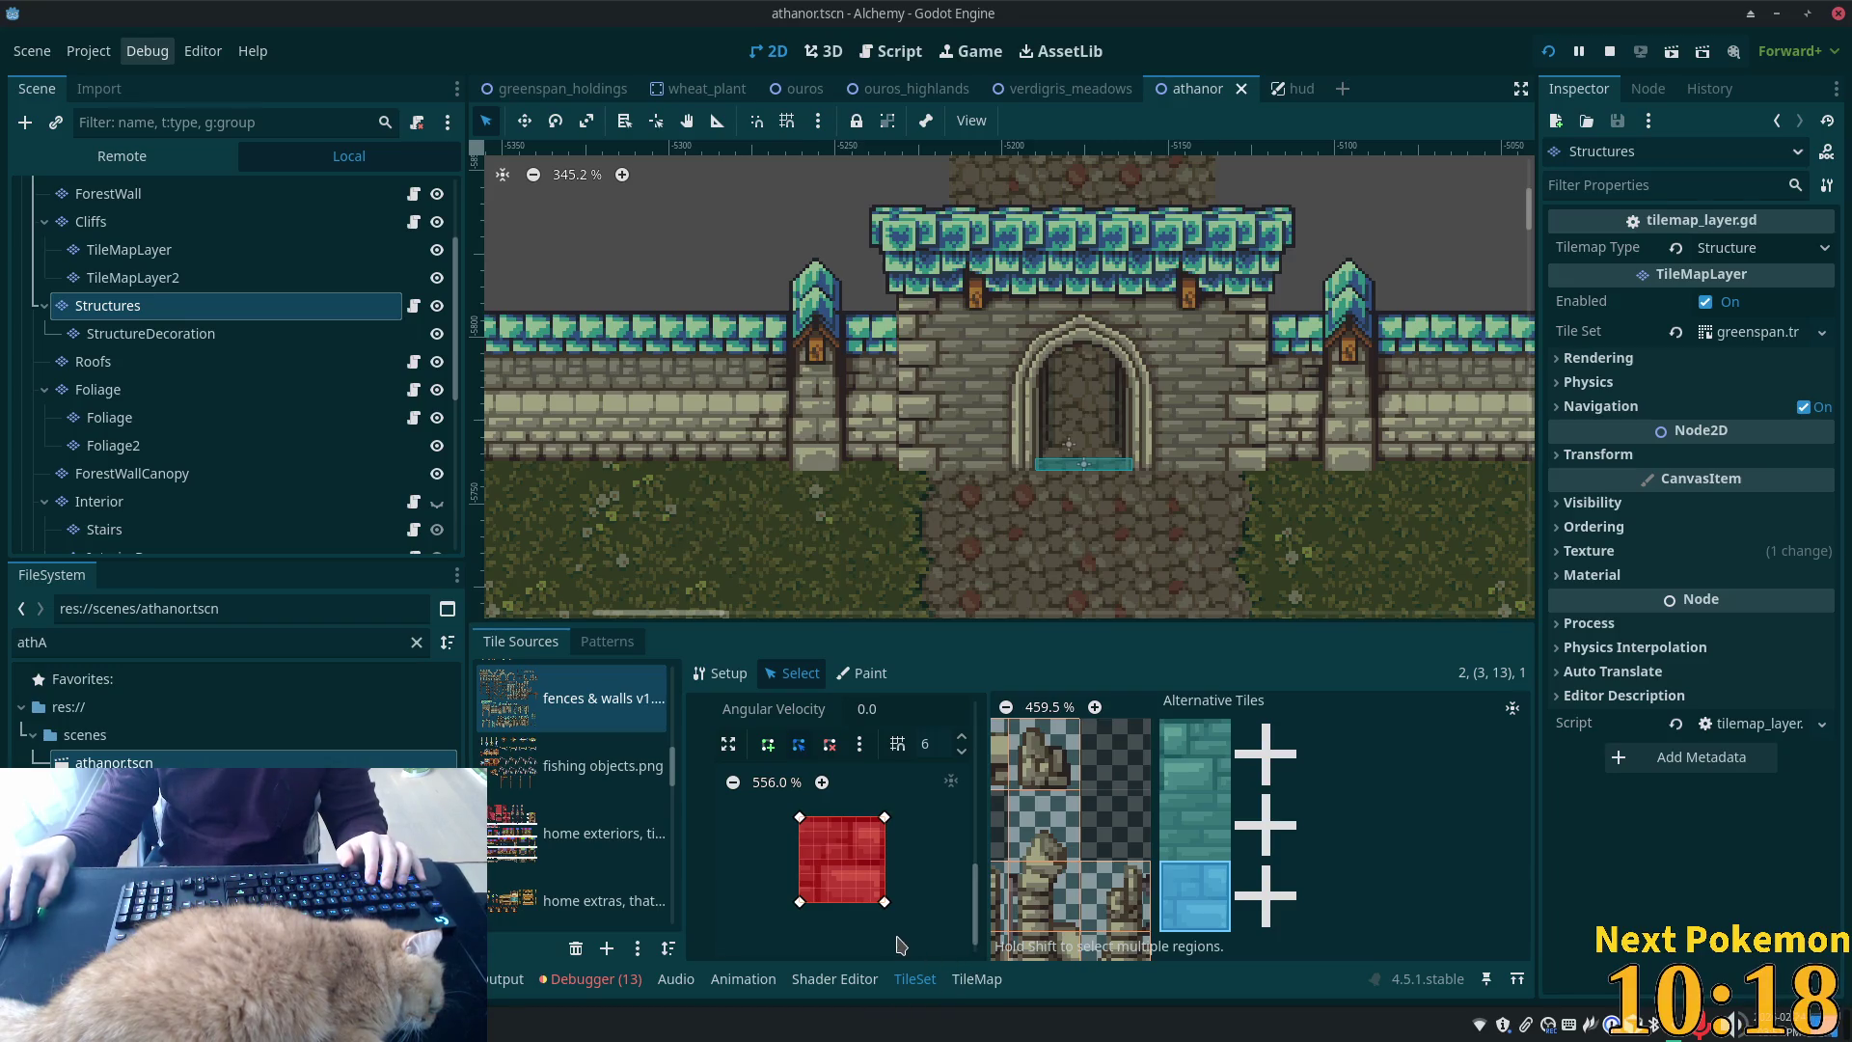
# Paint the alternative wall tile and a stone tile into the Athanor castle wall gap
pyautogui.click(977, 979)
pyautogui.scroll(-3, 1021, 826)
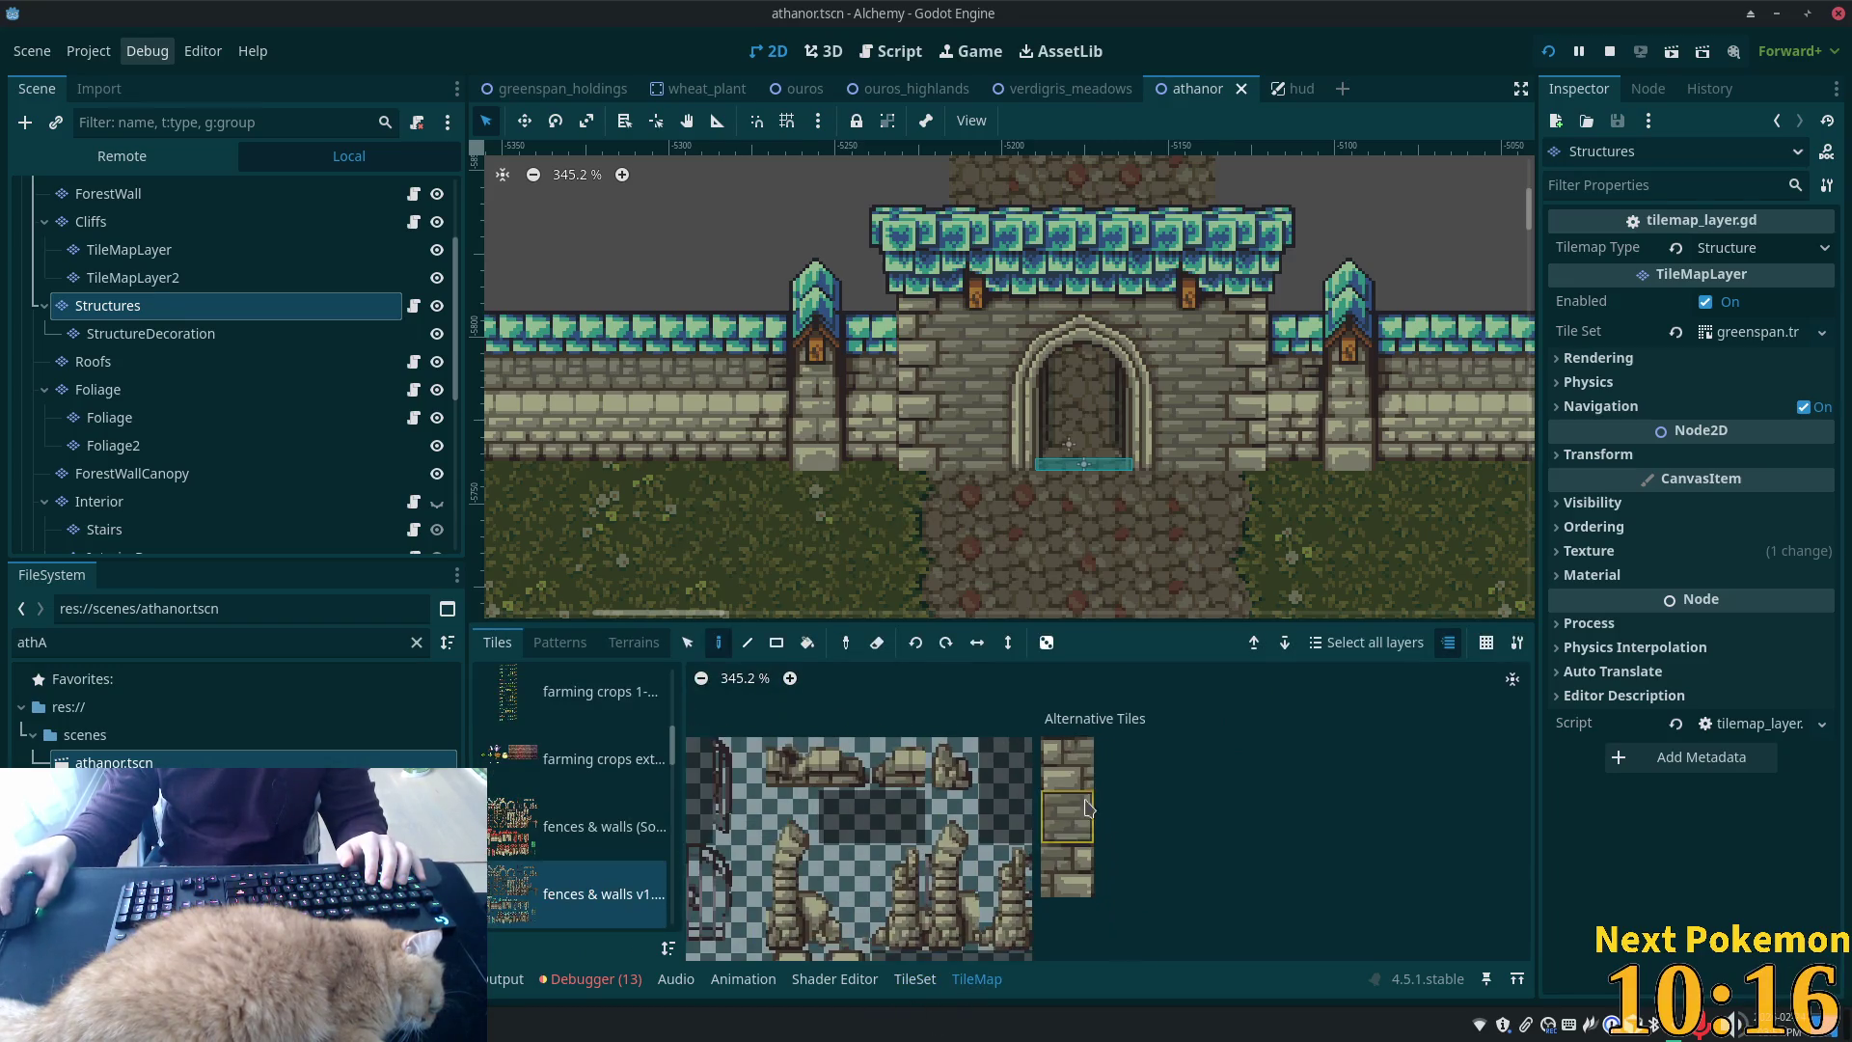
pyautogui.click(1078, 767)
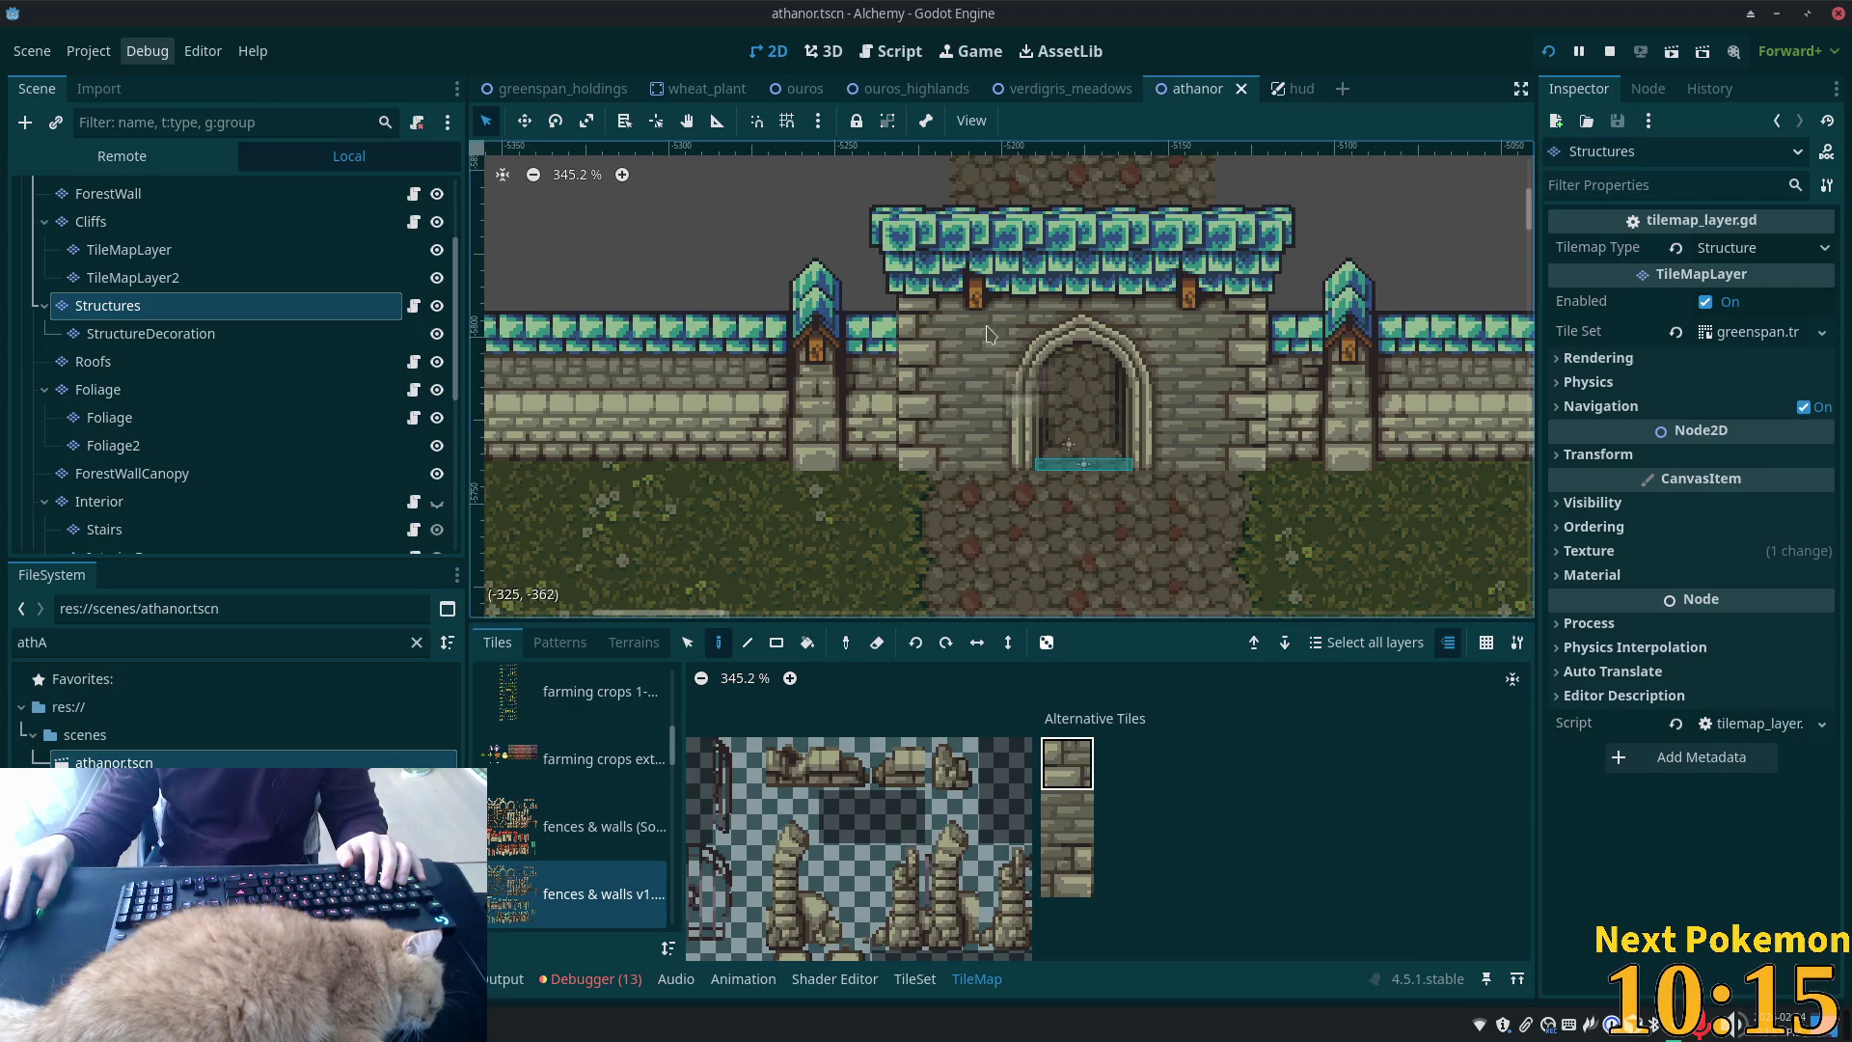
pyautogui.click(938, 355)
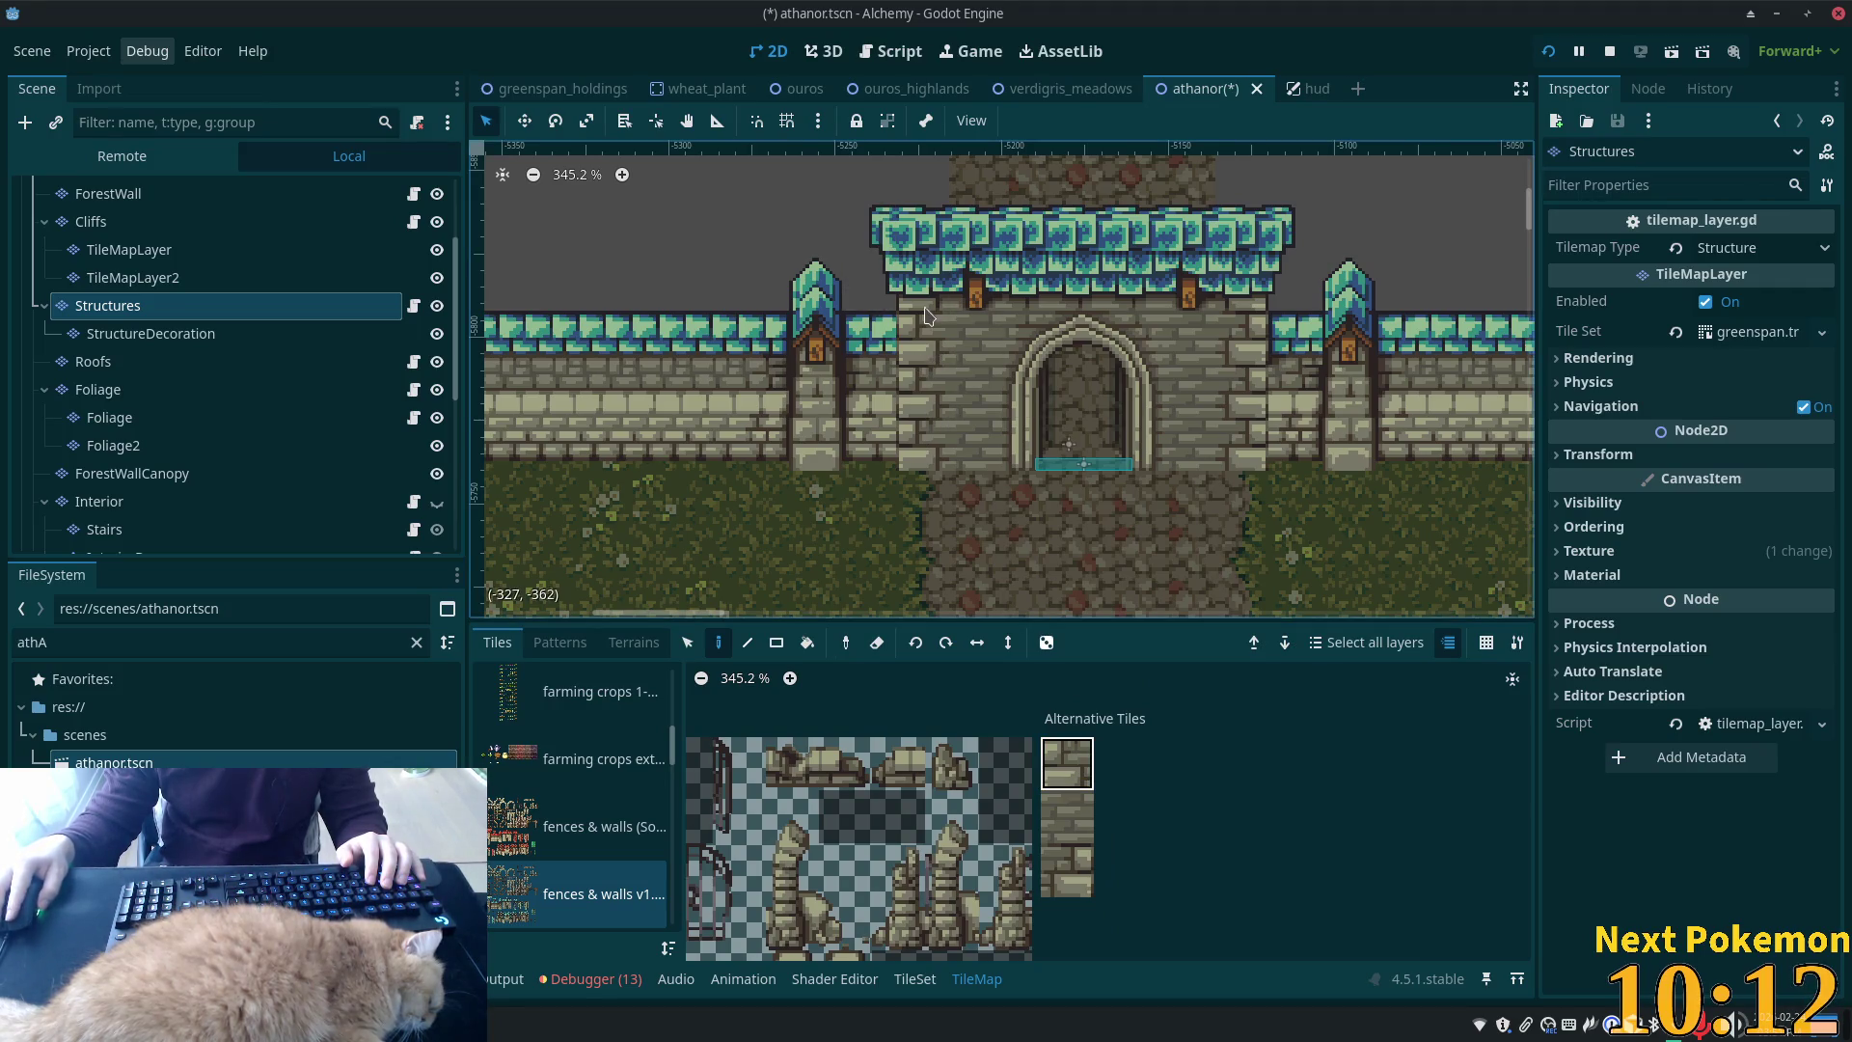
pyautogui.scroll(-3, 1061, 772)
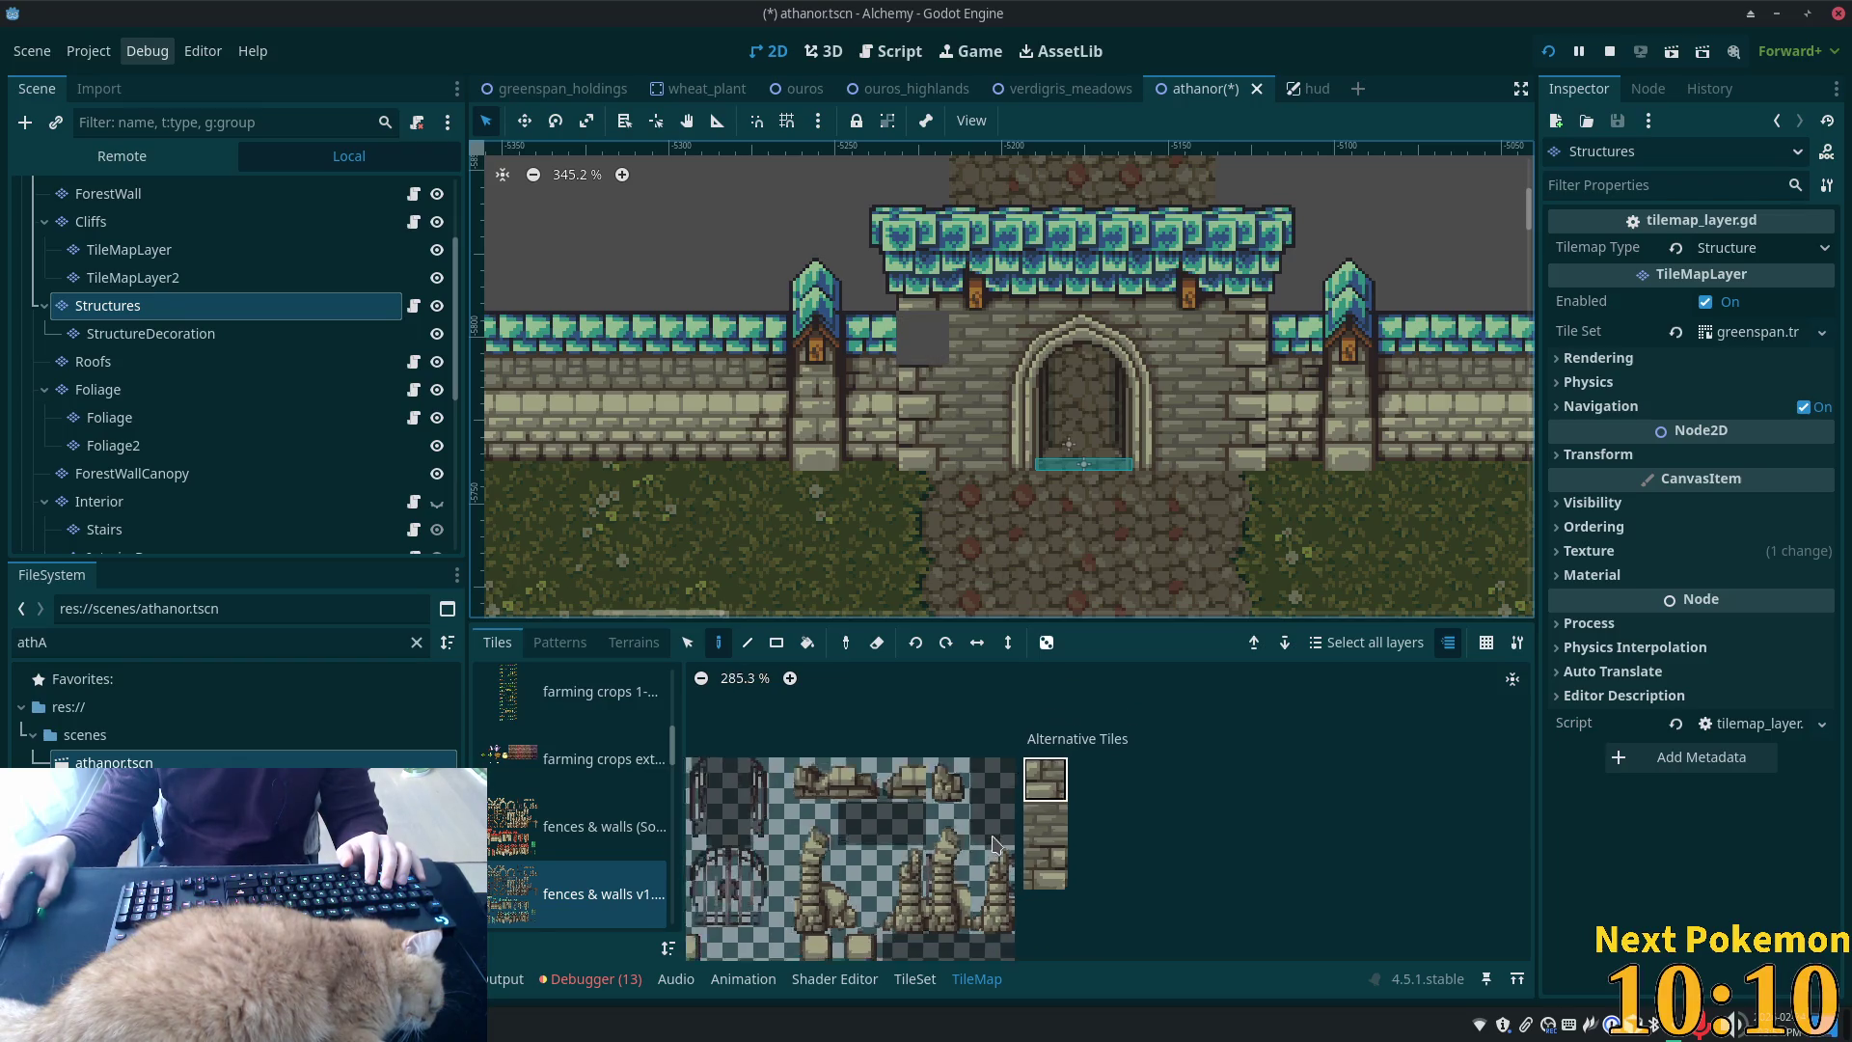
pyautogui.scroll(5, 926, 772)
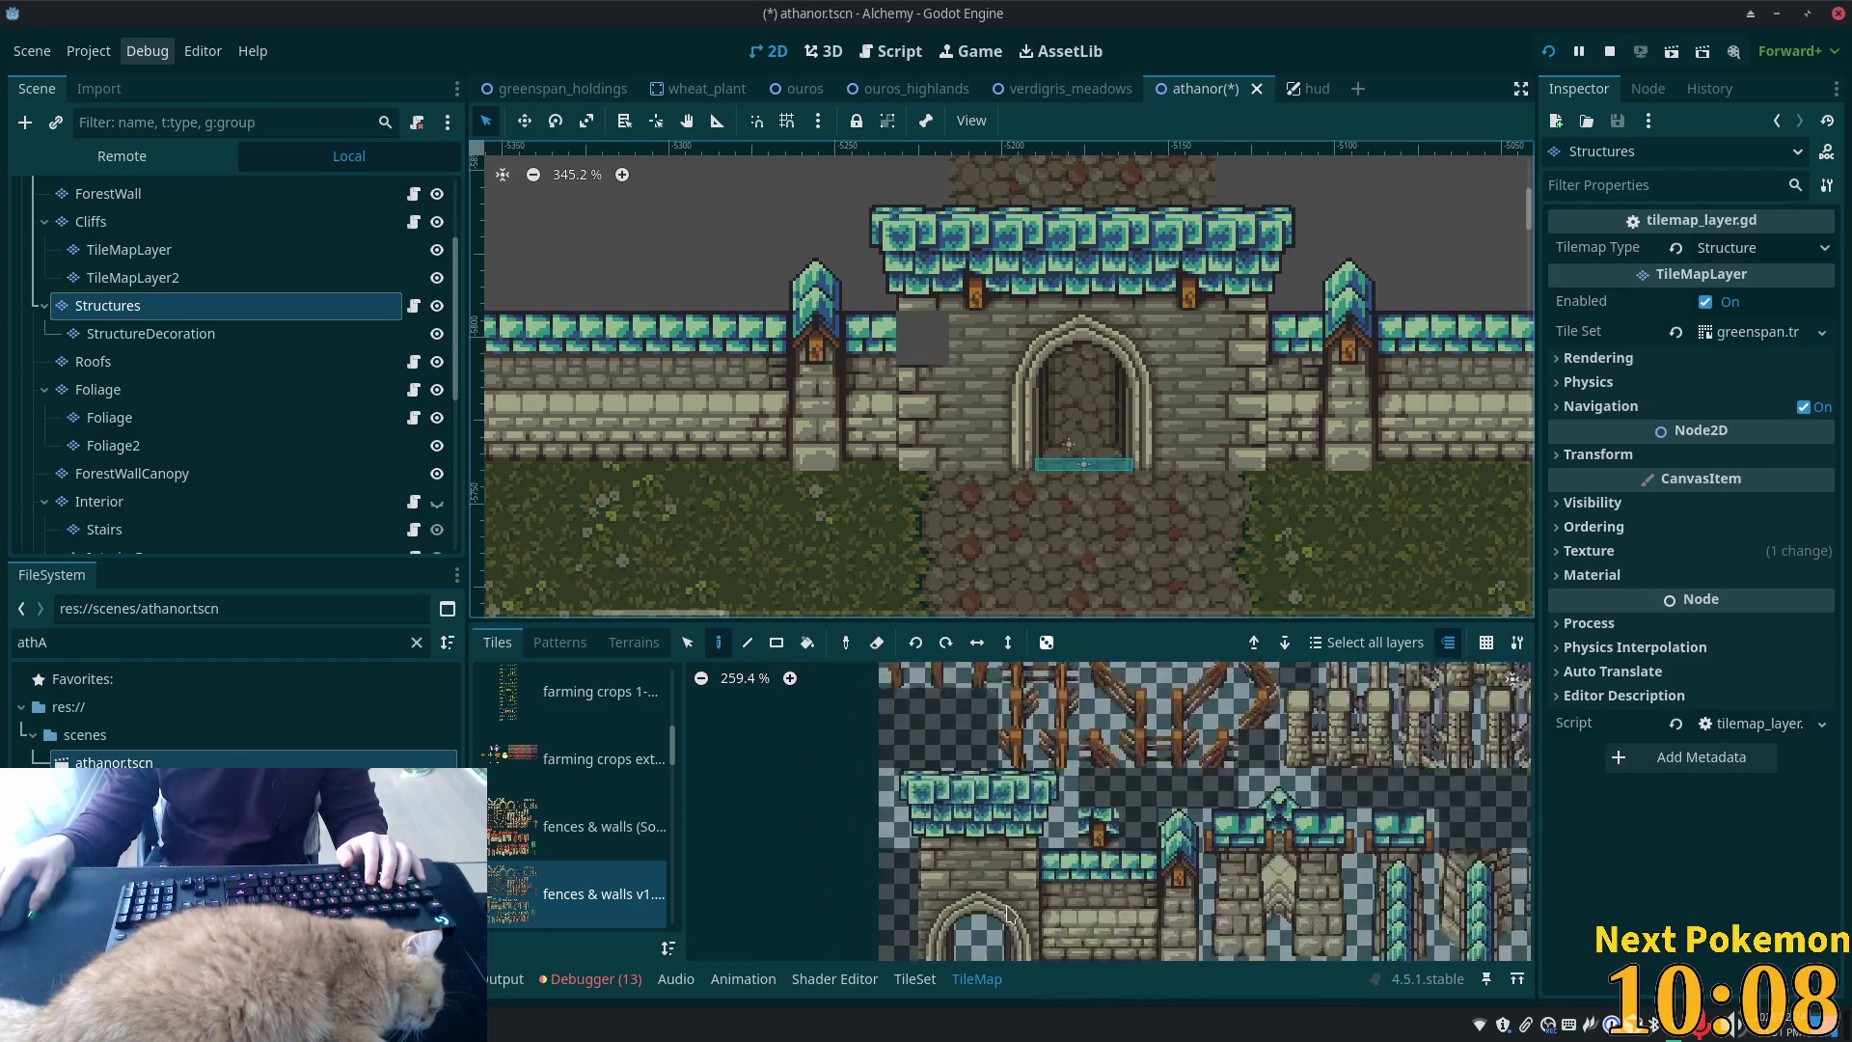
pyautogui.click(860, 719)
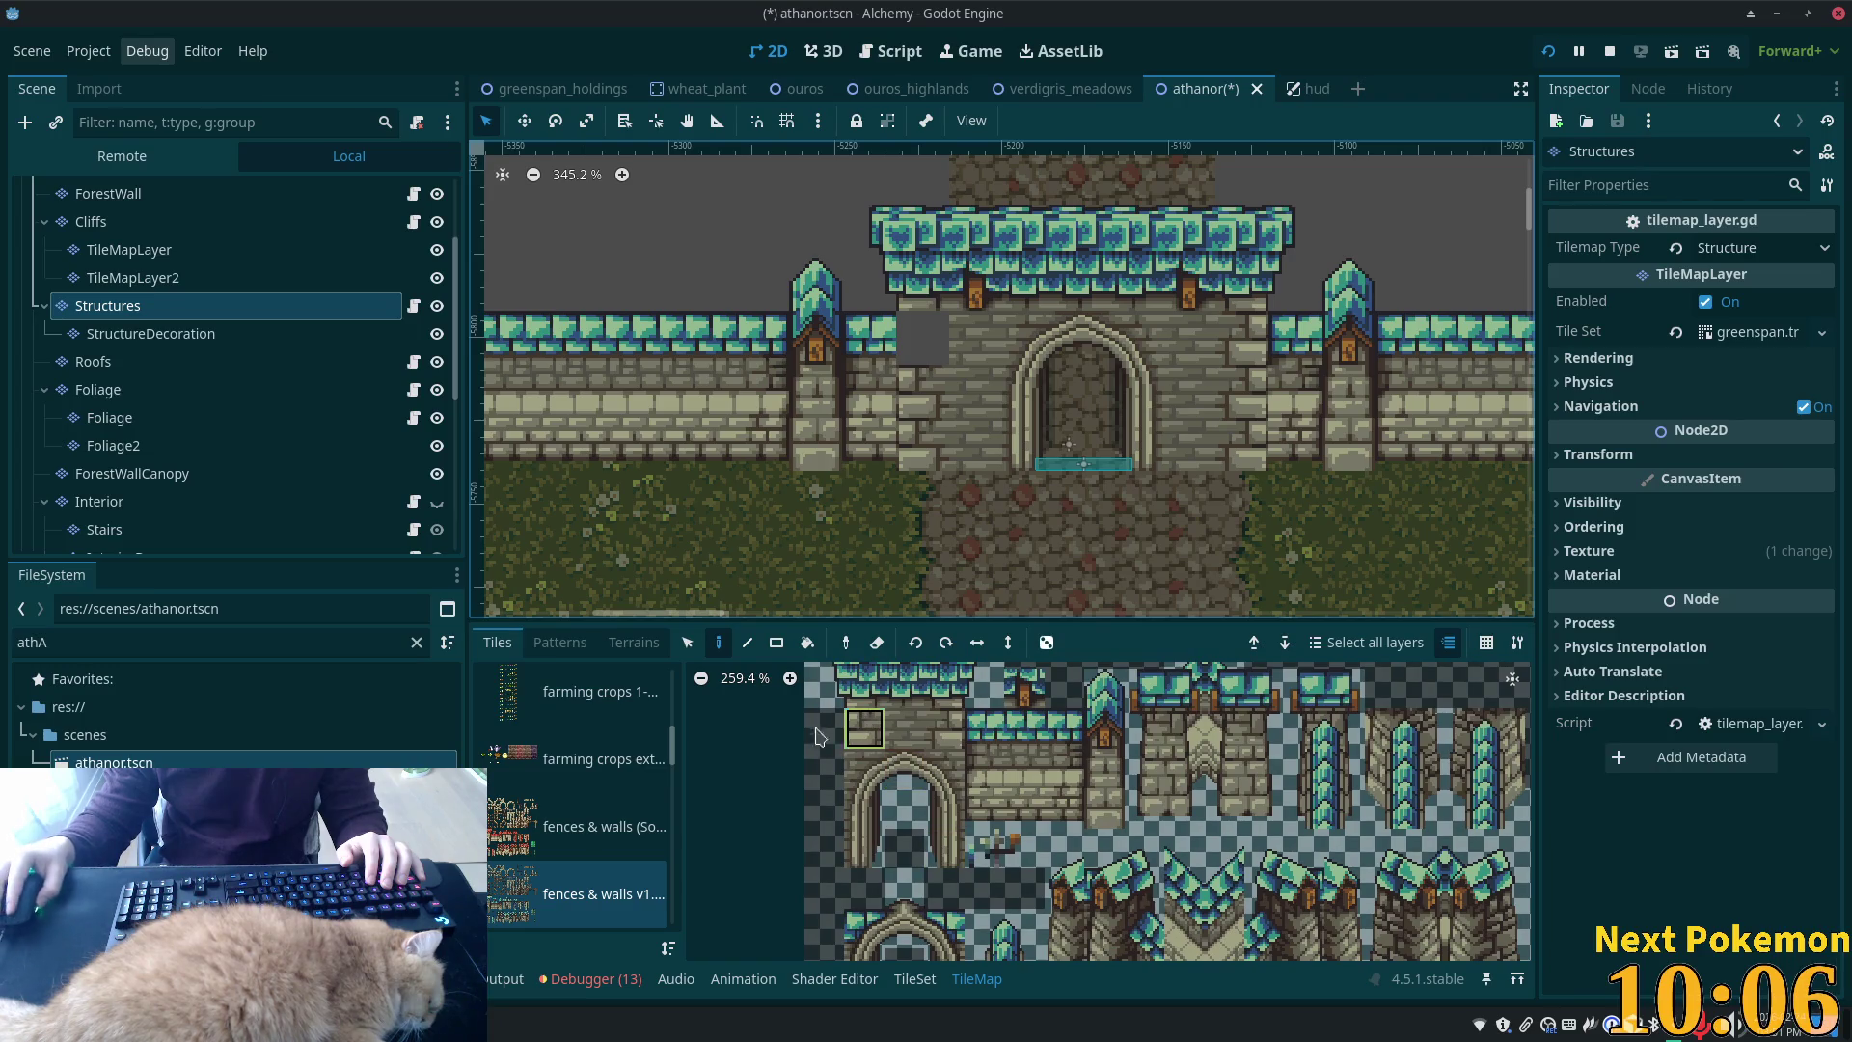
pyautogui.click(923, 338)
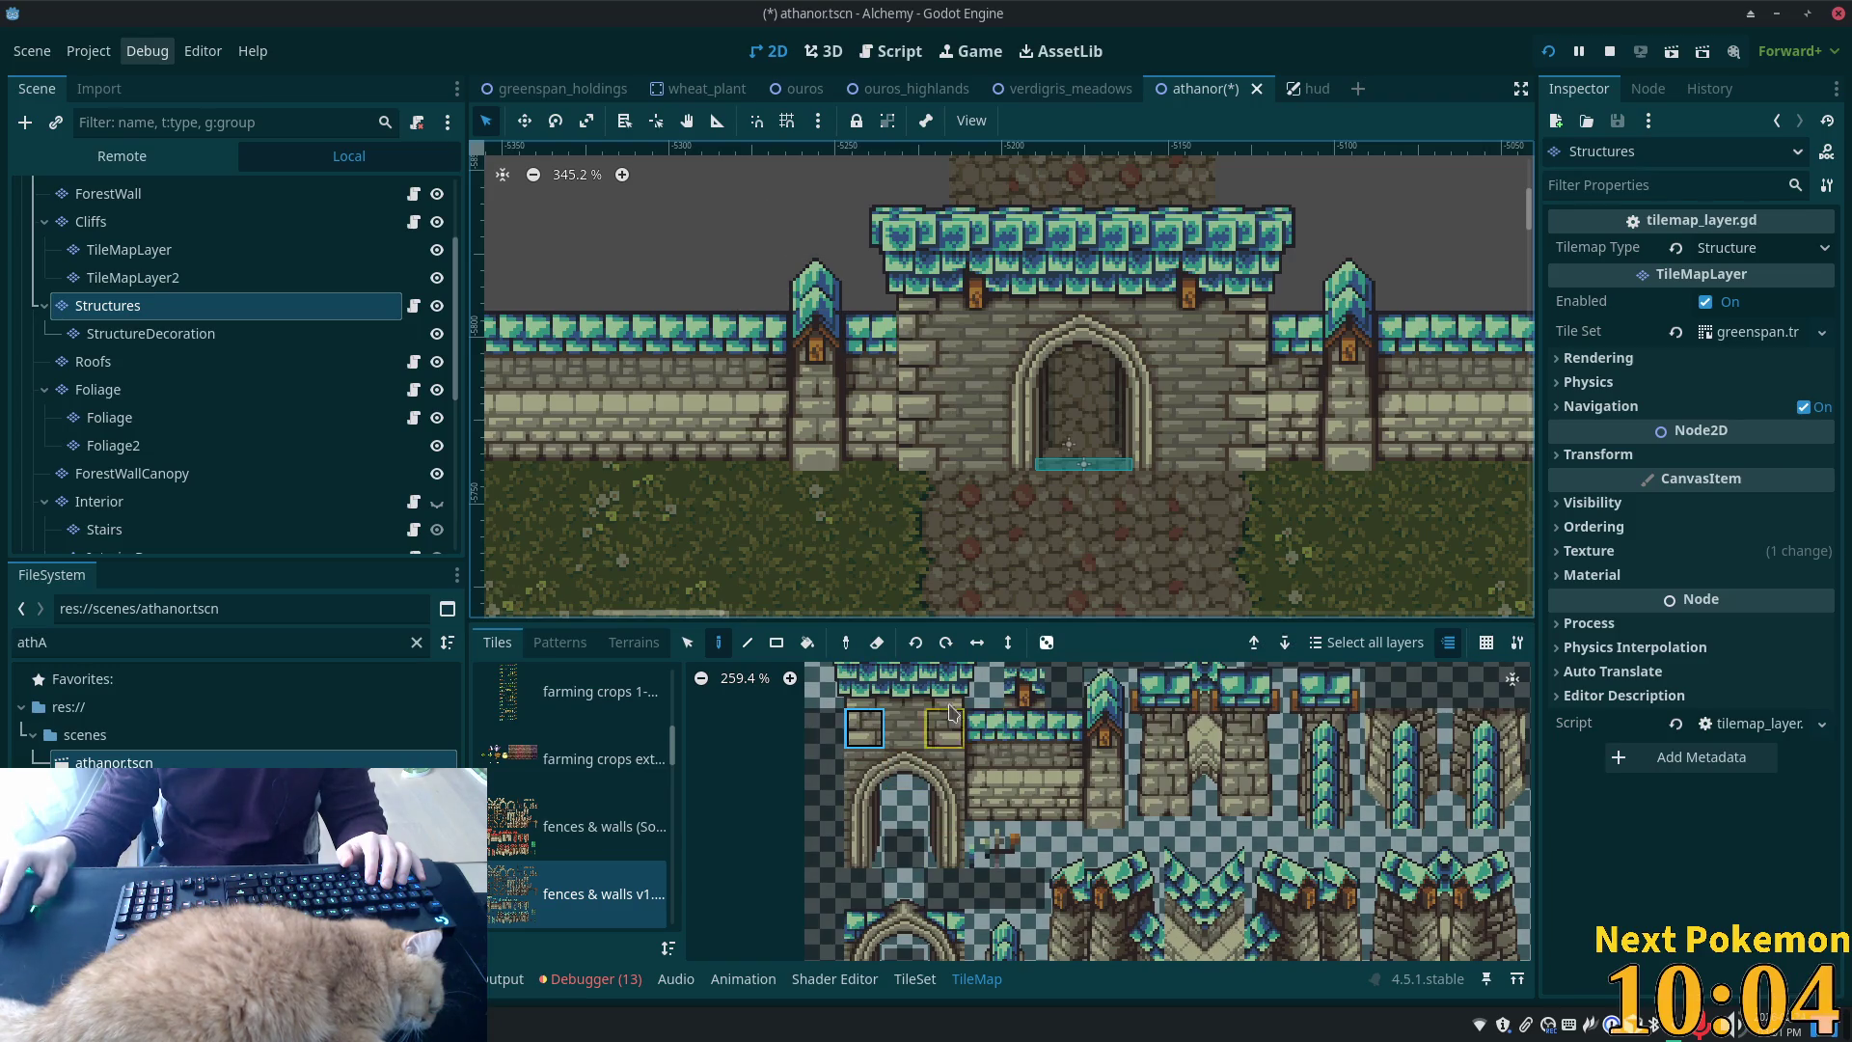
# Reselect the alternative wall tile, save athanor, and open the greenspan_holdings scene
pyautogui.scroll(-3, 950, 712)
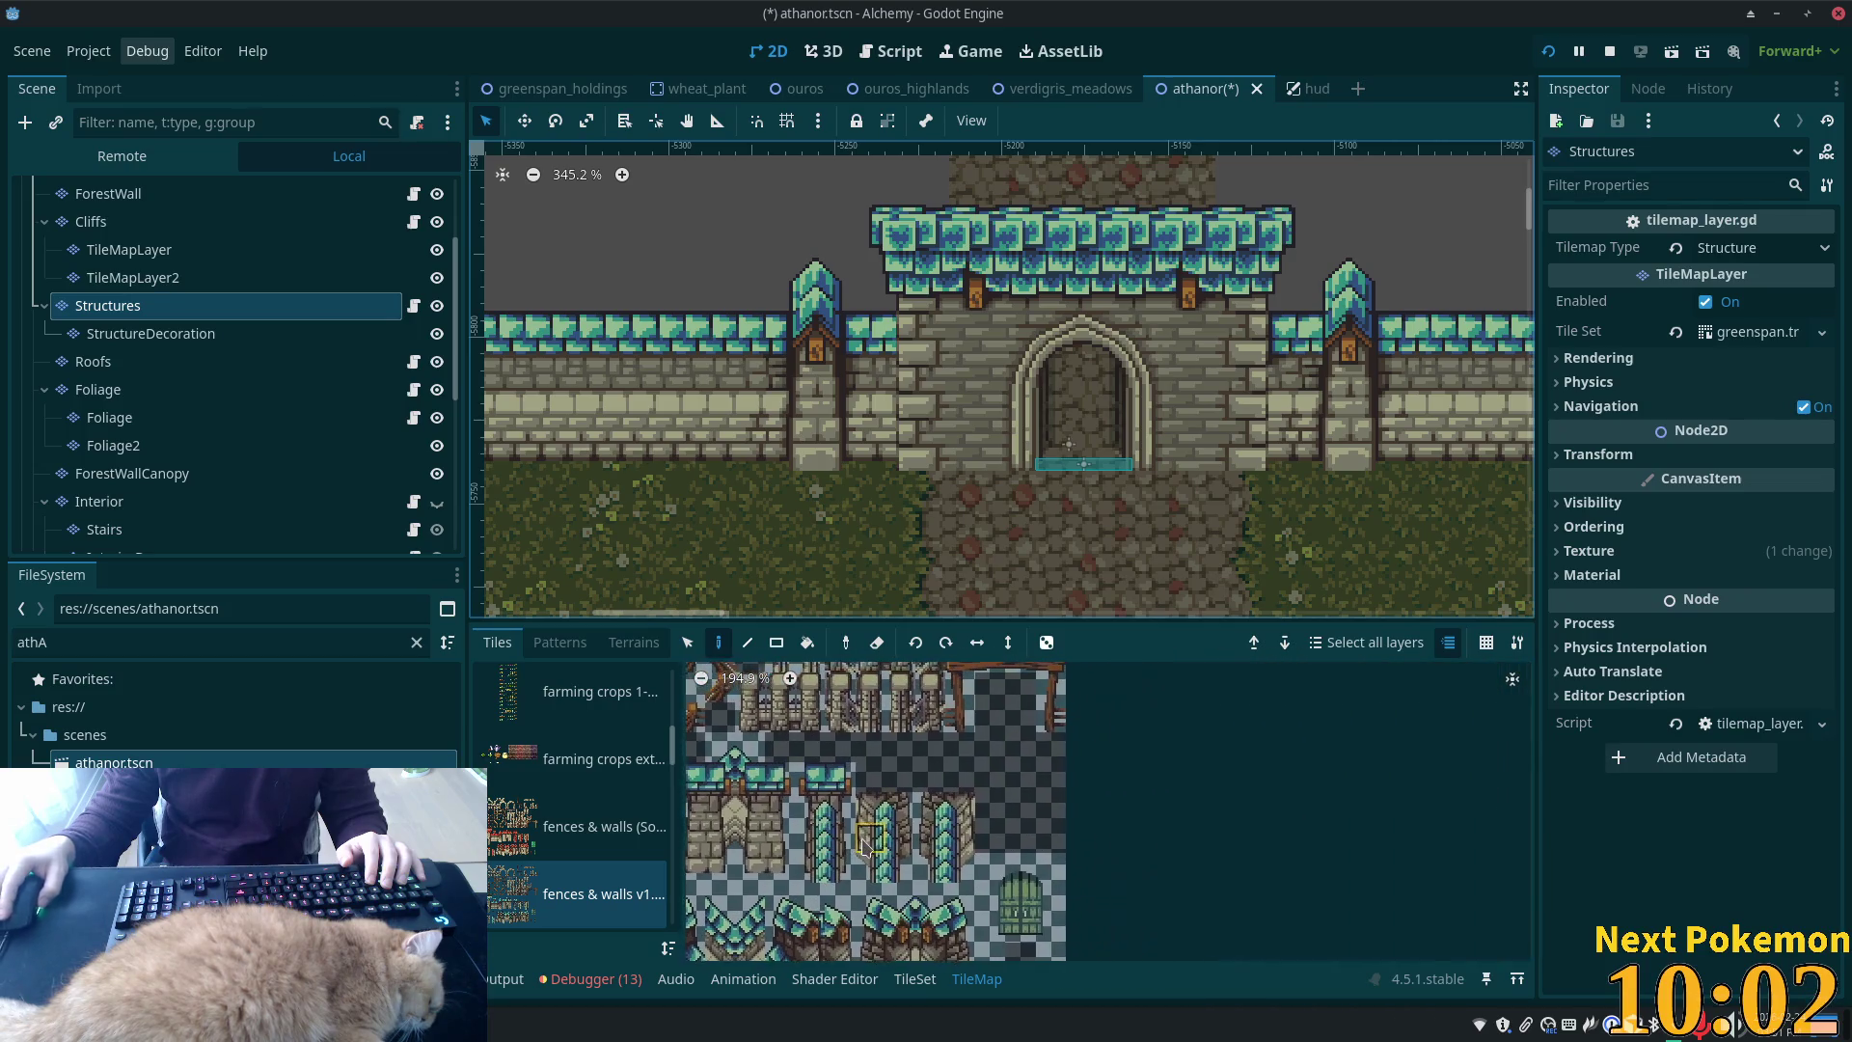
pyautogui.scroll(5, 1225, 835)
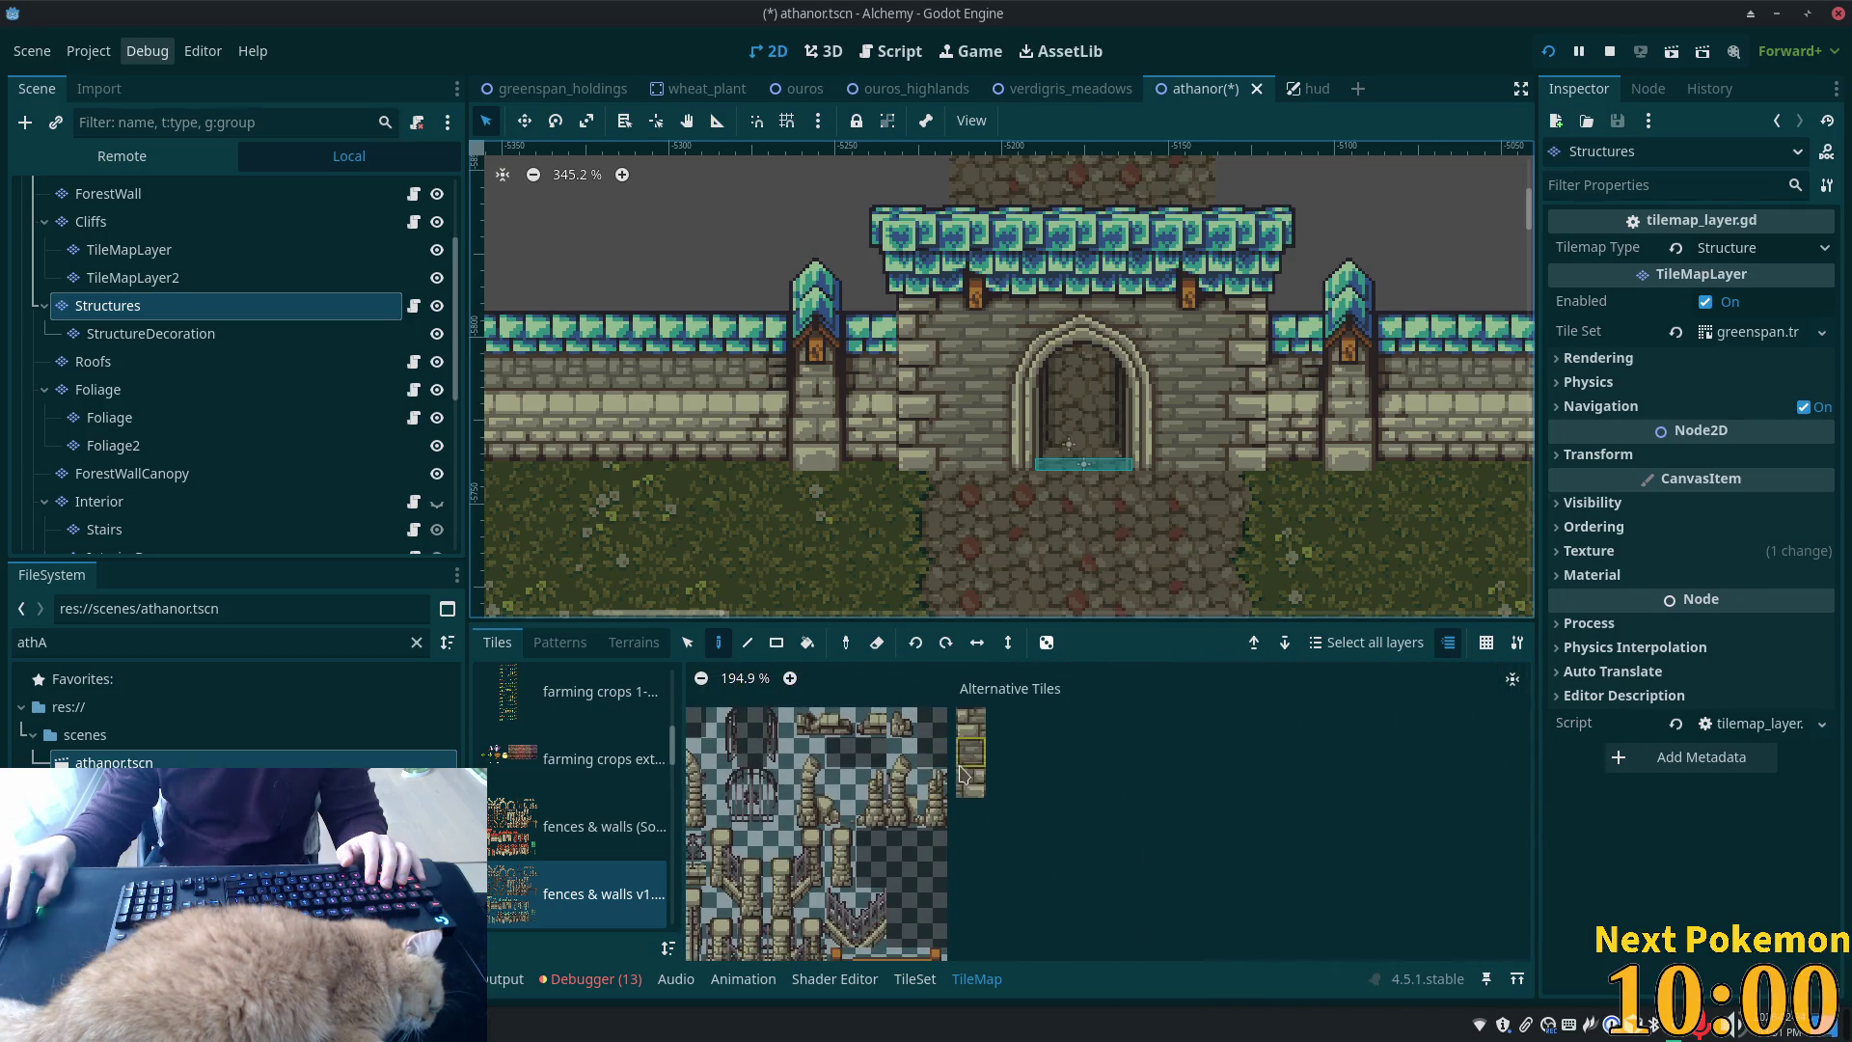
pyautogui.click(962, 775)
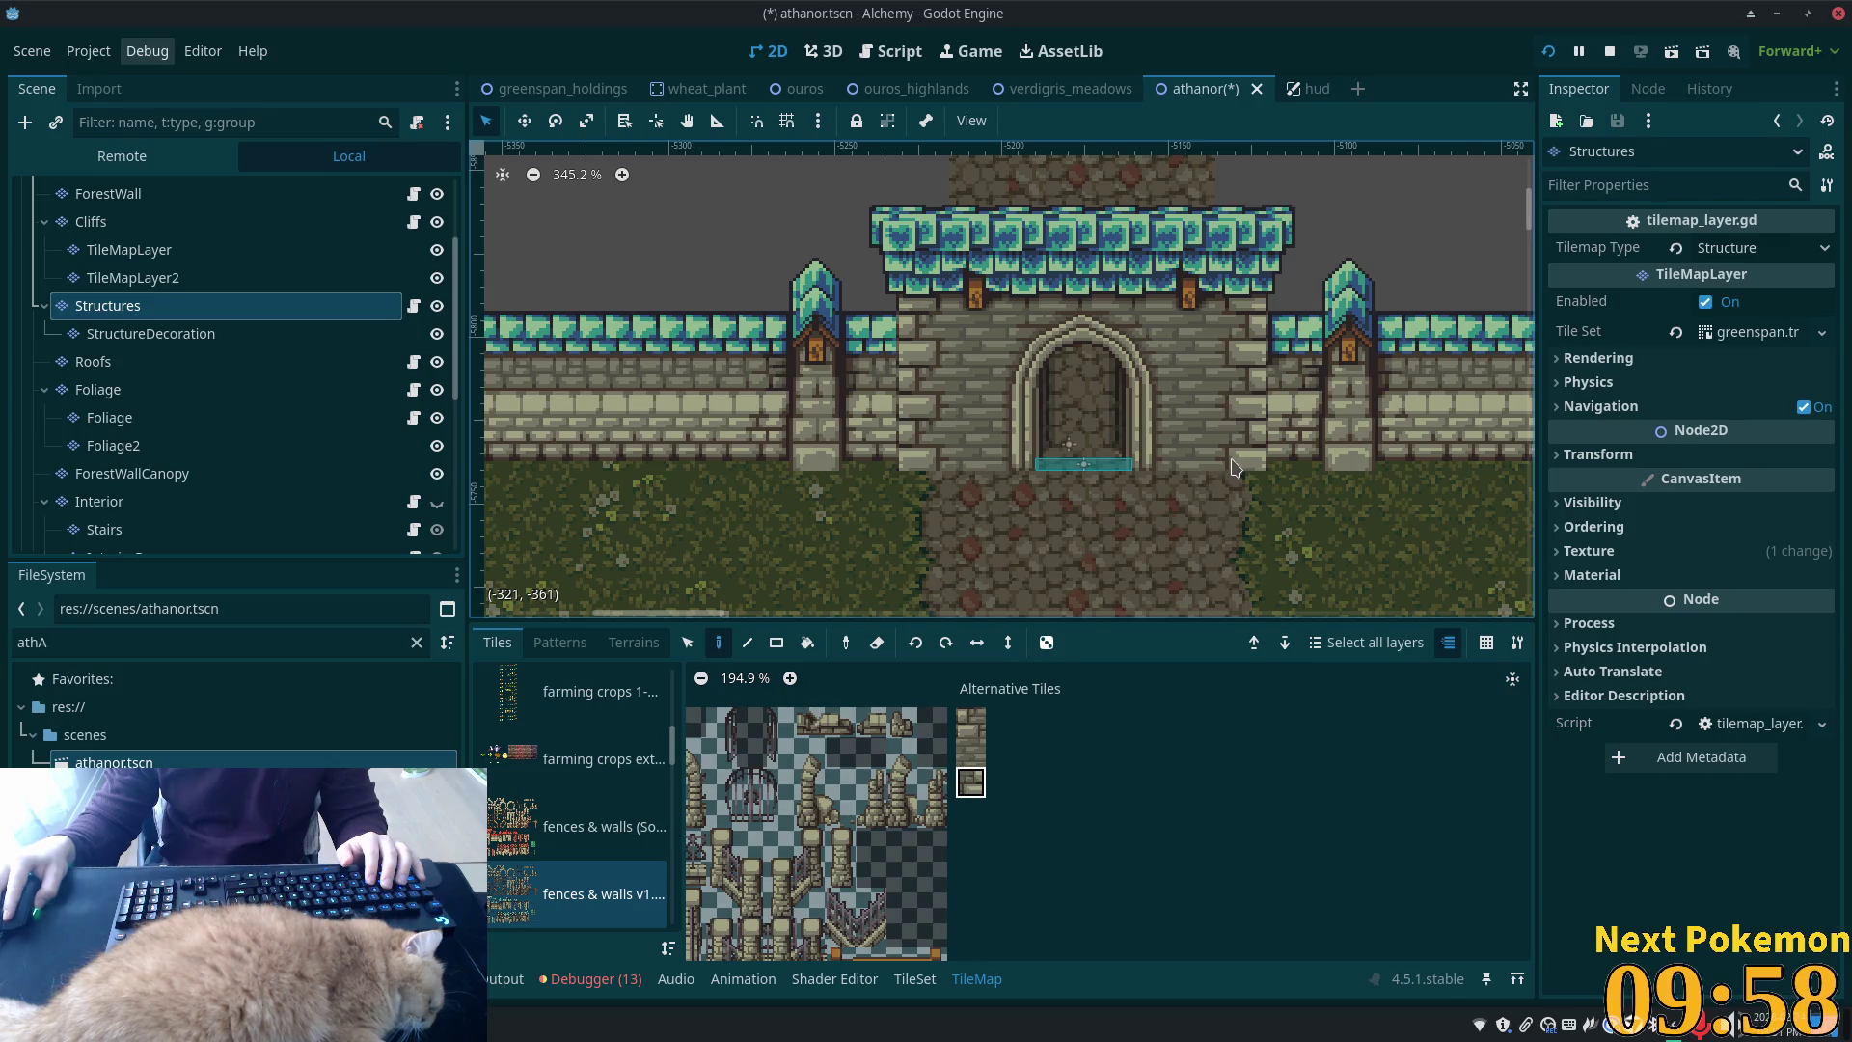
pyautogui.hotkey('ctrl', 's')
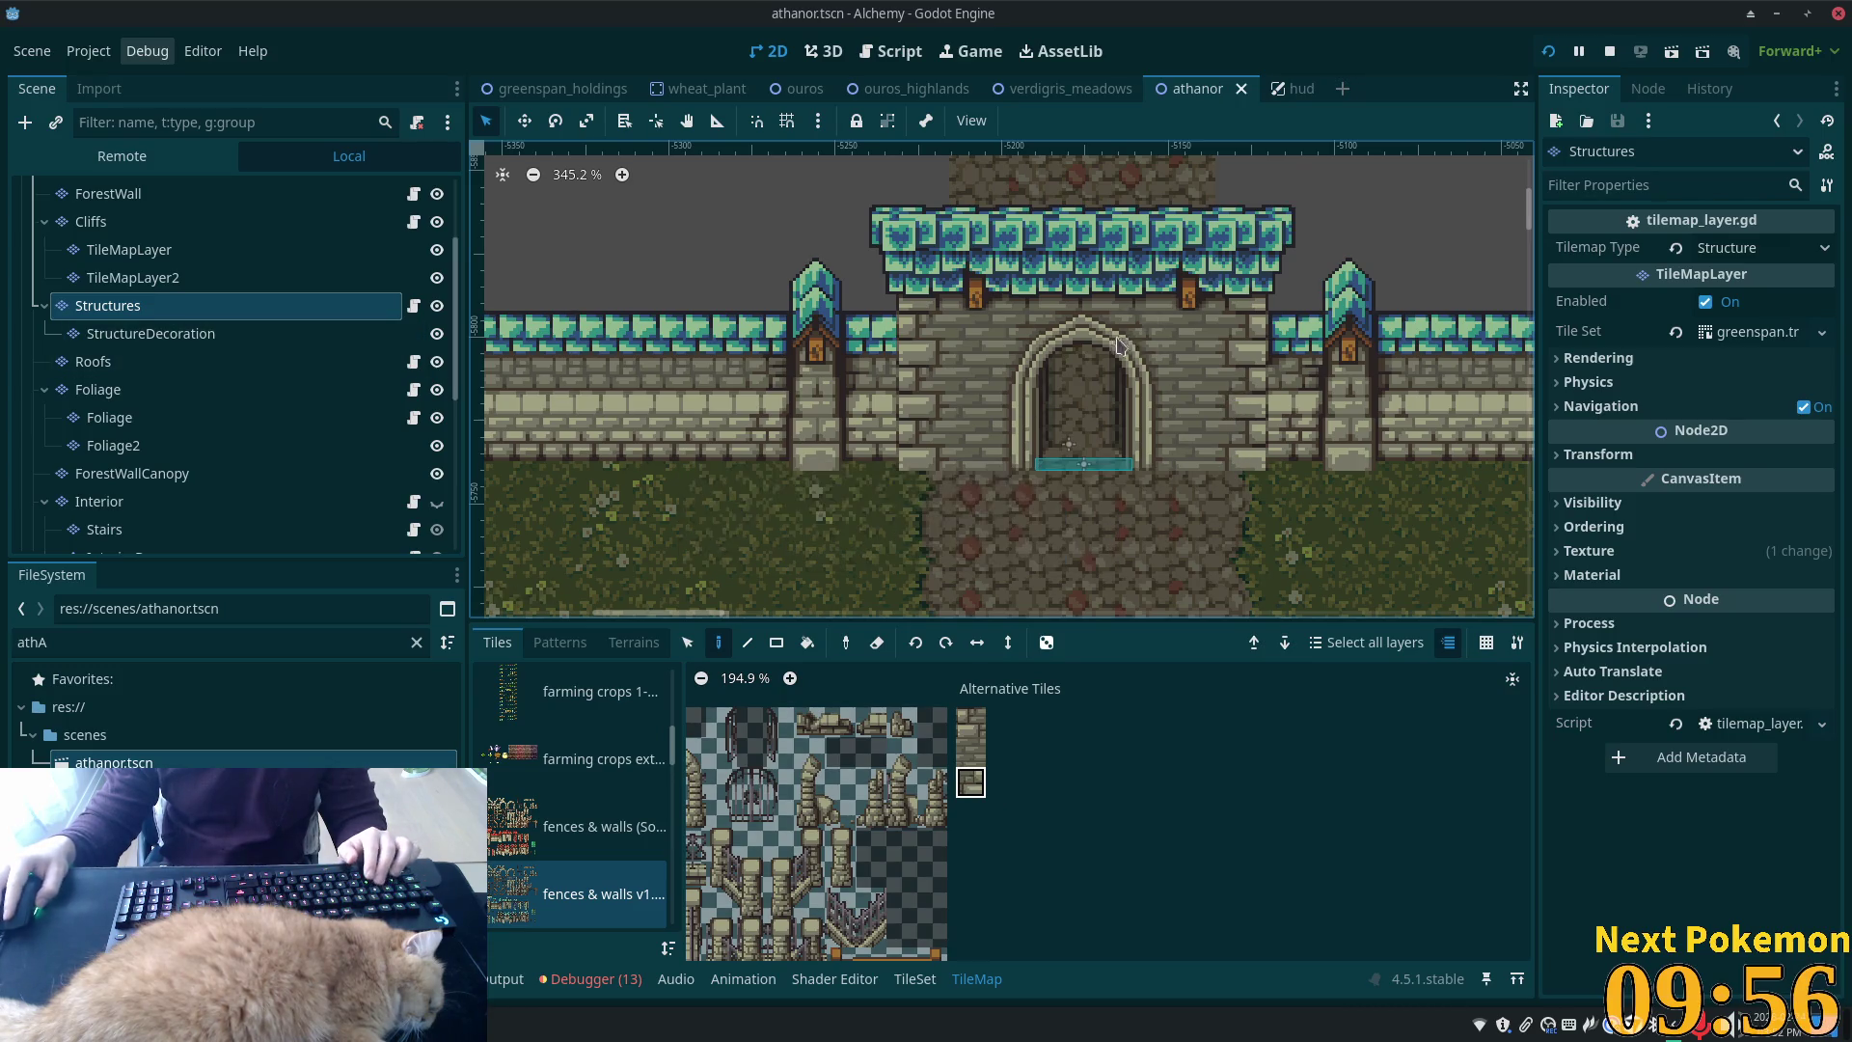
pyautogui.click(558, 89)
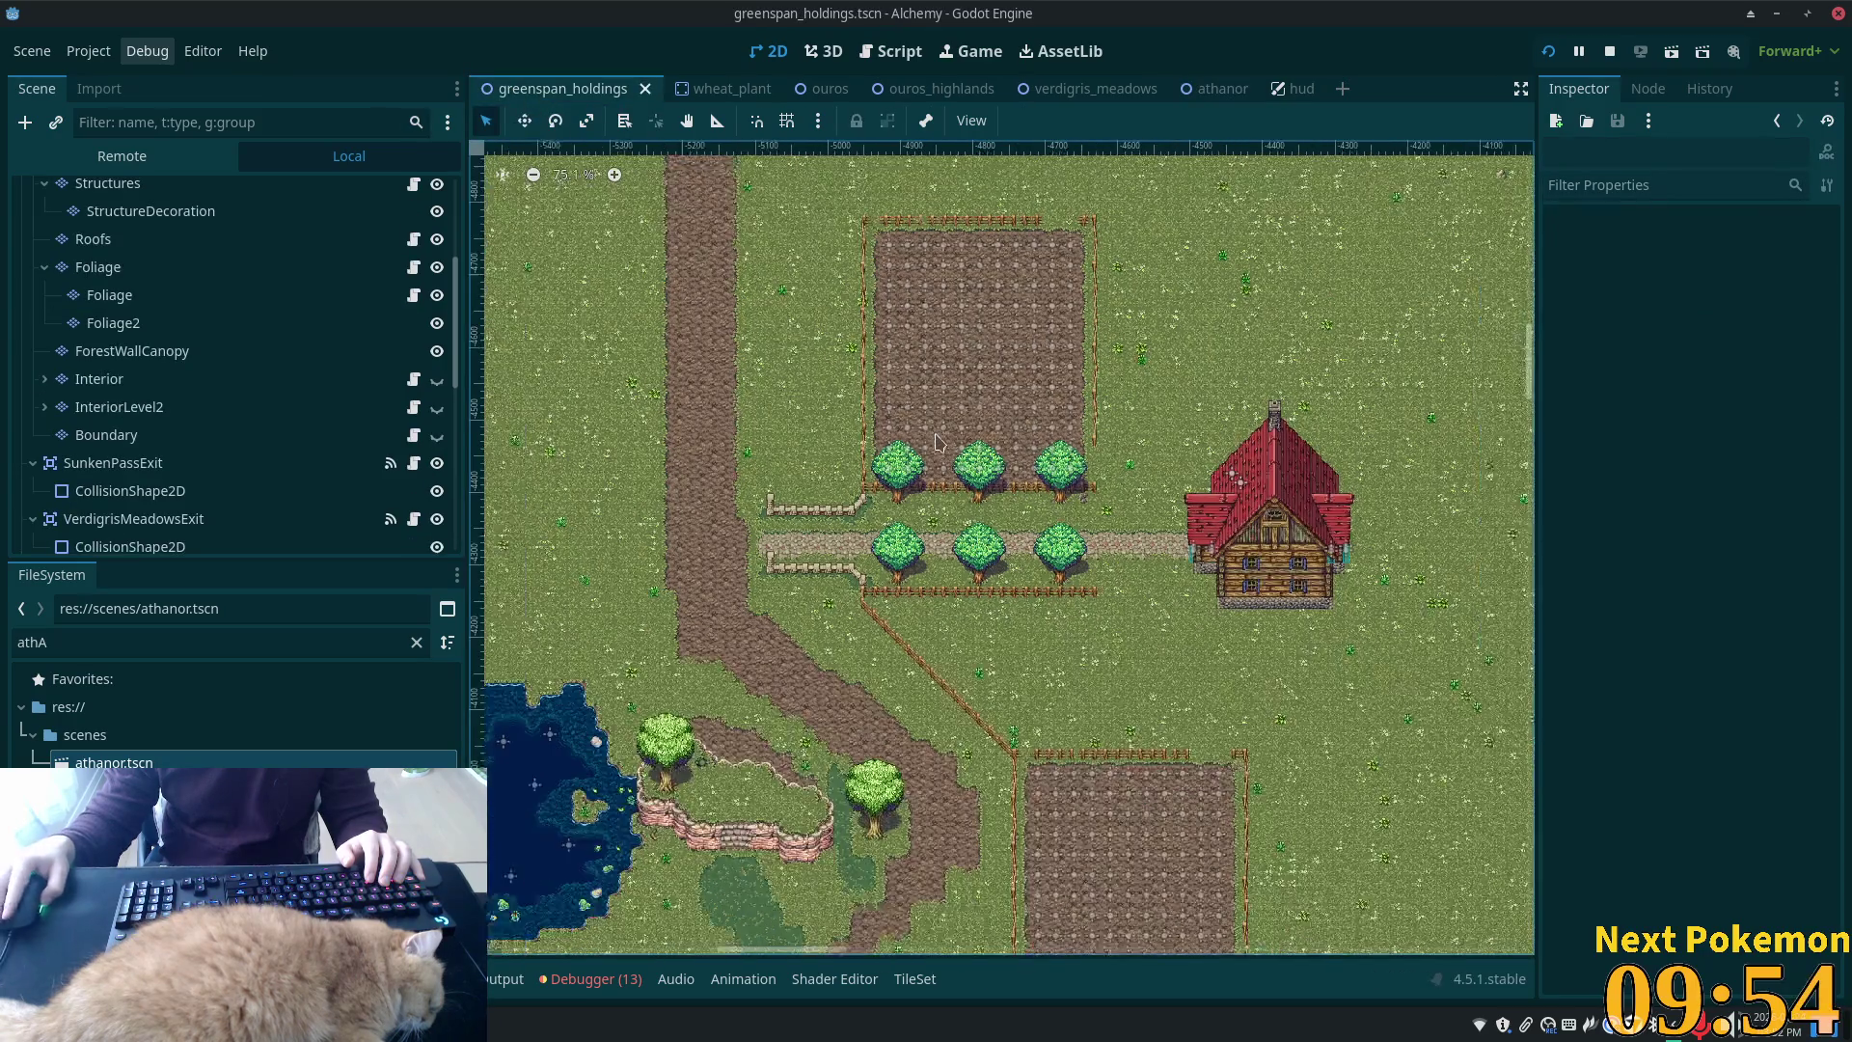
# Paint the alternative stone tile onto greenspan_holdings' Structures wall beside the gate, then save
pyautogui.scroll(10, 1167, 331)
pyautogui.scroll(5, 1084, 348)
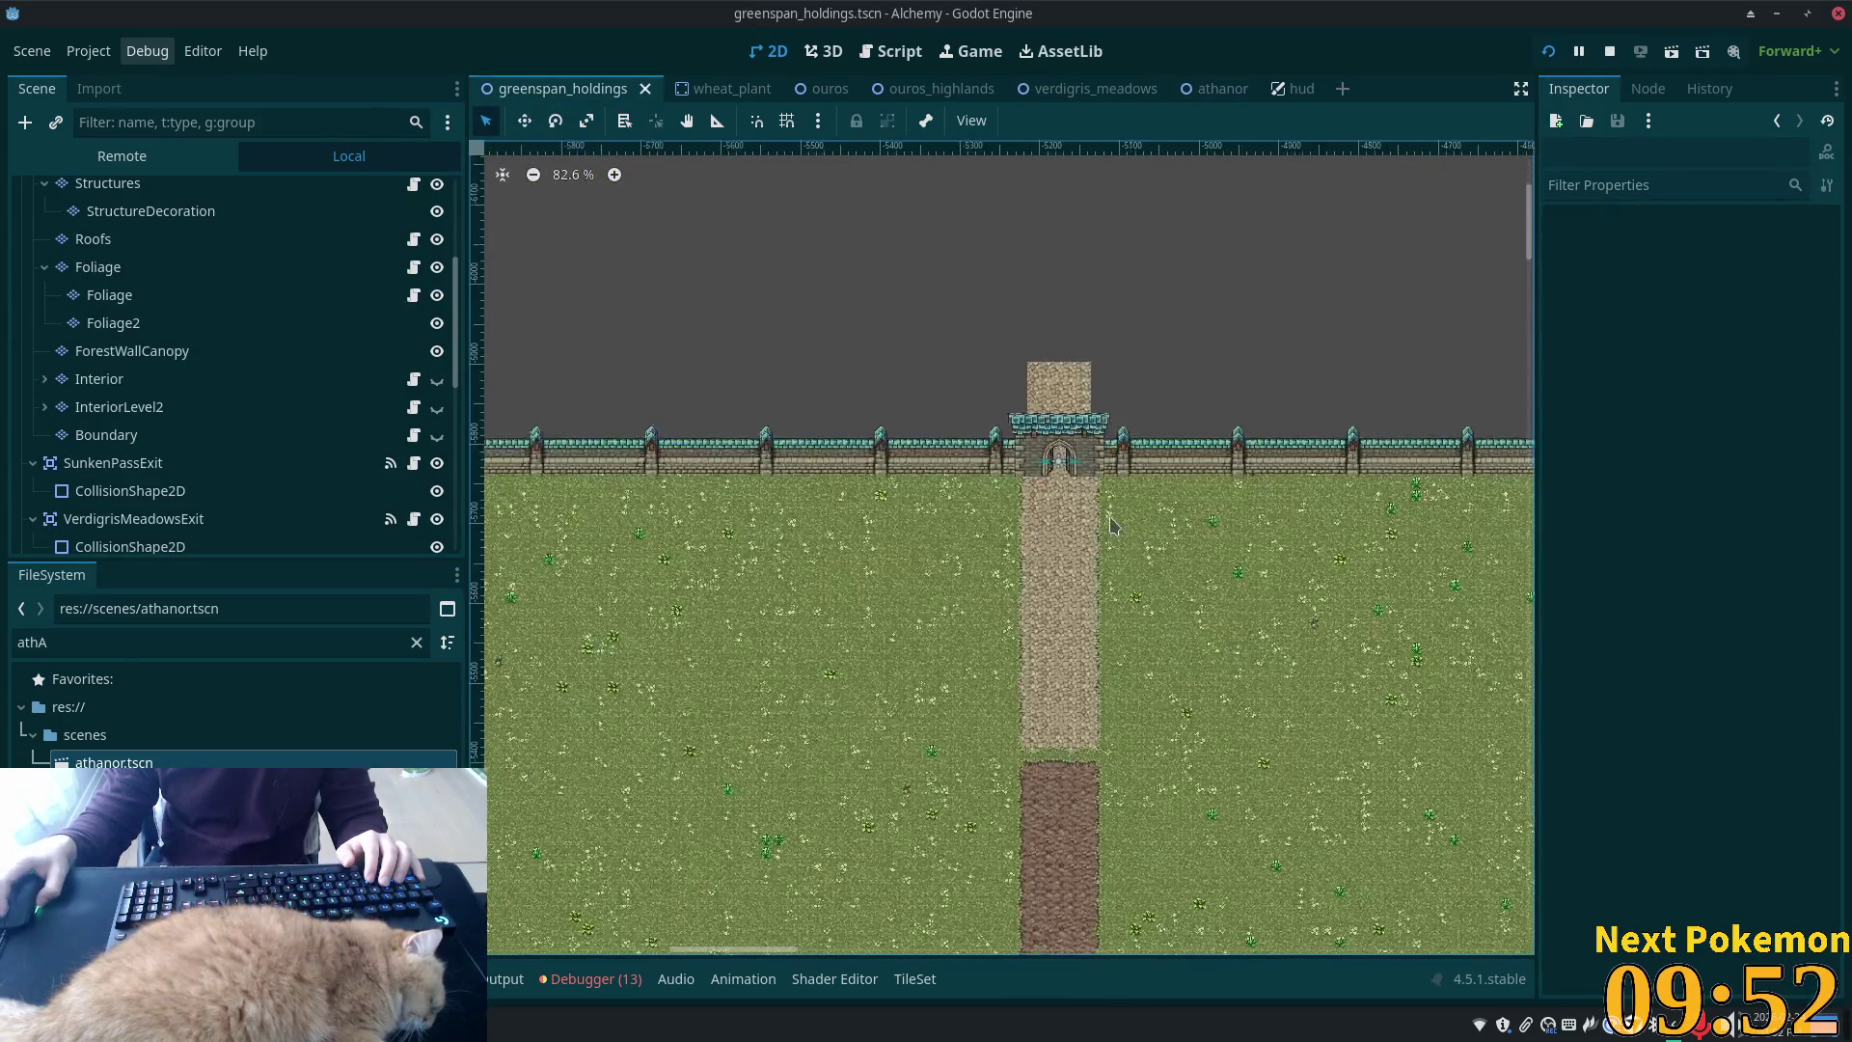
pyautogui.scroll(12, 1065, 405)
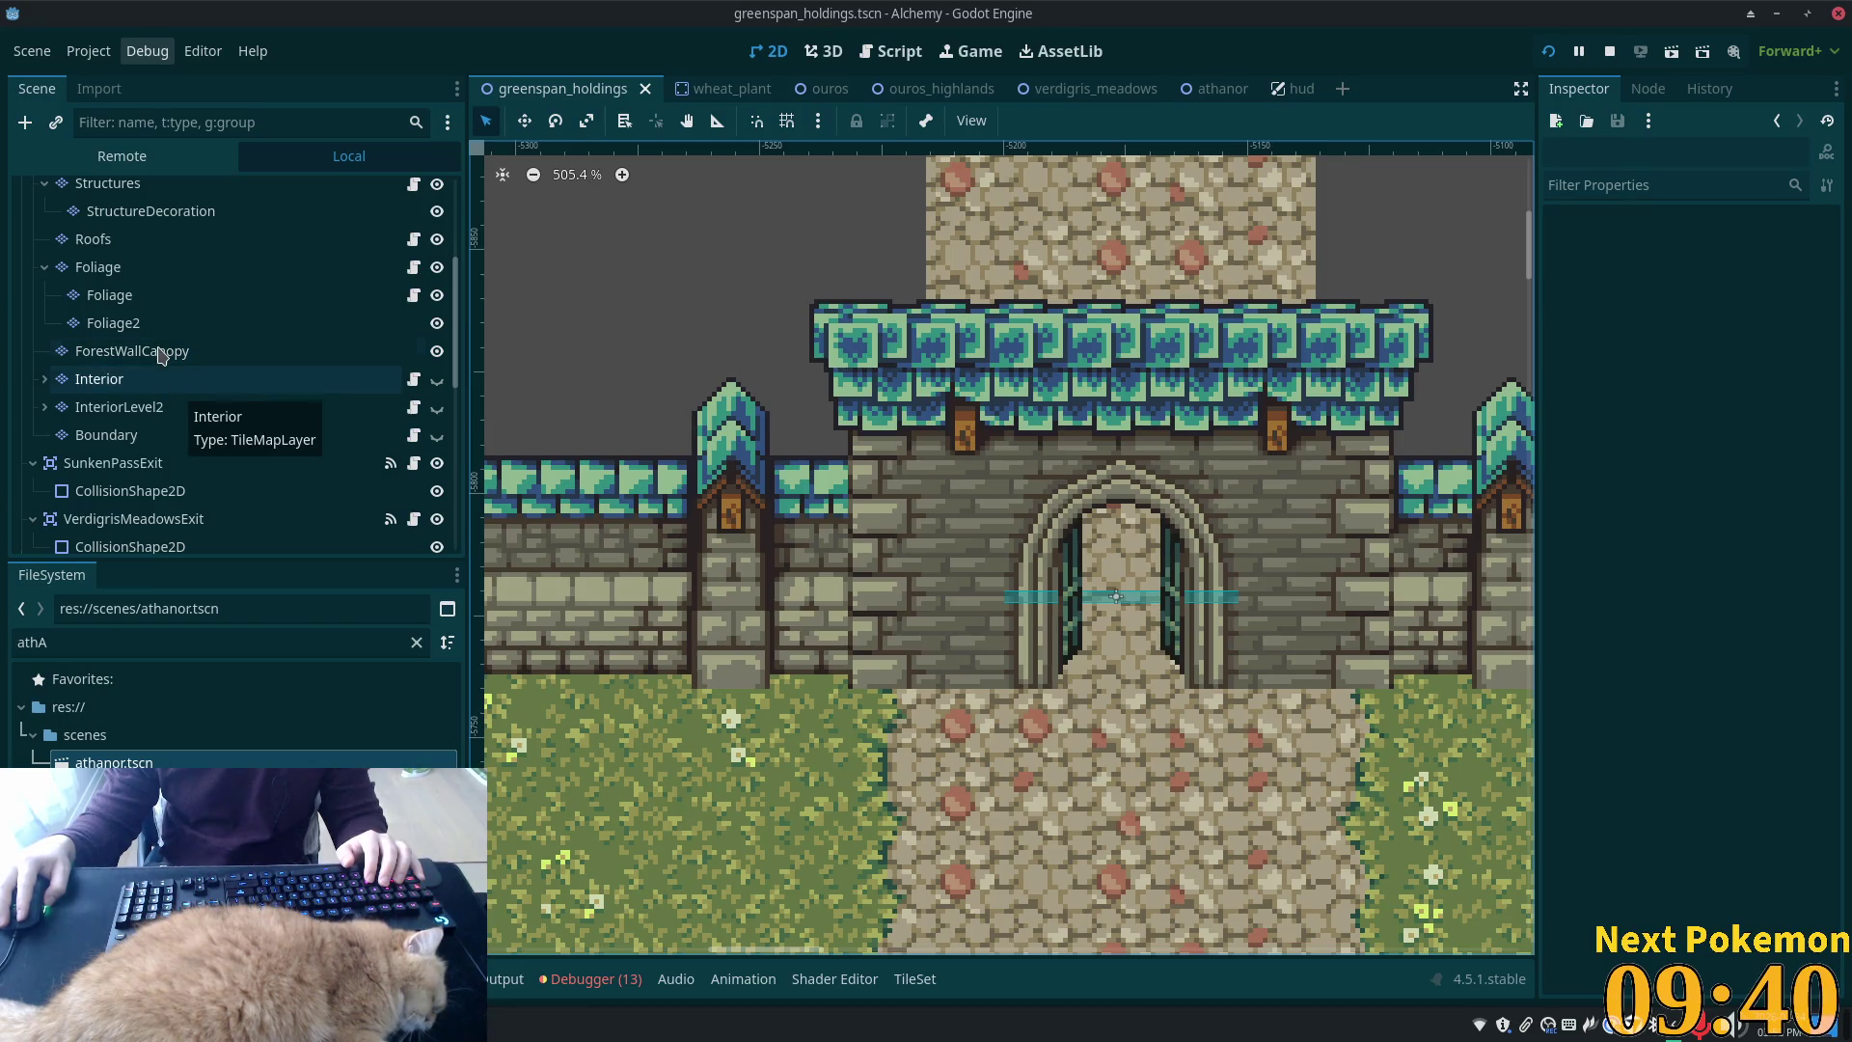
pyautogui.scroll(4, 140, 318)
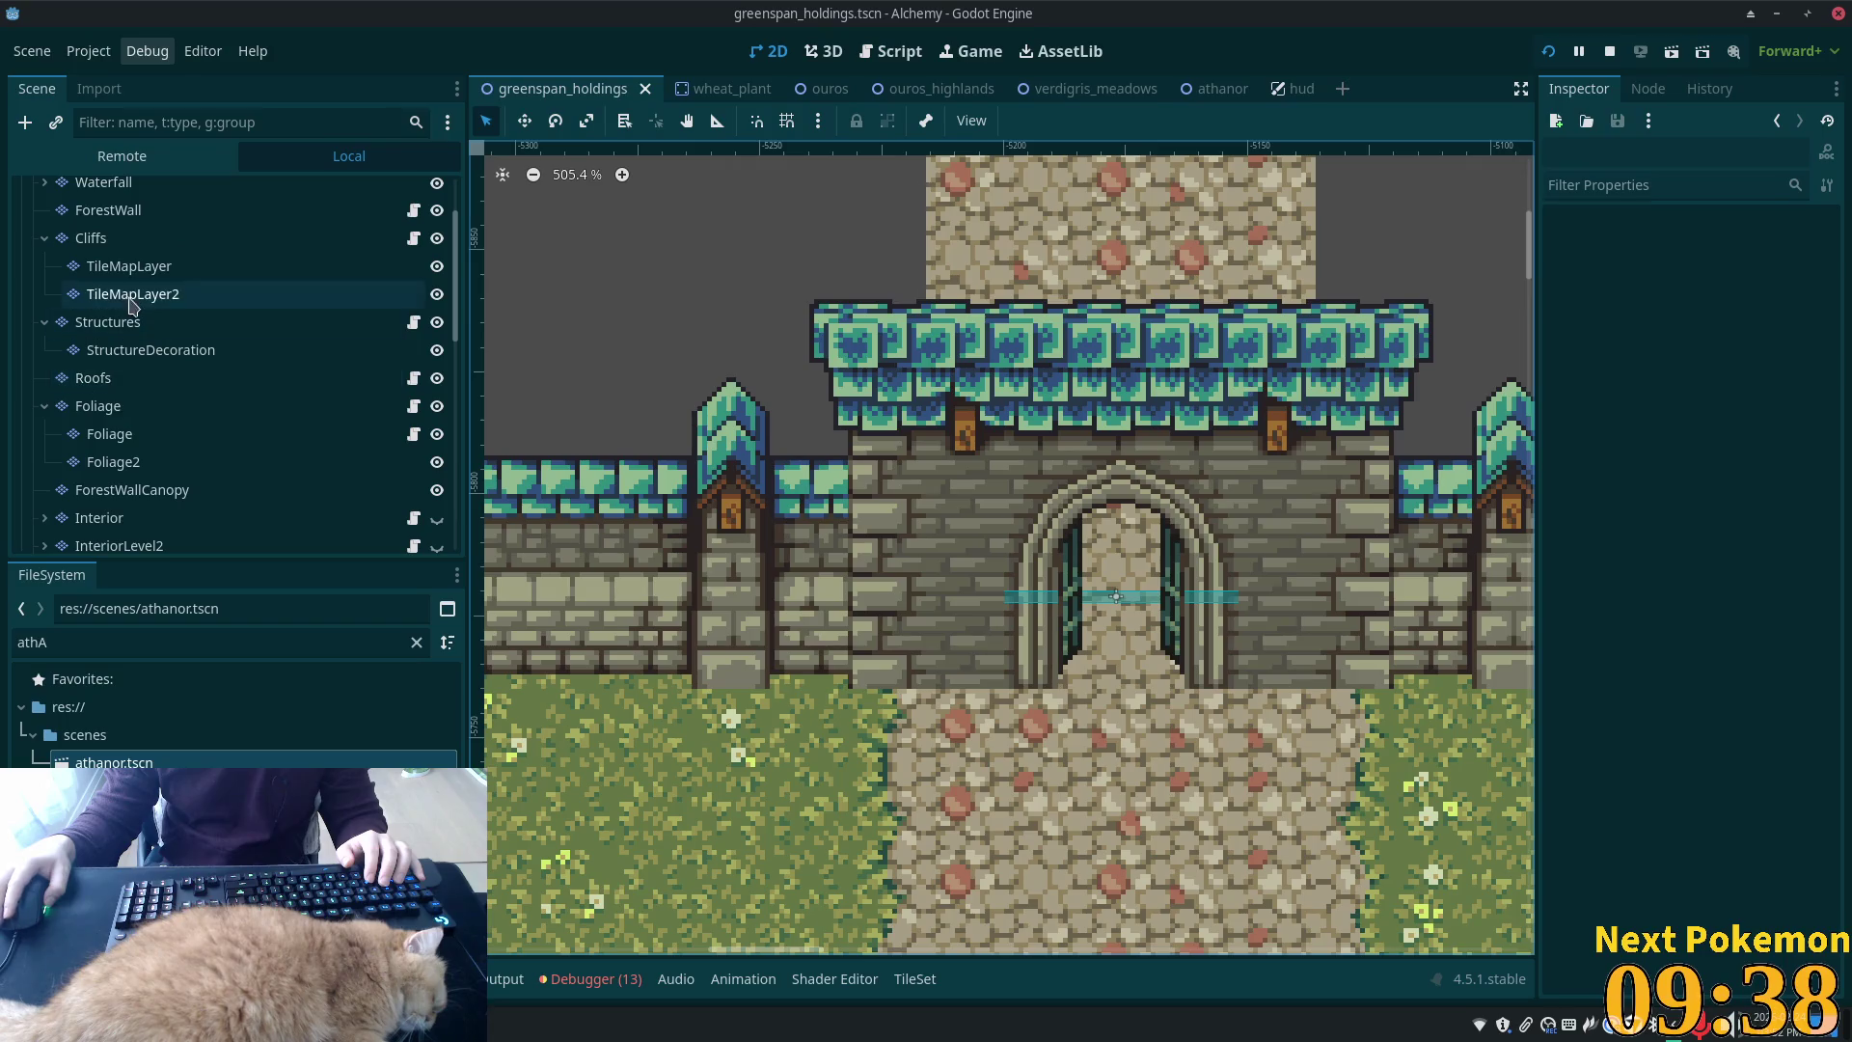
pyautogui.click(107, 321)
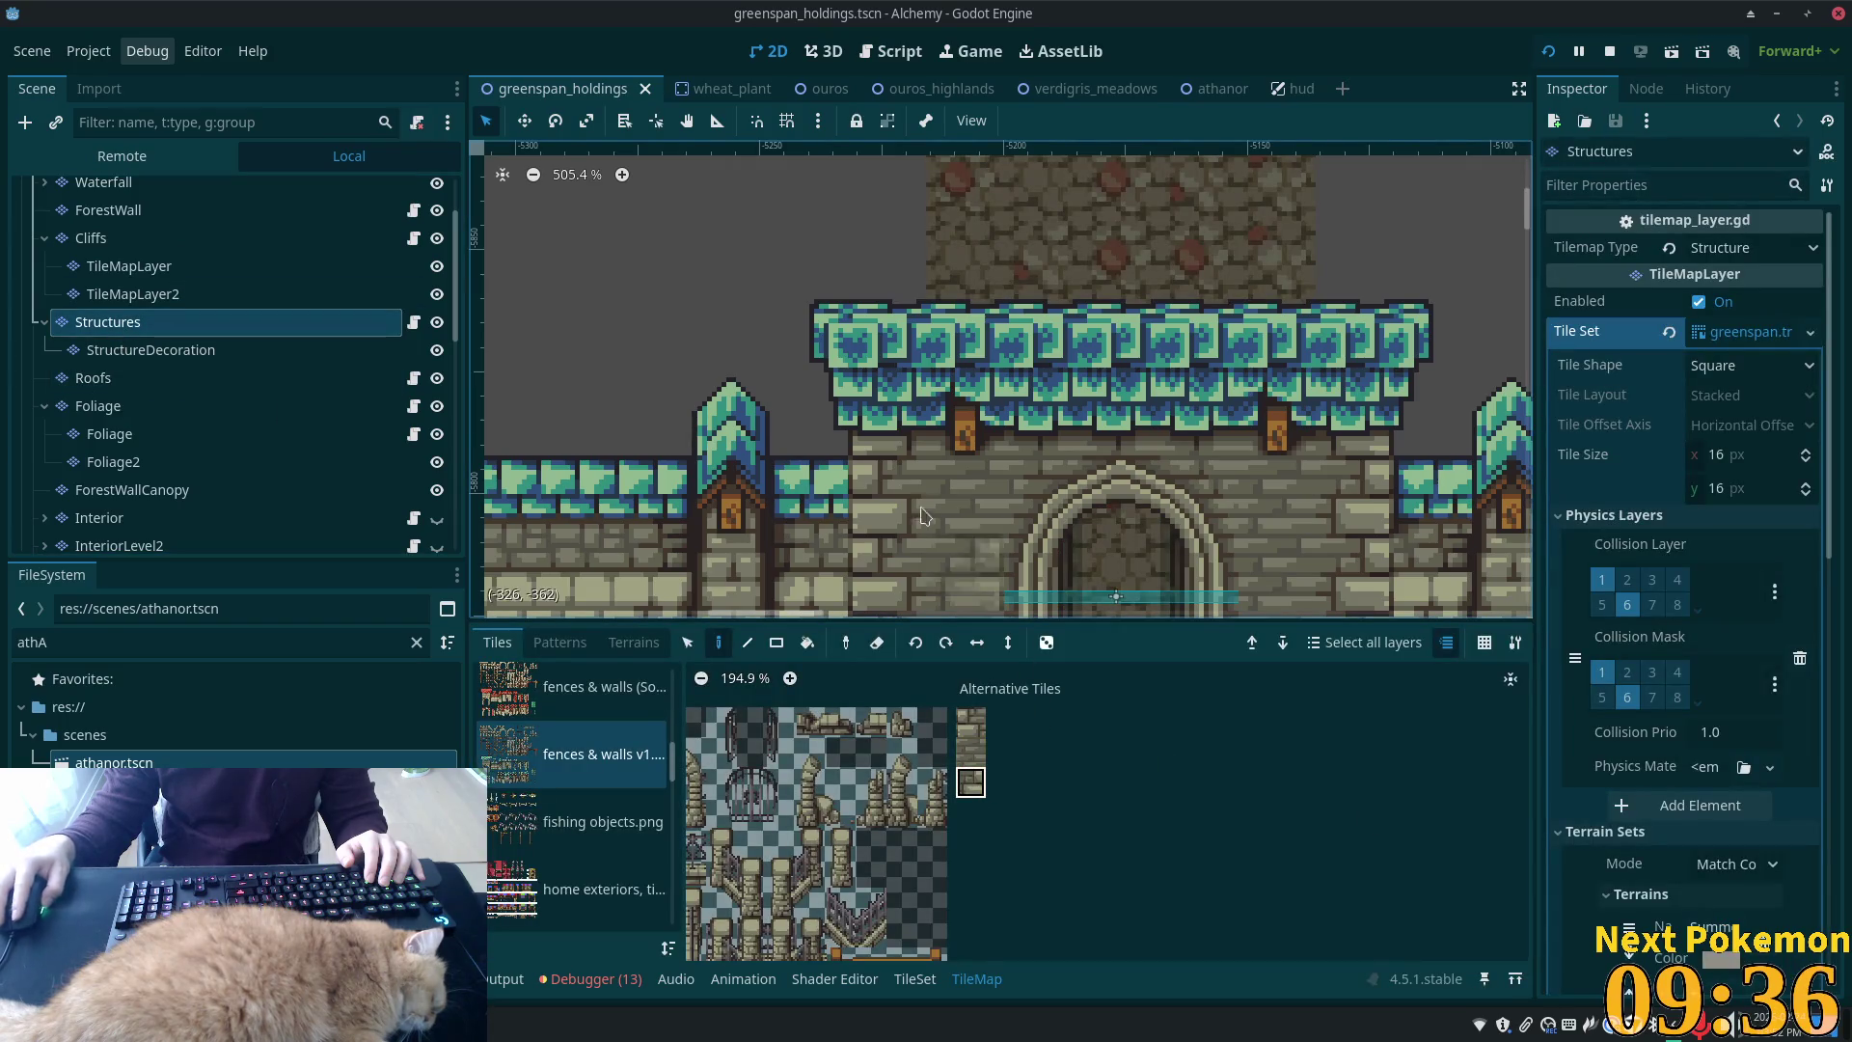
pyautogui.moveTo(892, 514); pyautogui.dragTo(921, 316)
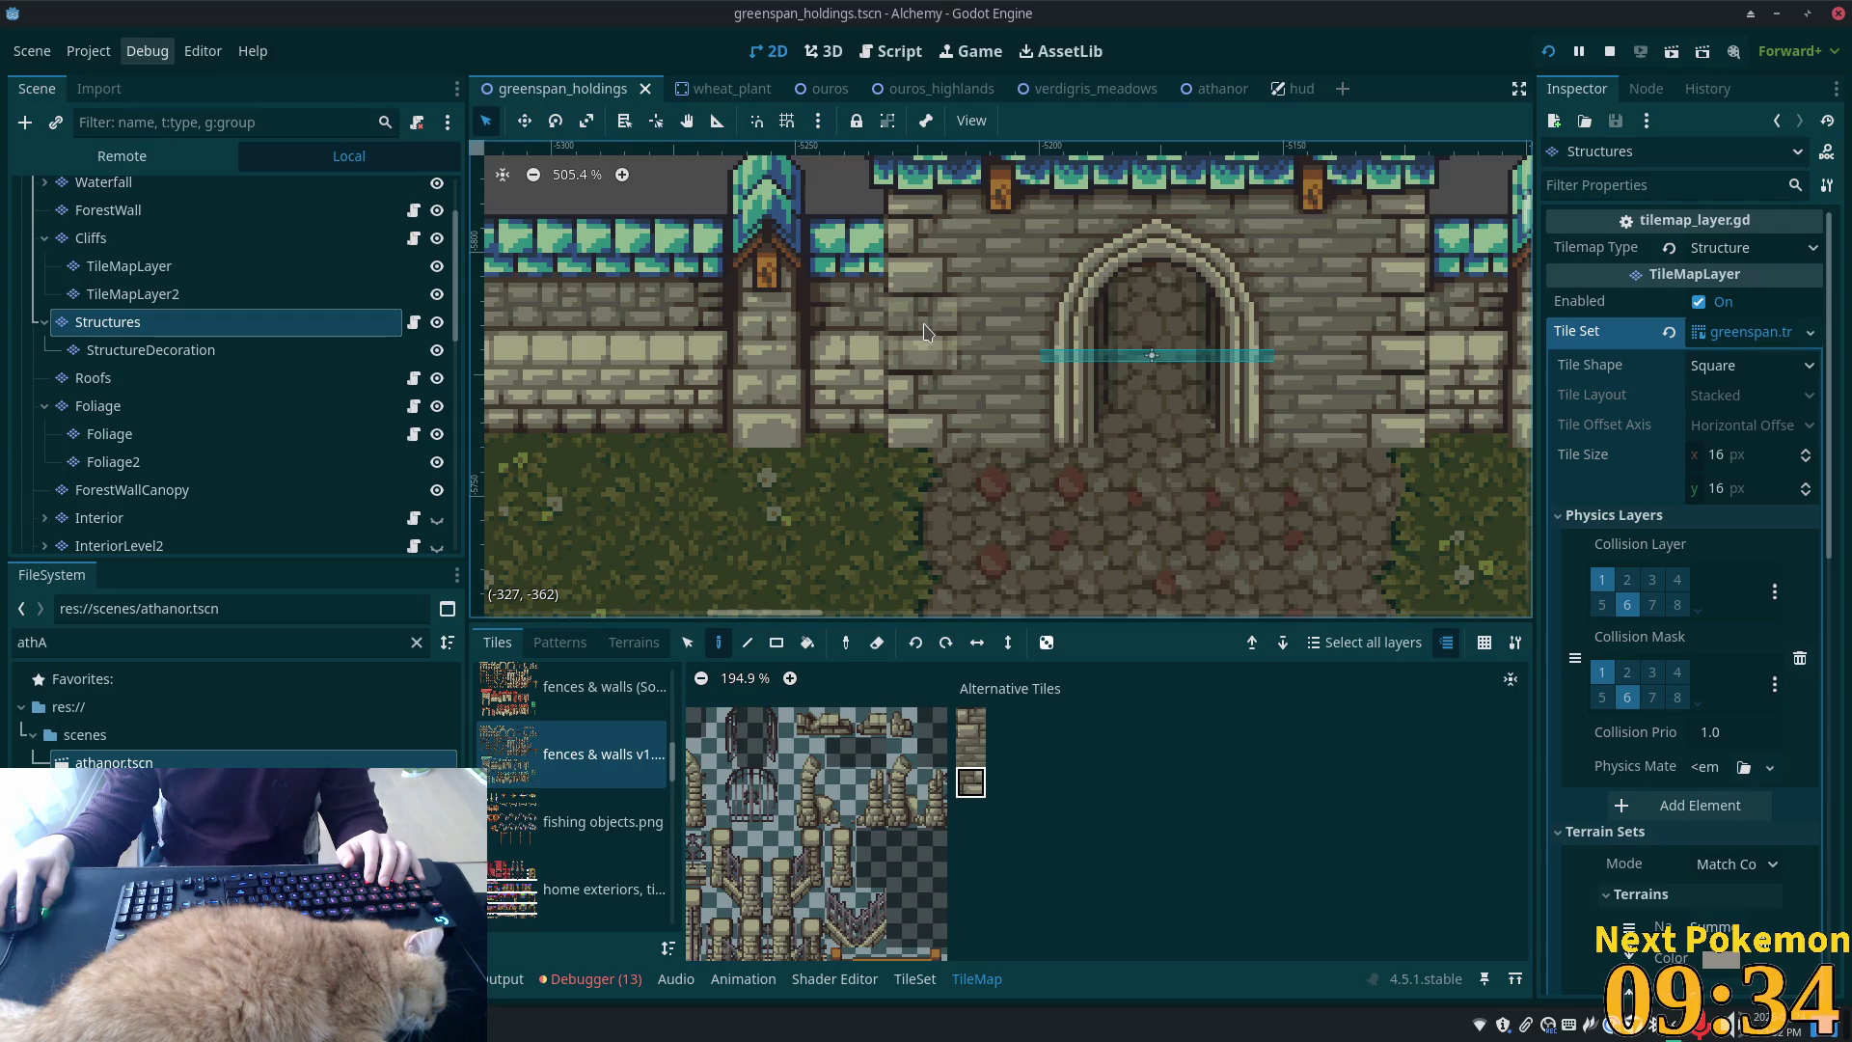
pyautogui.click(925, 331)
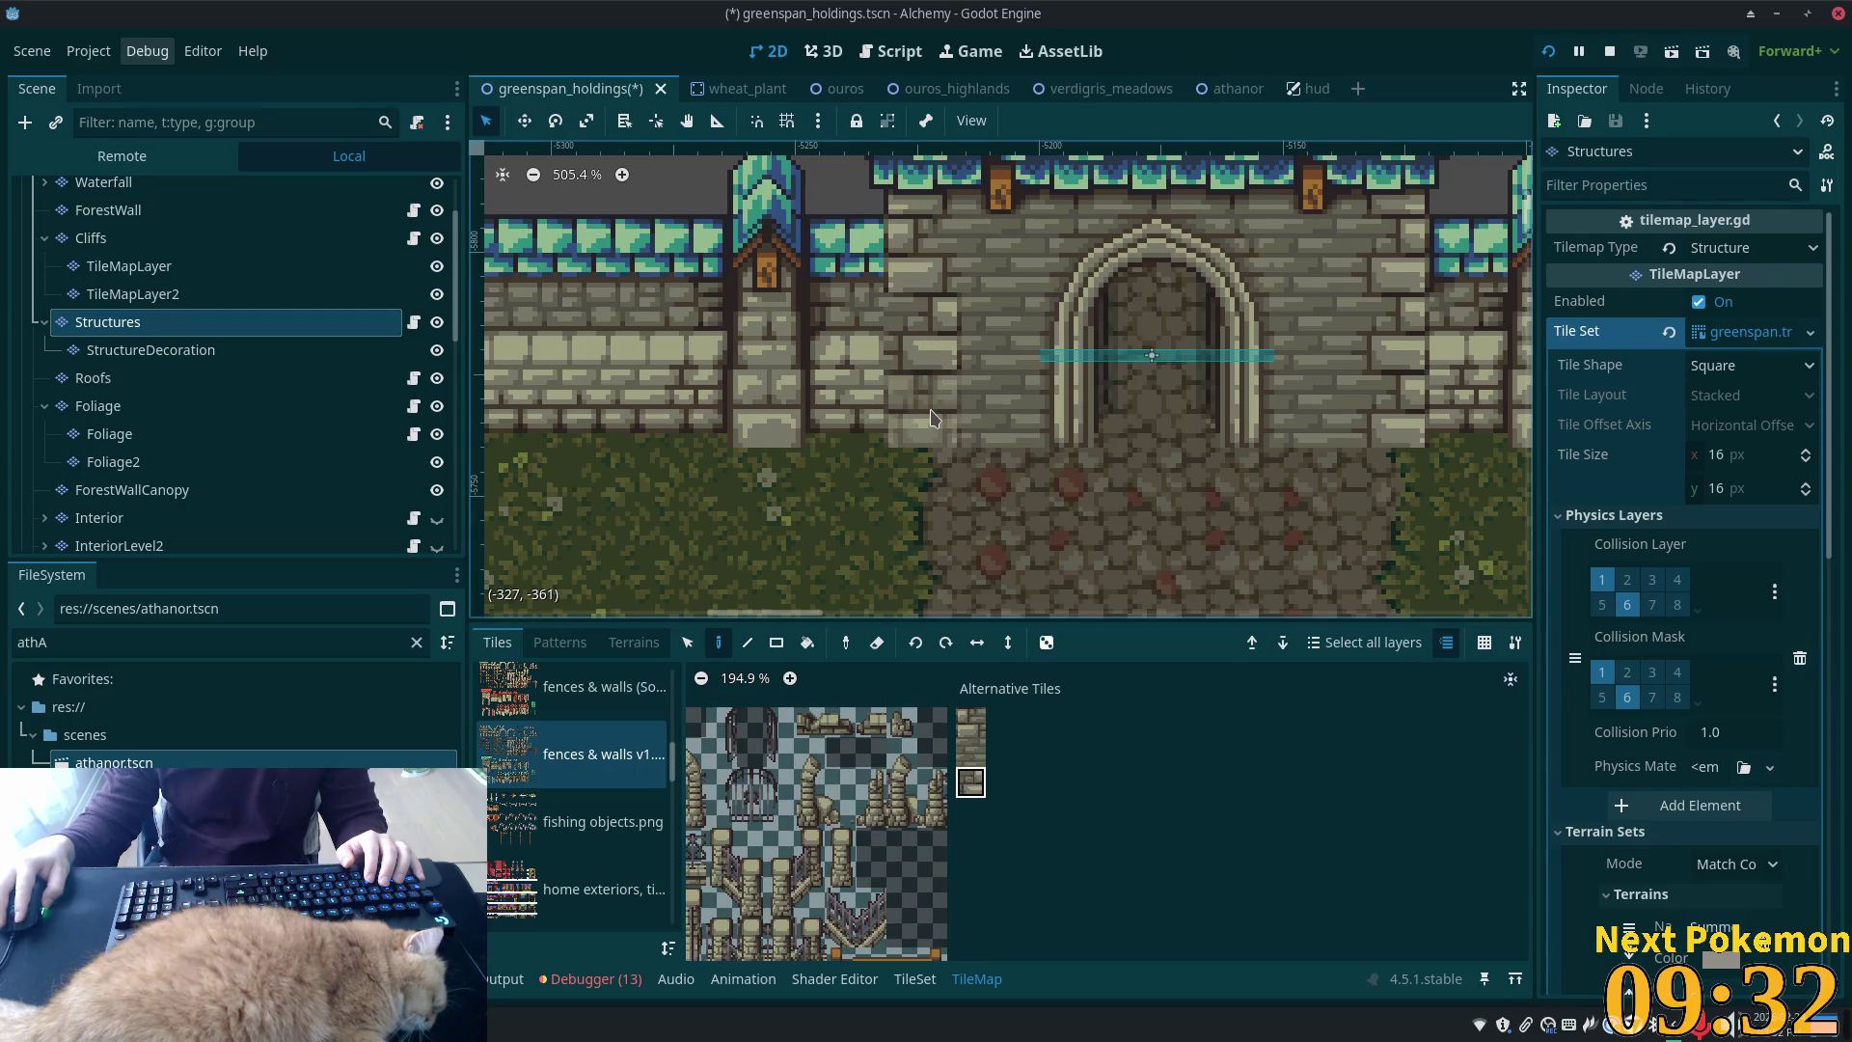
pyautogui.click(976, 726)
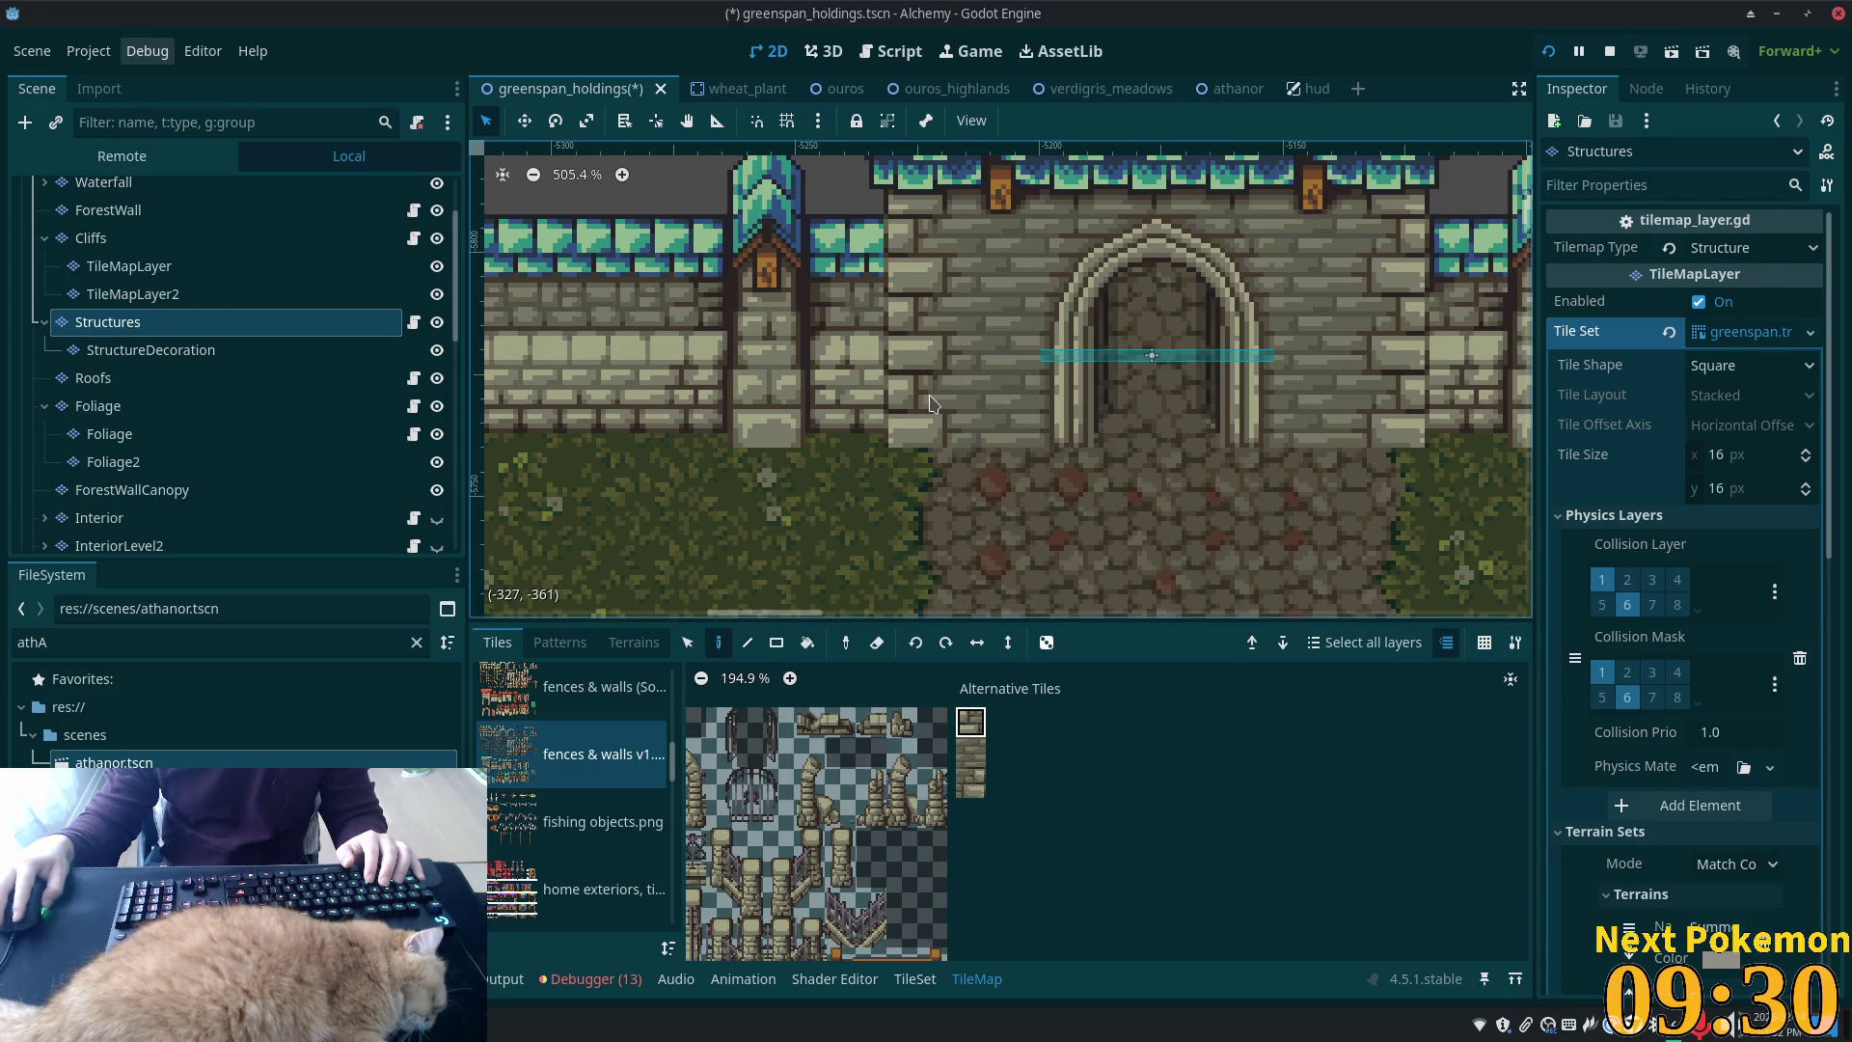
pyautogui.click(970, 781)
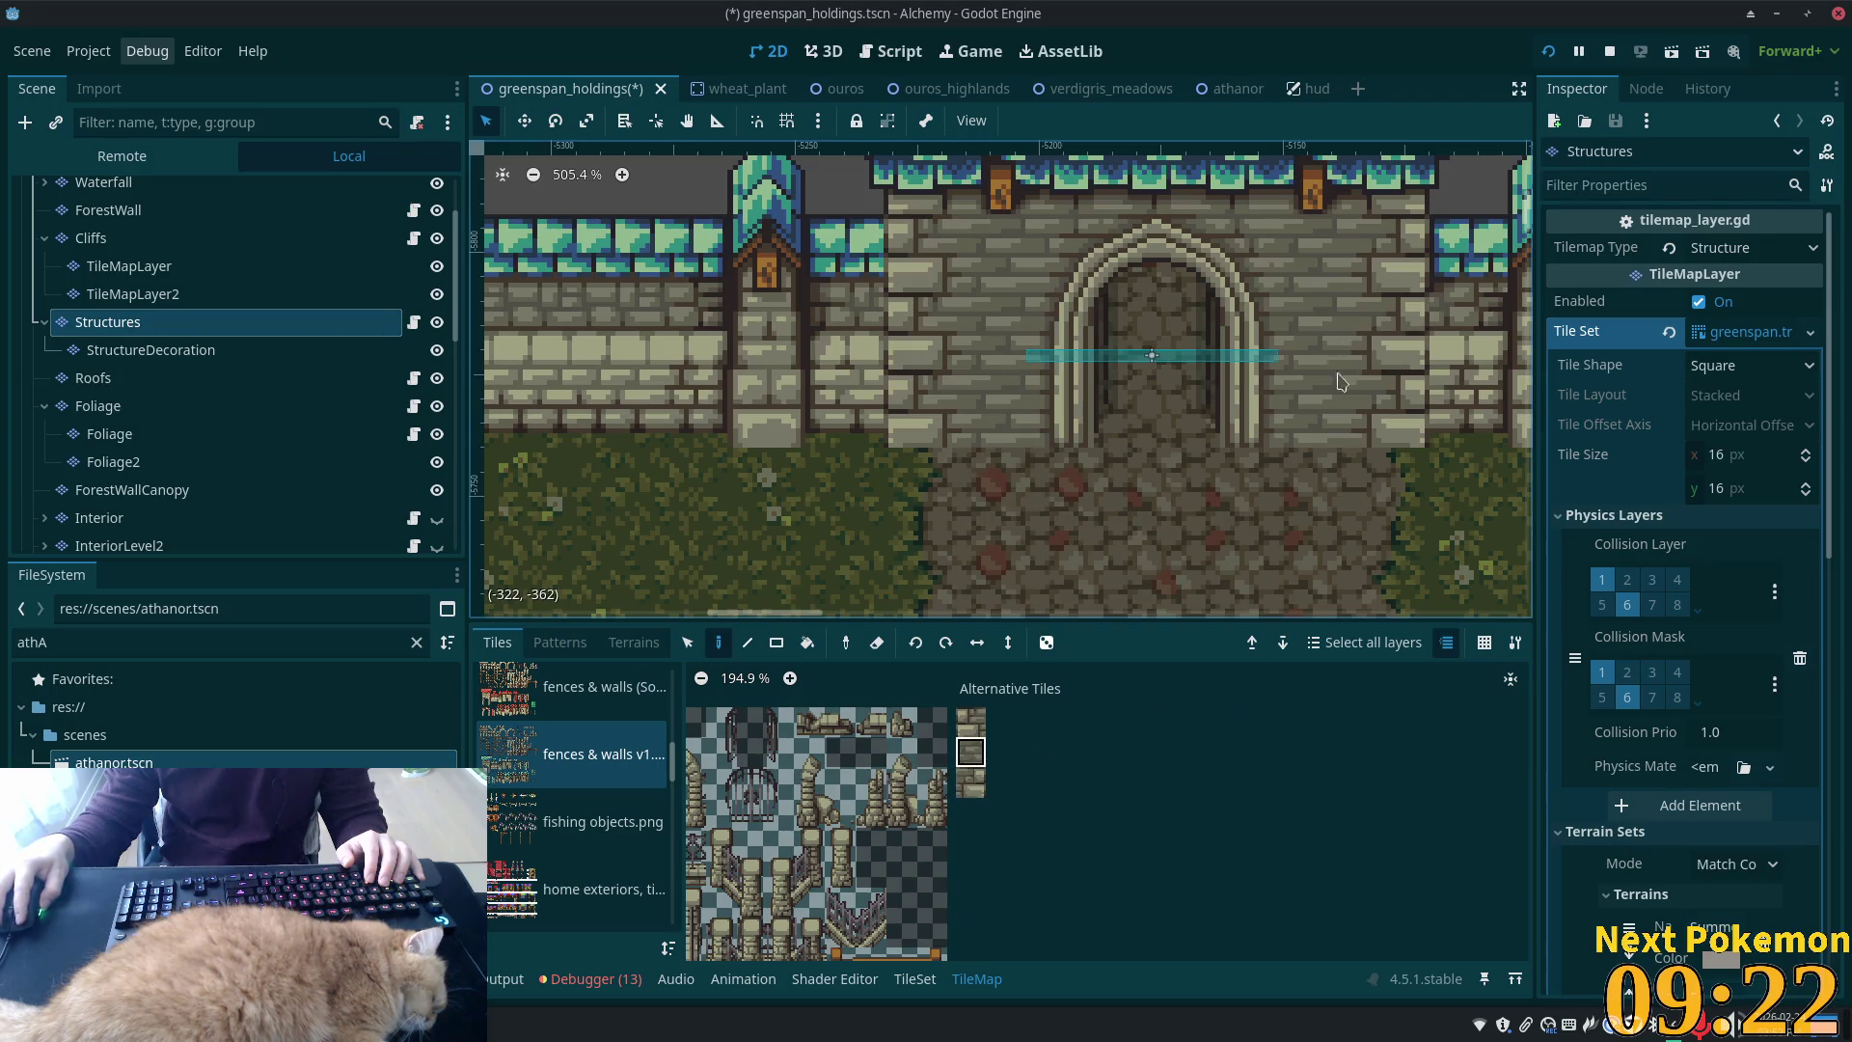
pyautogui.hotkey('ctrl', 's')
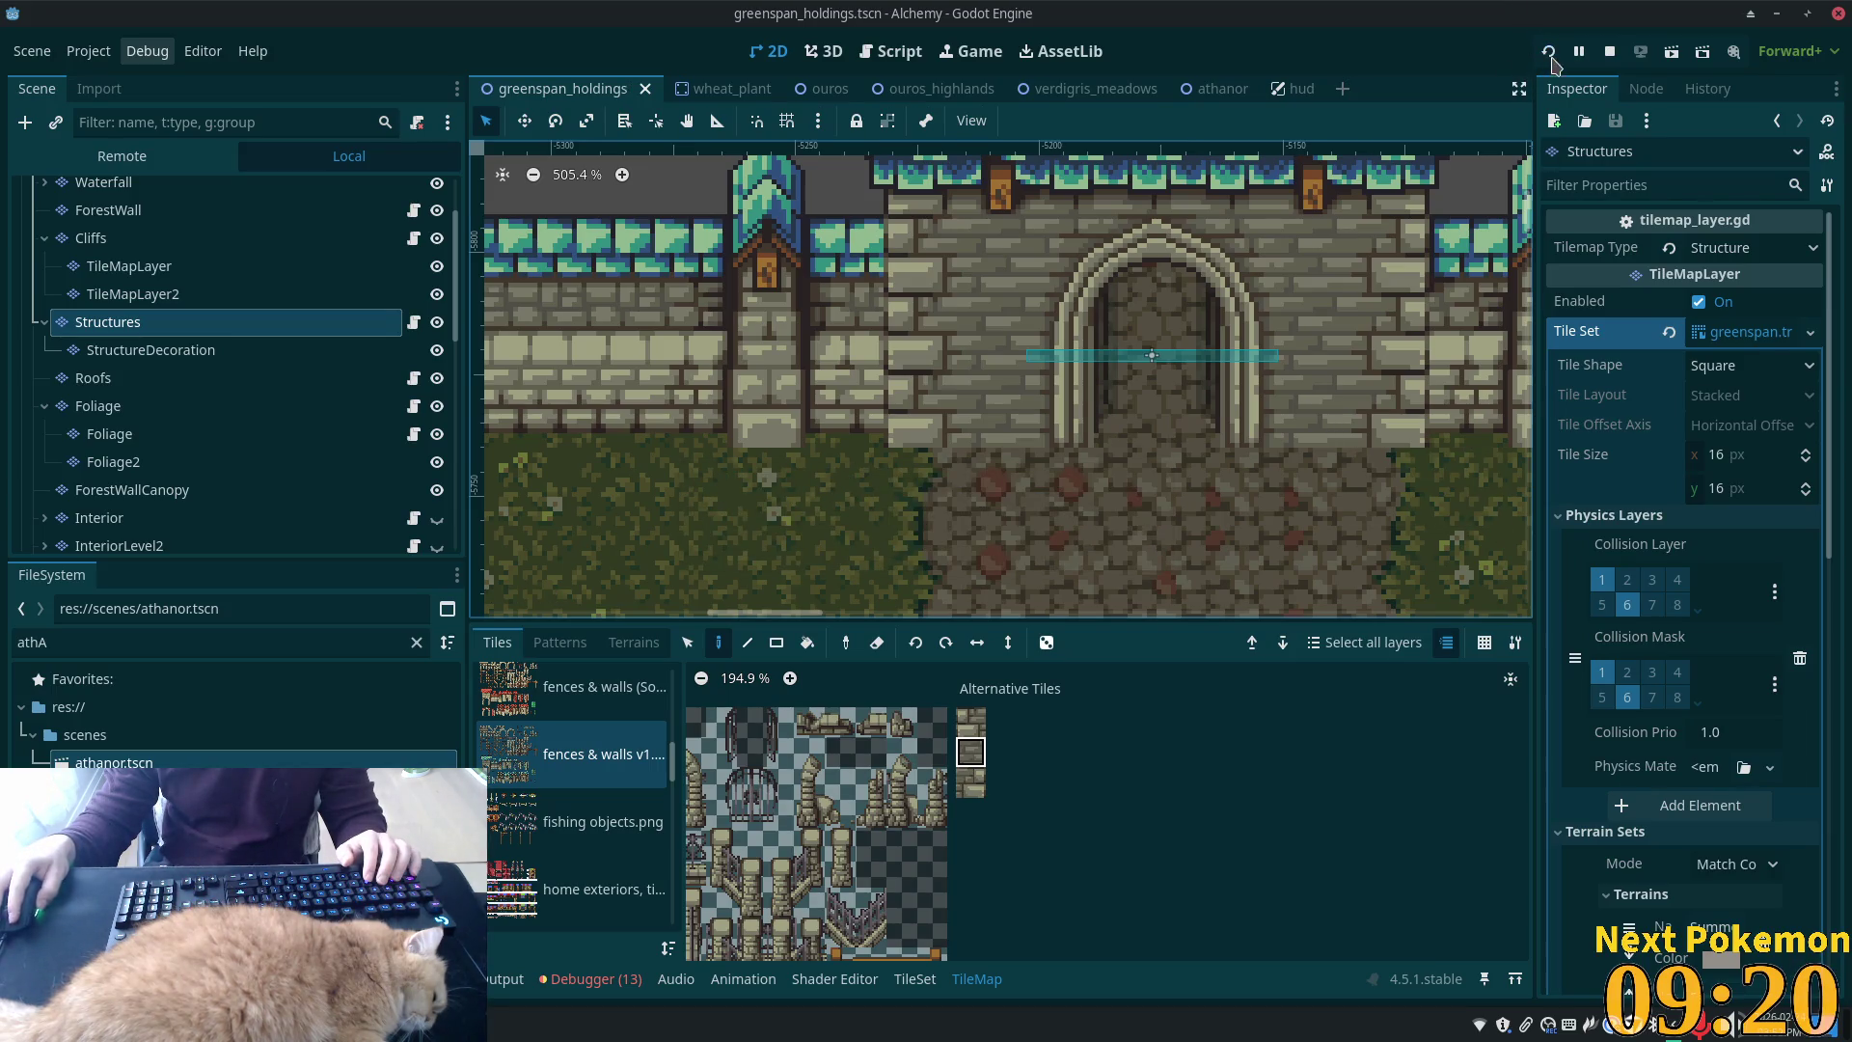
# Launch a debug run and walk the character north through the gate into Athanor and back south
pyautogui.click(1550, 54)
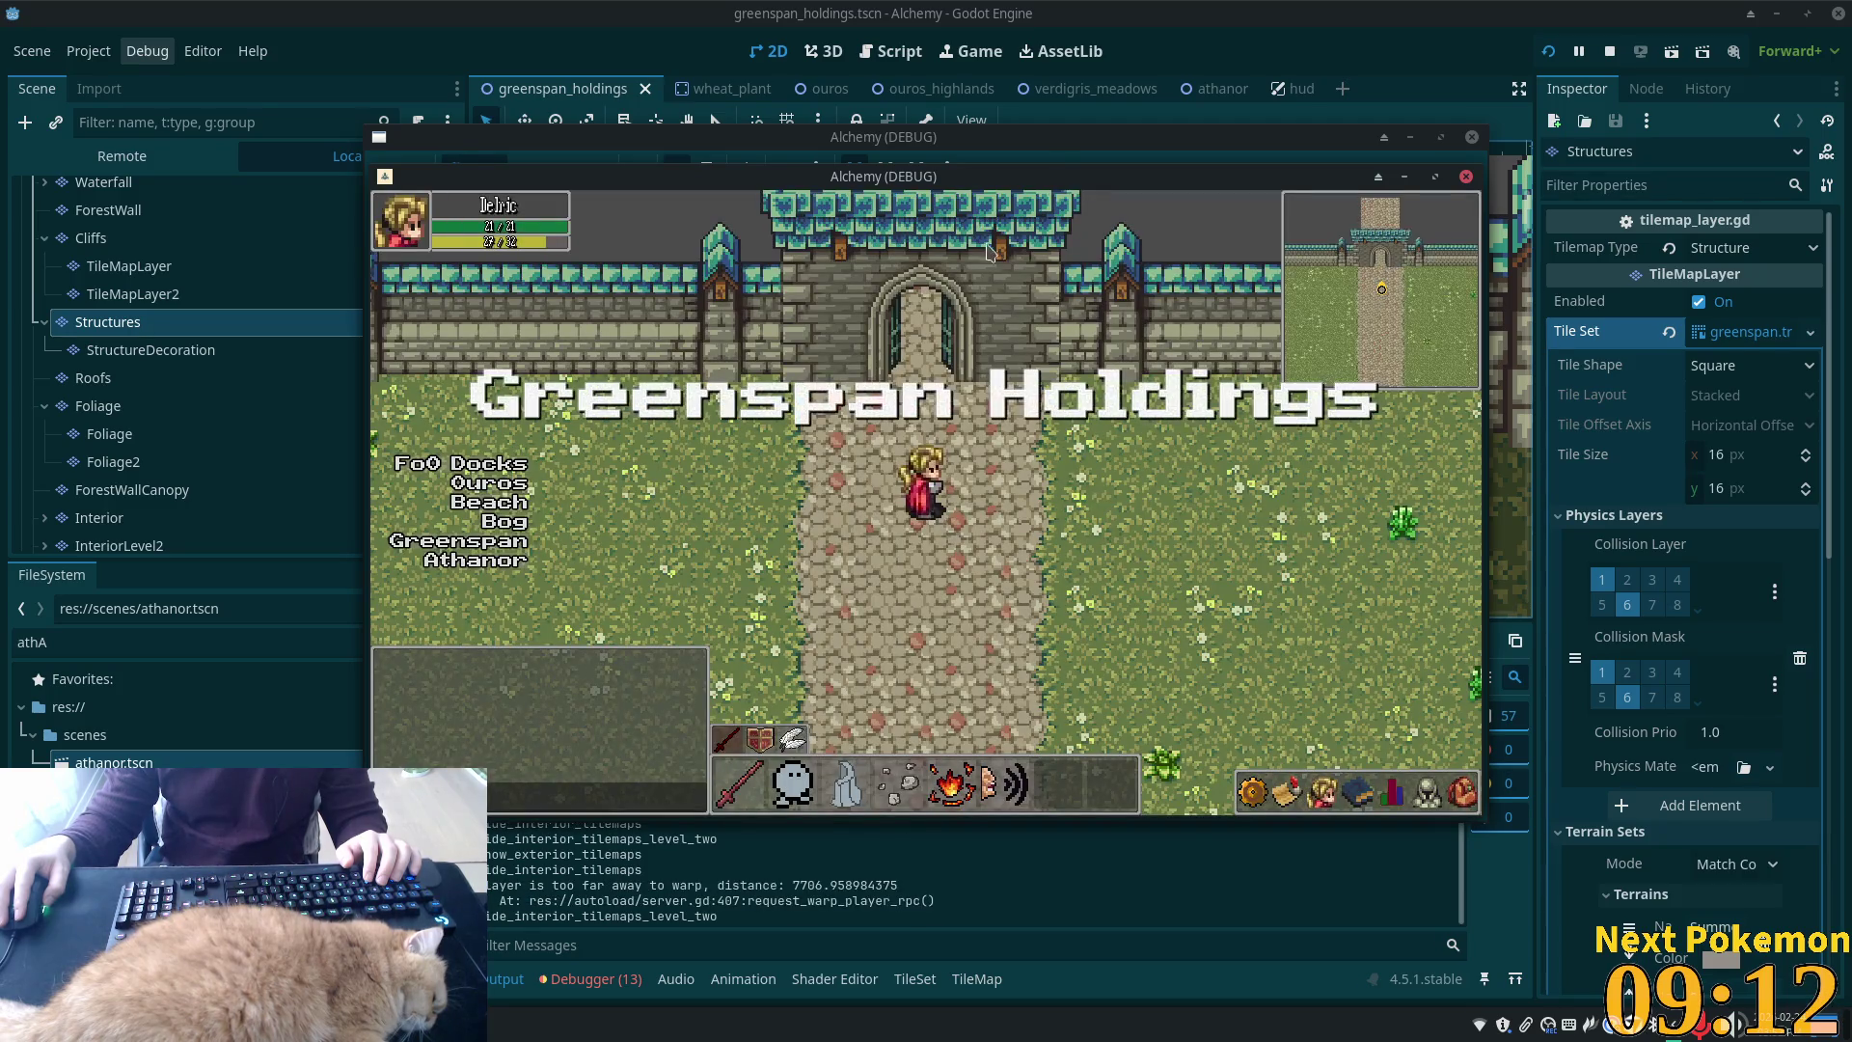
pyautogui.press('Left')
pyautogui.press('Down')
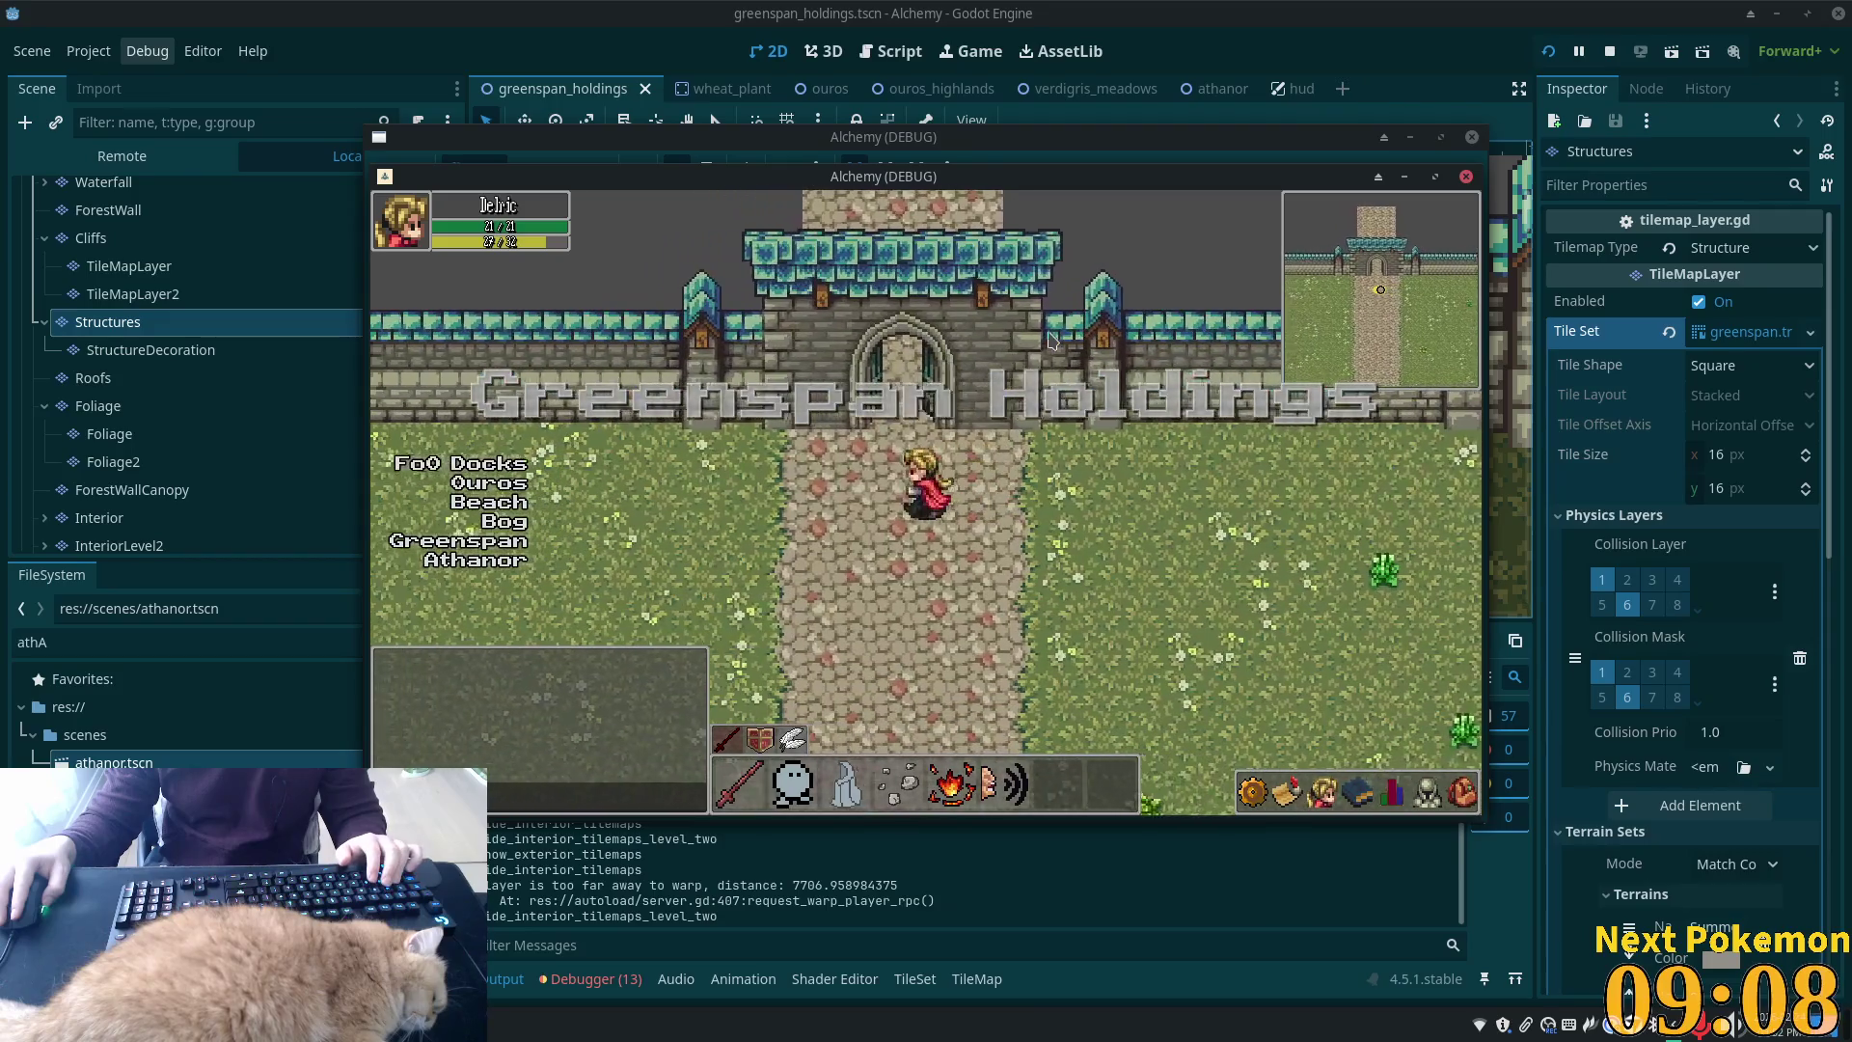
pyautogui.press('Up')
pyautogui.press('Left')
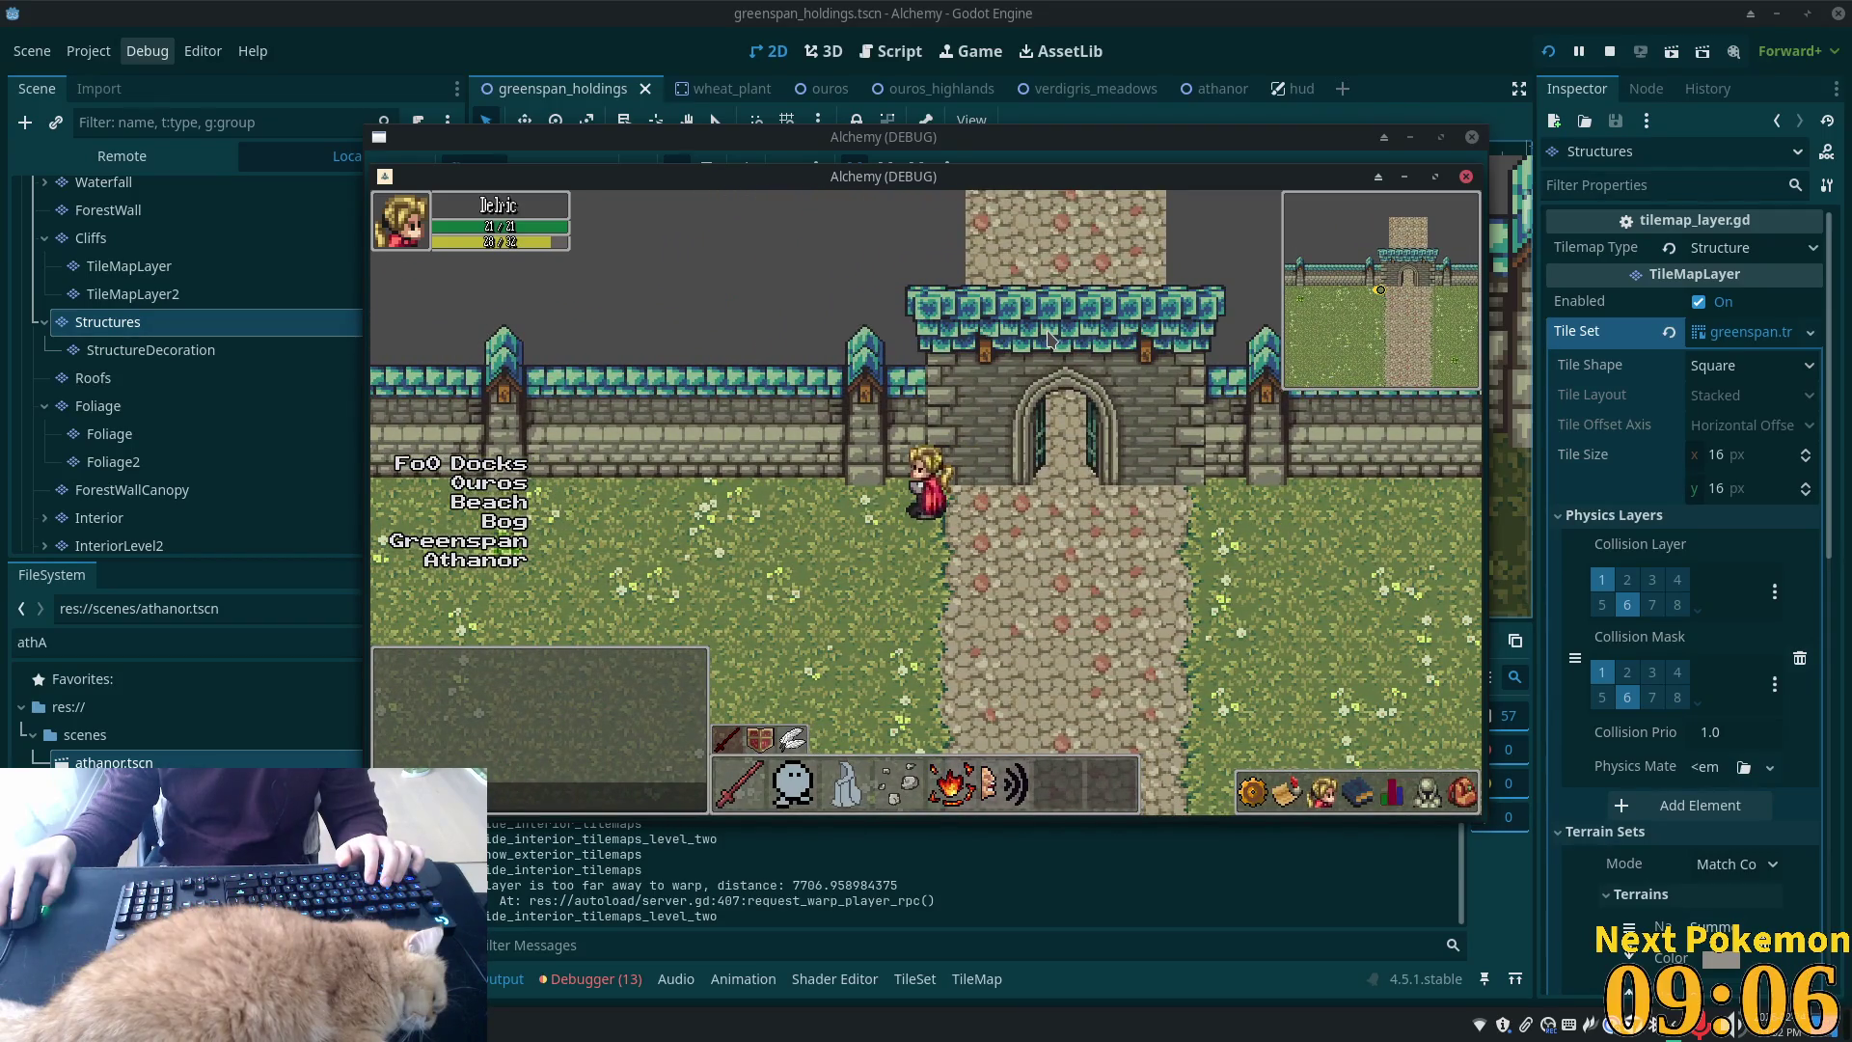
pyautogui.press('Right')
pyautogui.press('Down')
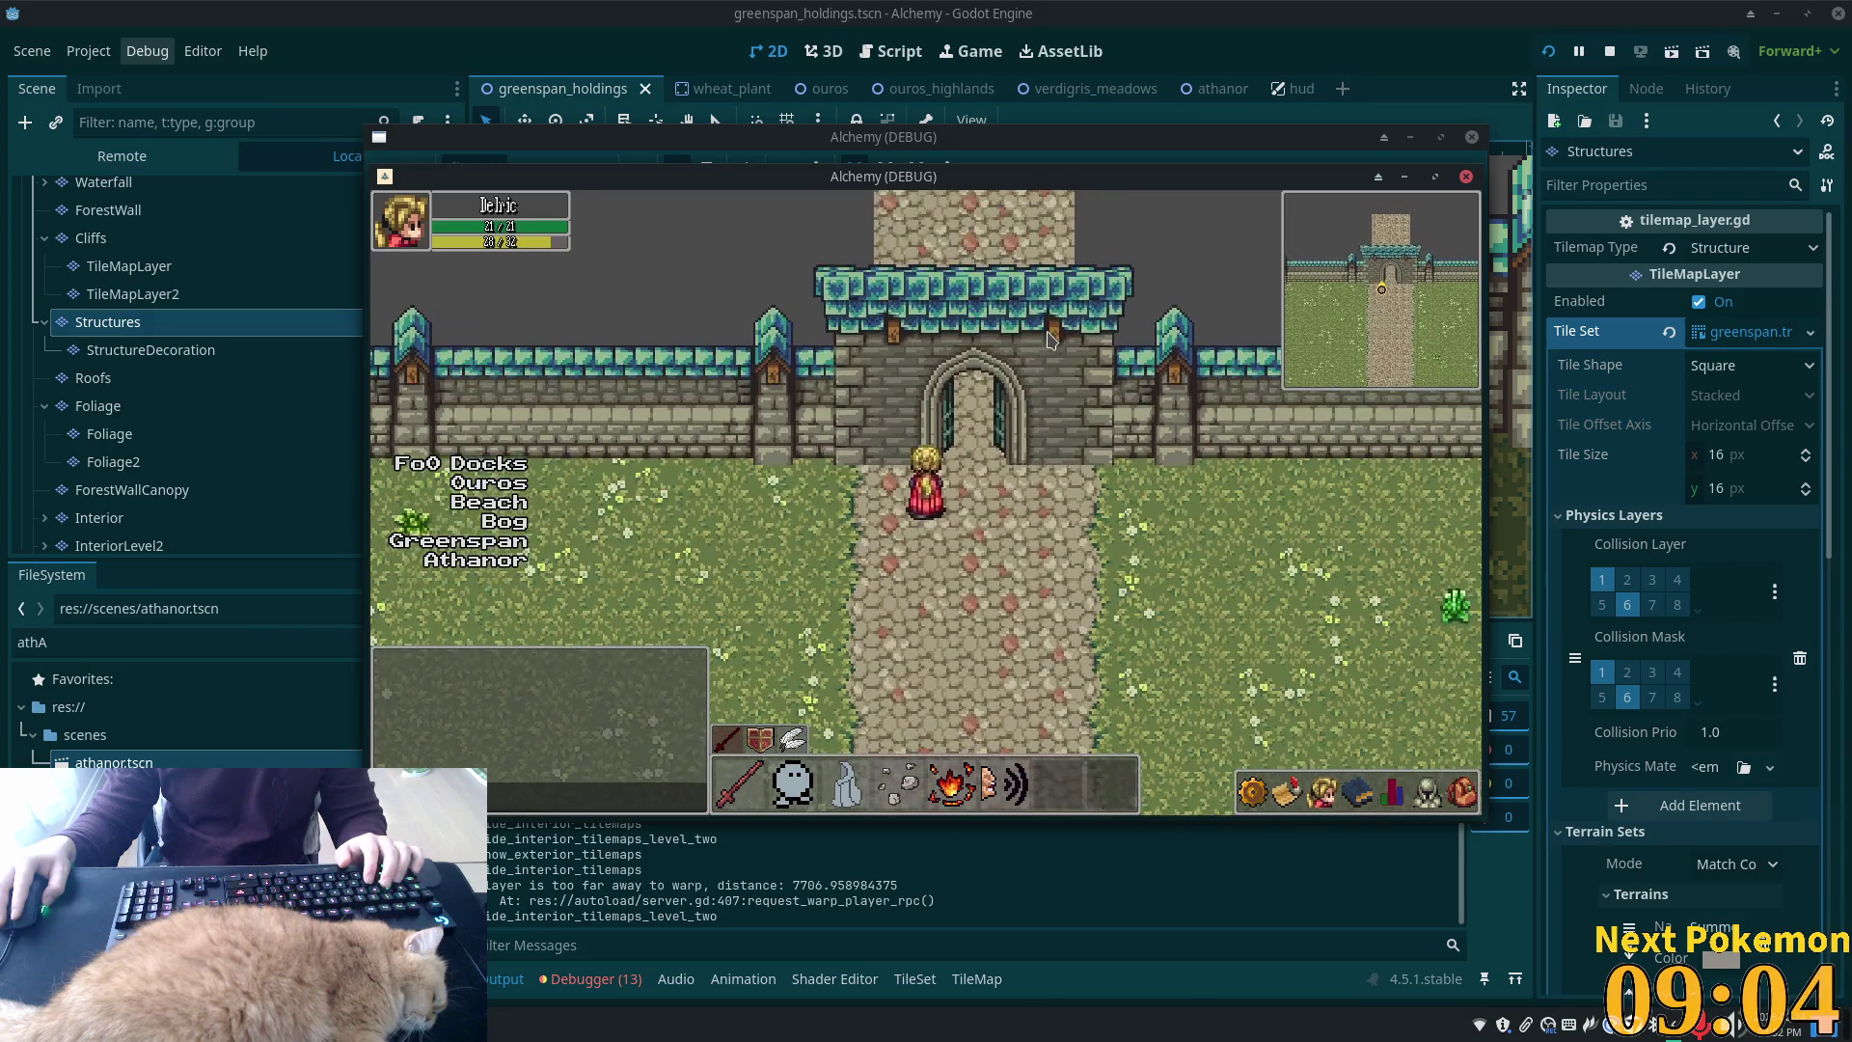
pyautogui.press('Up')
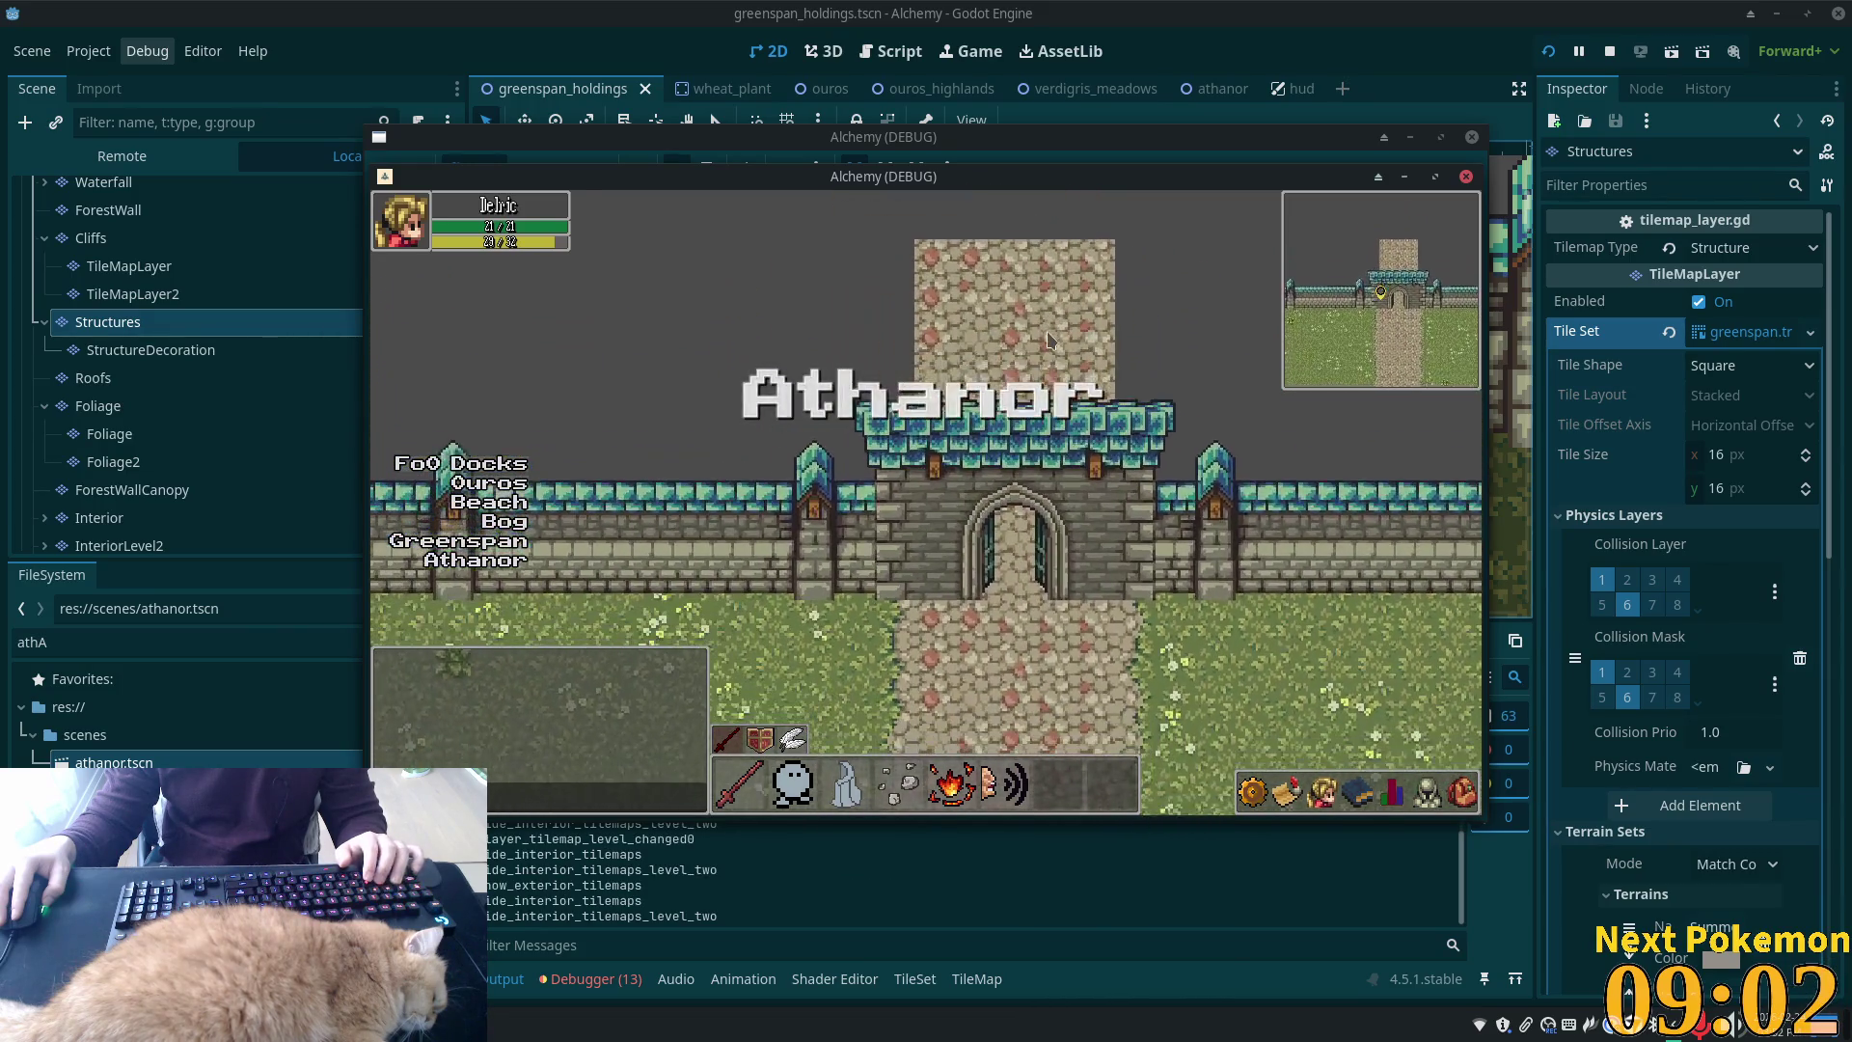
pyautogui.press('Right')
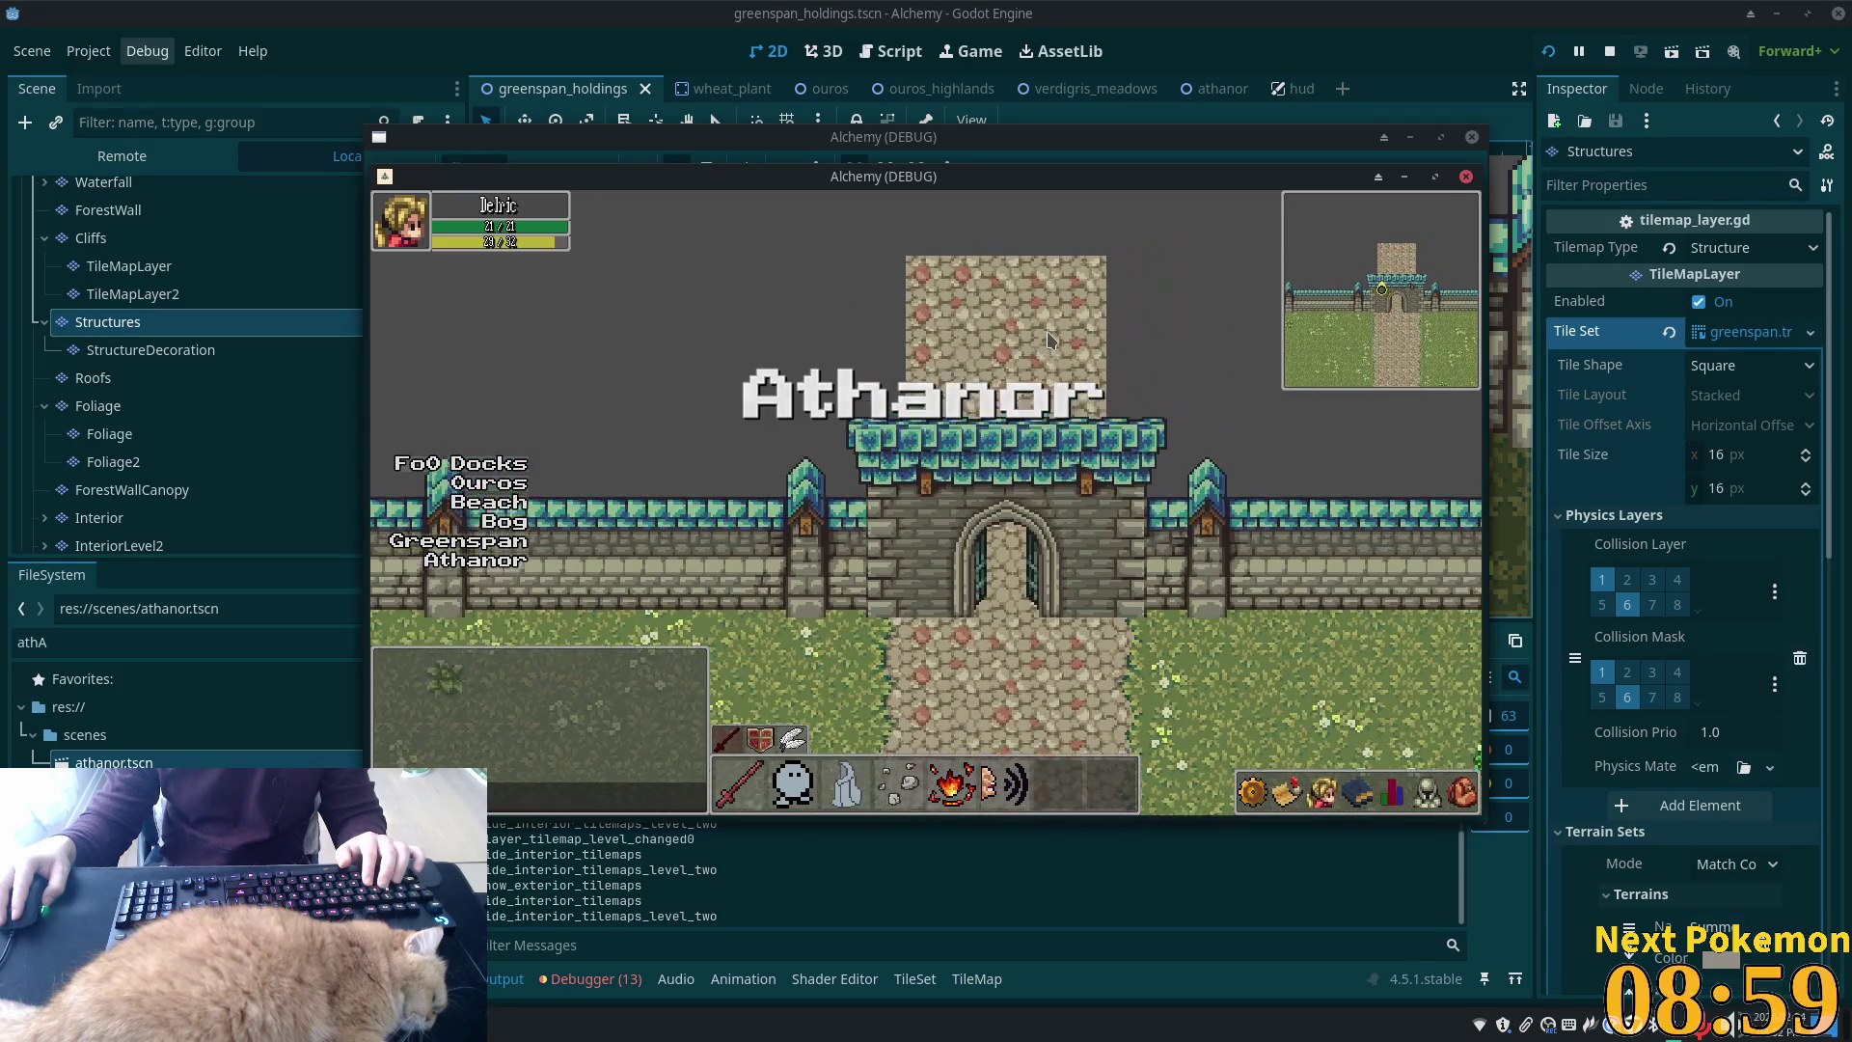
pyautogui.press('Right')
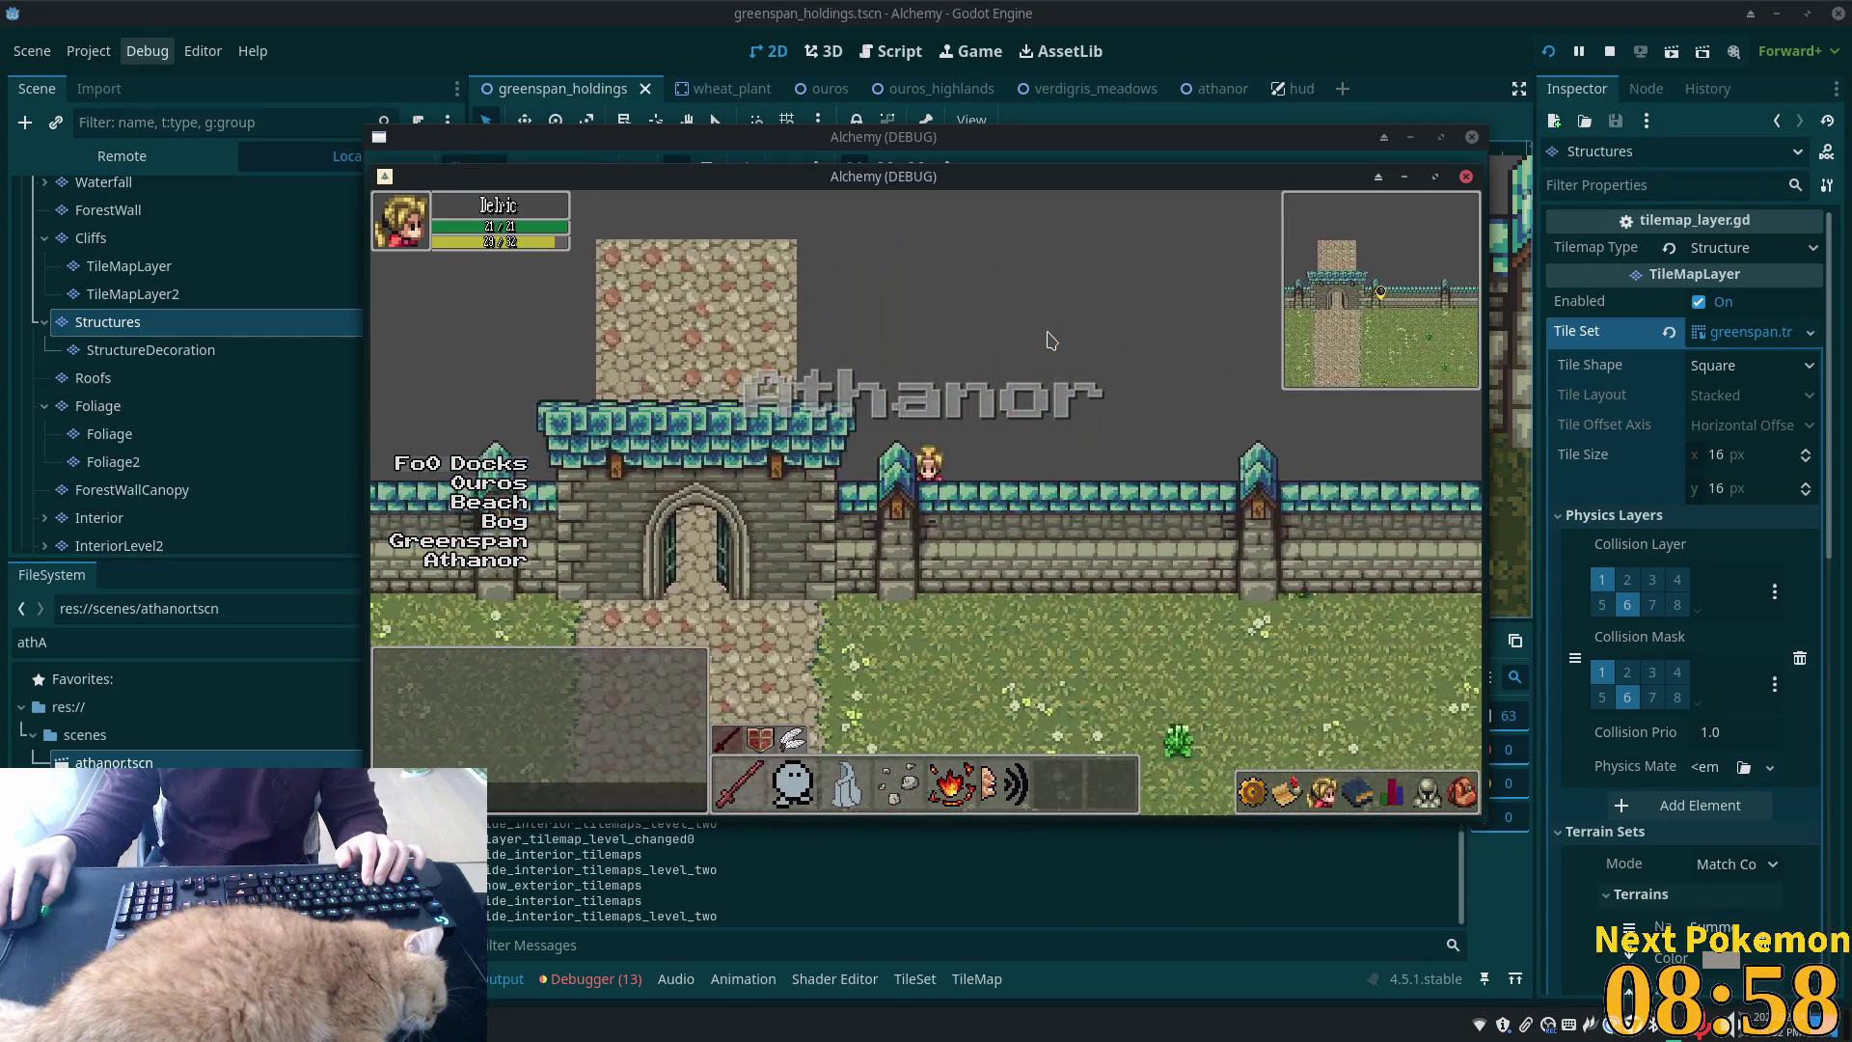
pyautogui.press('Left')
pyautogui.press('Up')
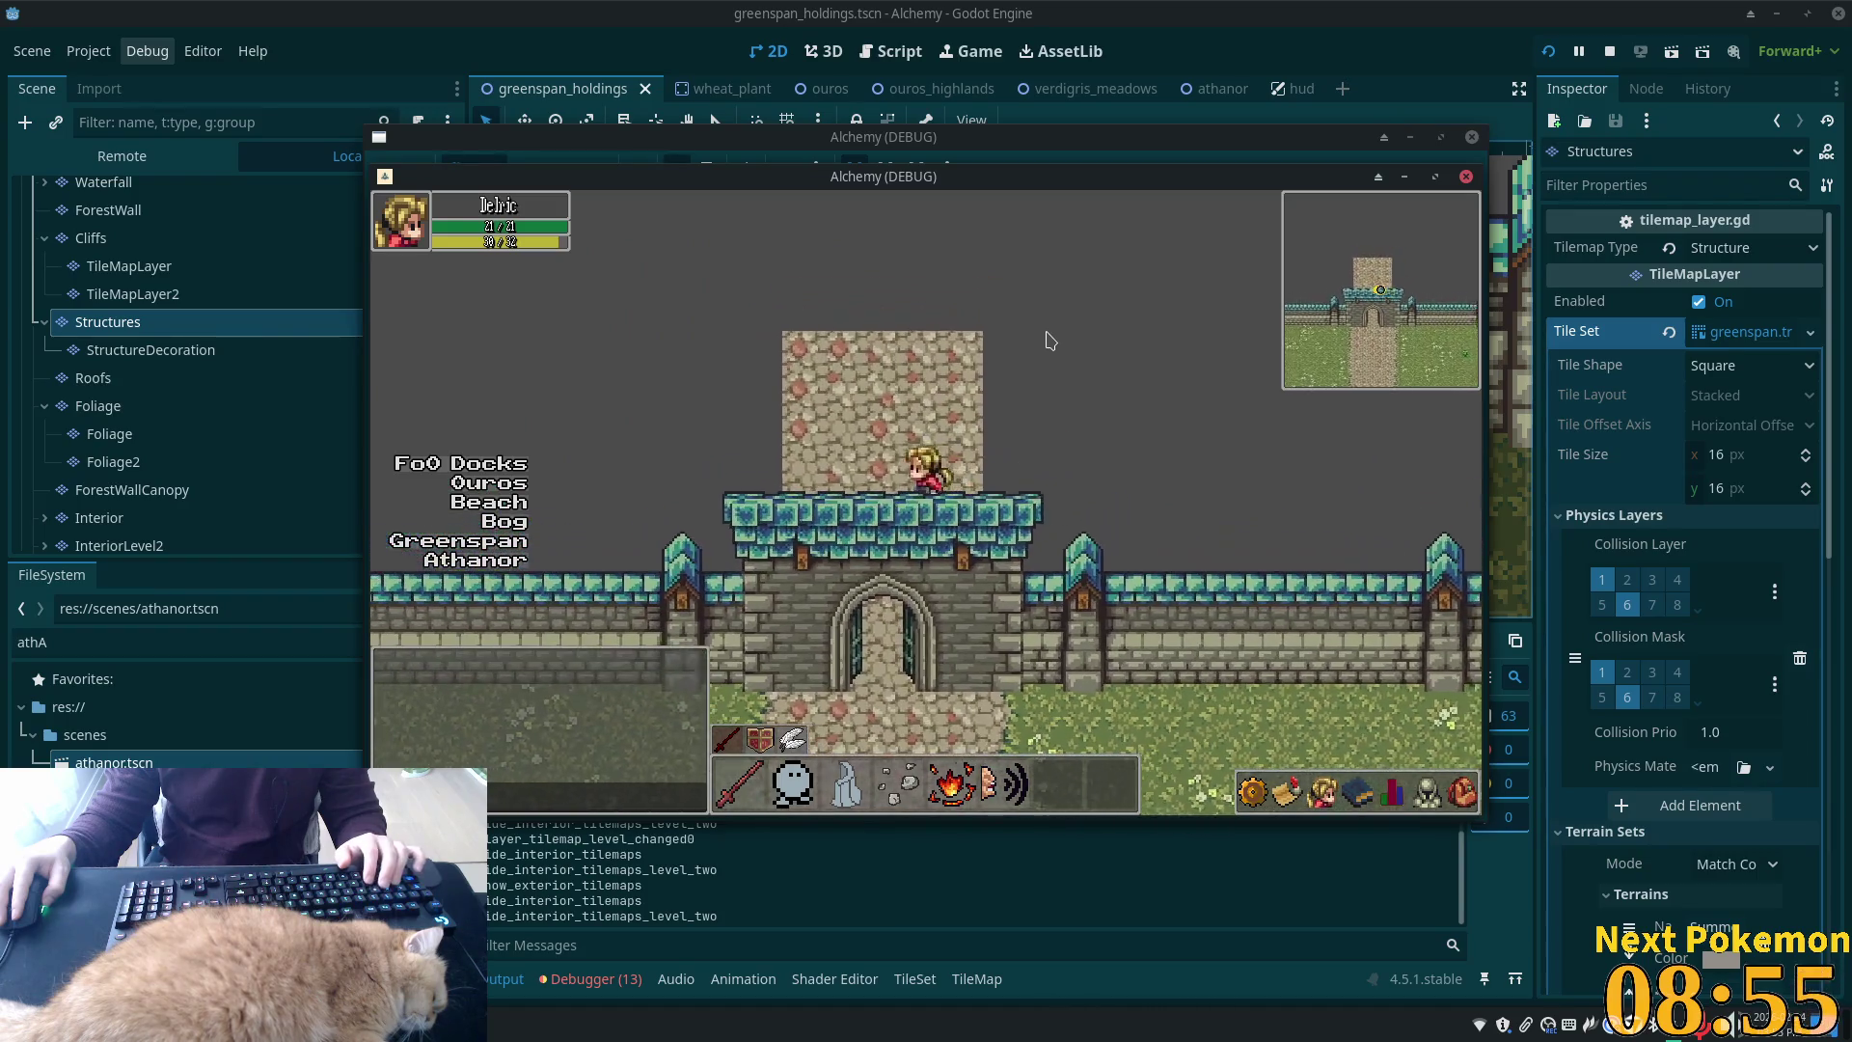
pyautogui.press('Down')
pyautogui.press('Left')
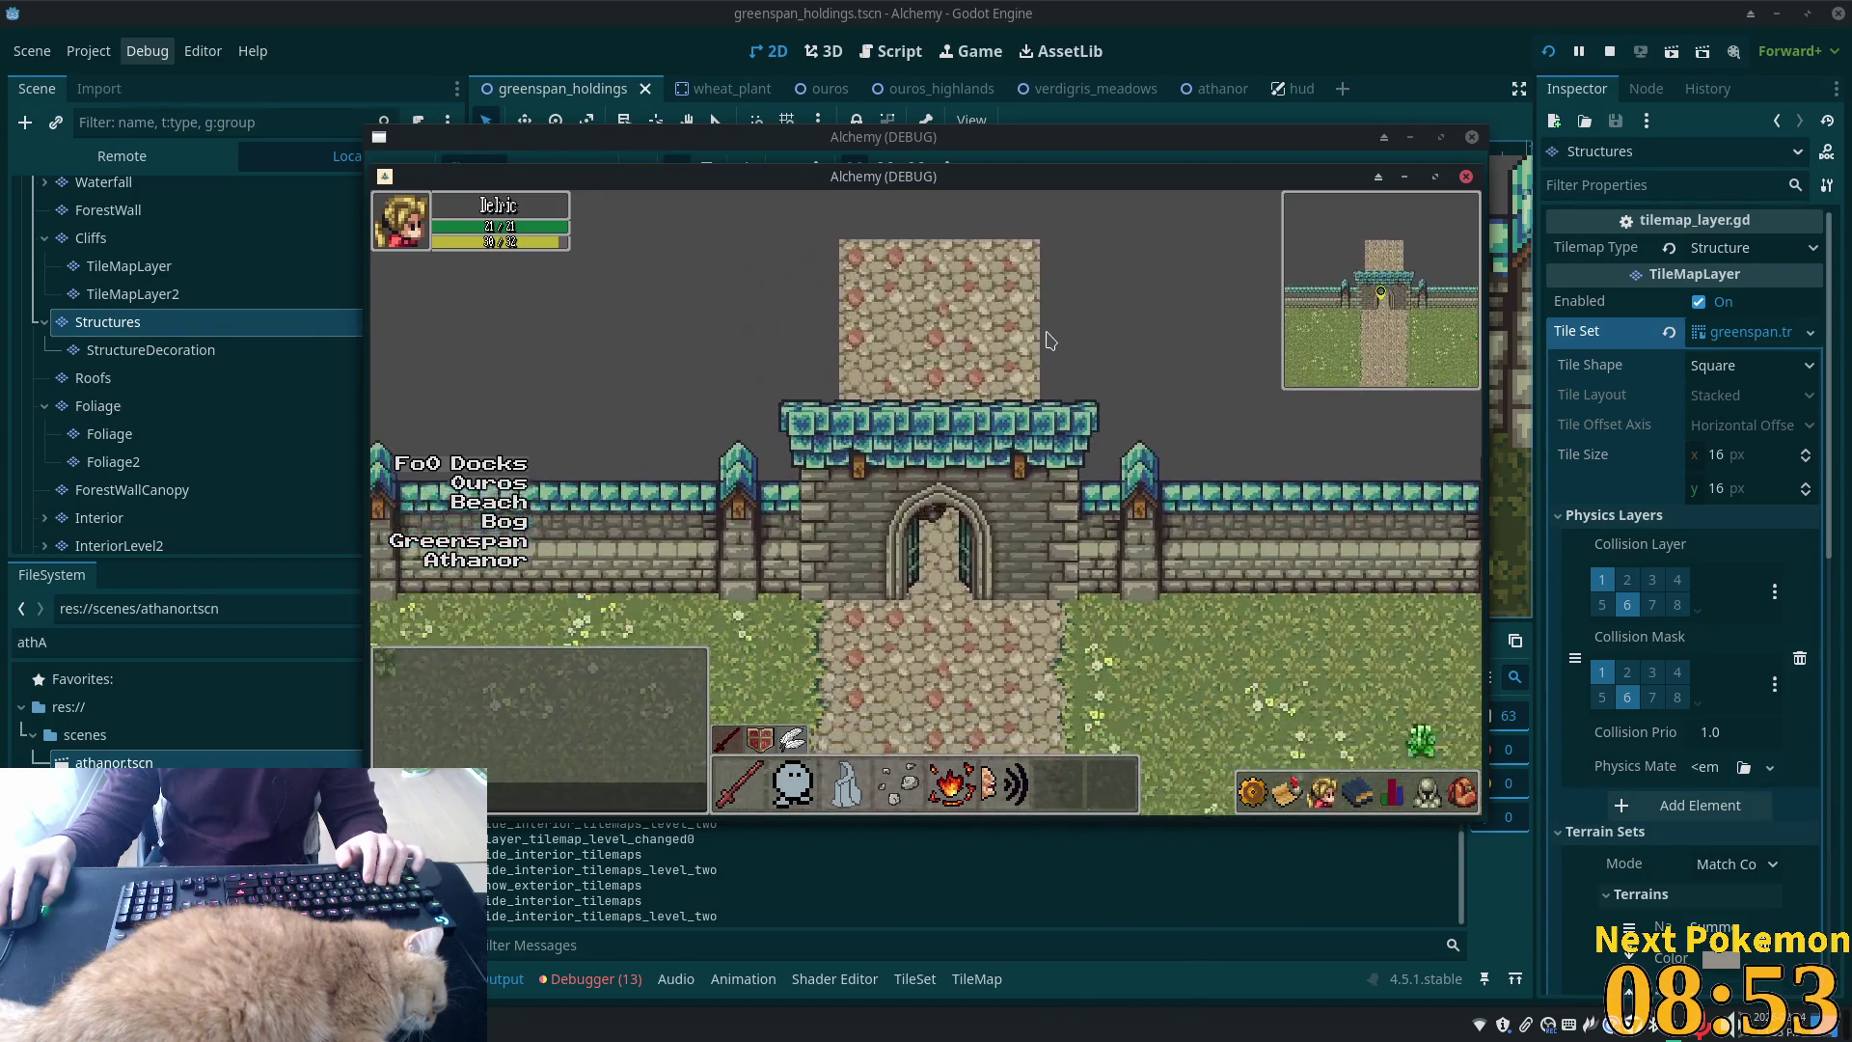
pyautogui.press('Down')
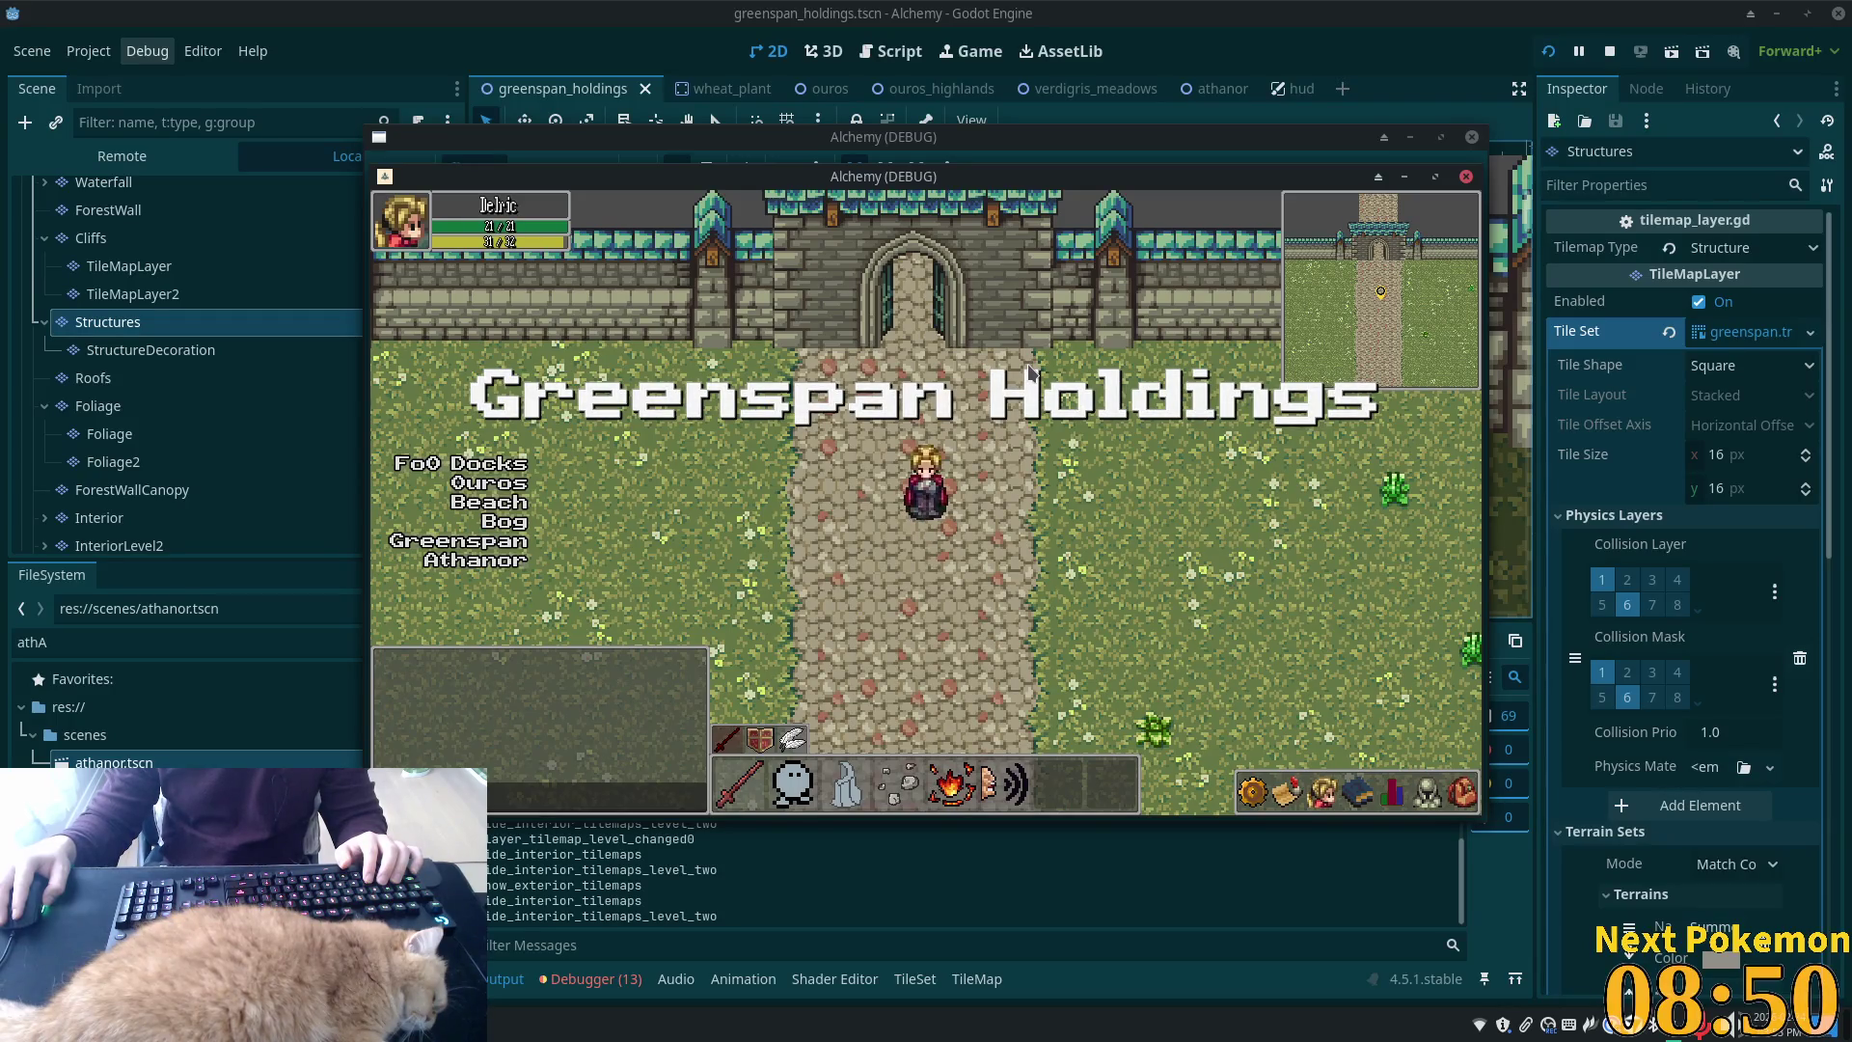
# Walk along the castle wall and north through the gate again, then stop the run with F8
pyautogui.press('Up')
pyautogui.press('Left')
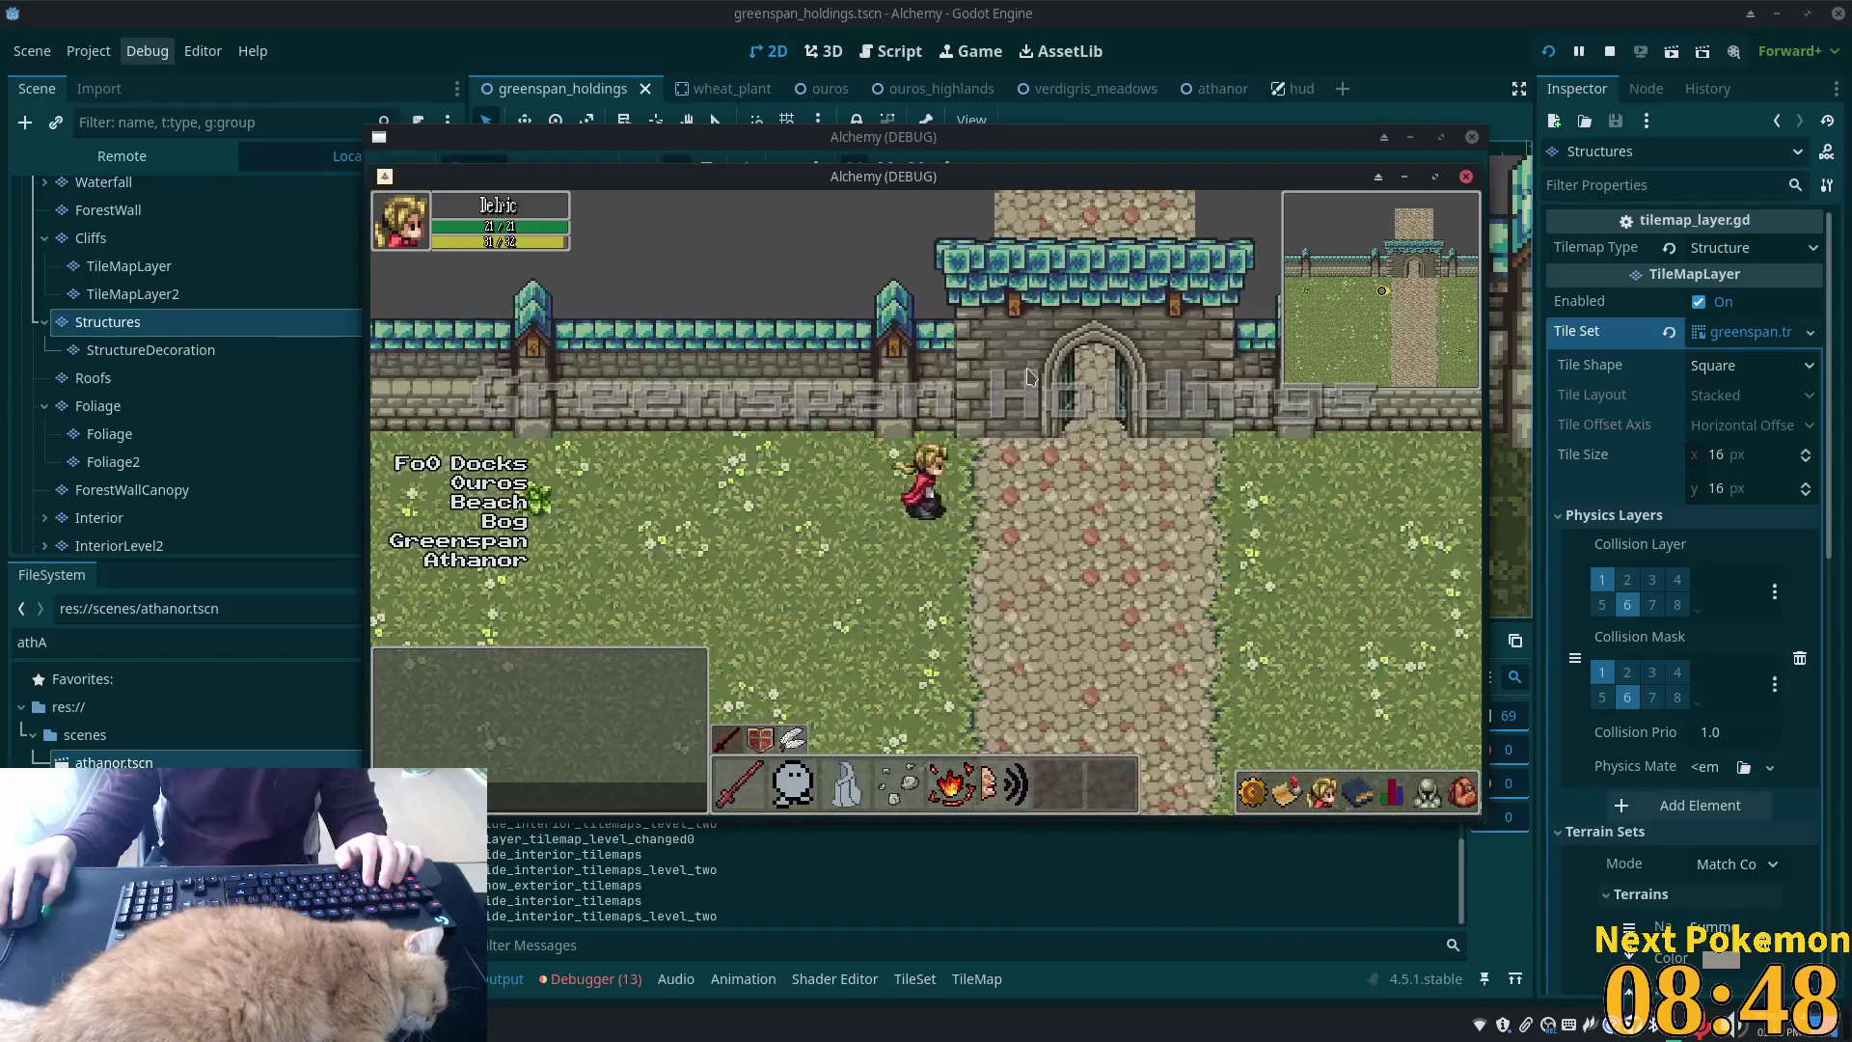
pyautogui.press('Right')
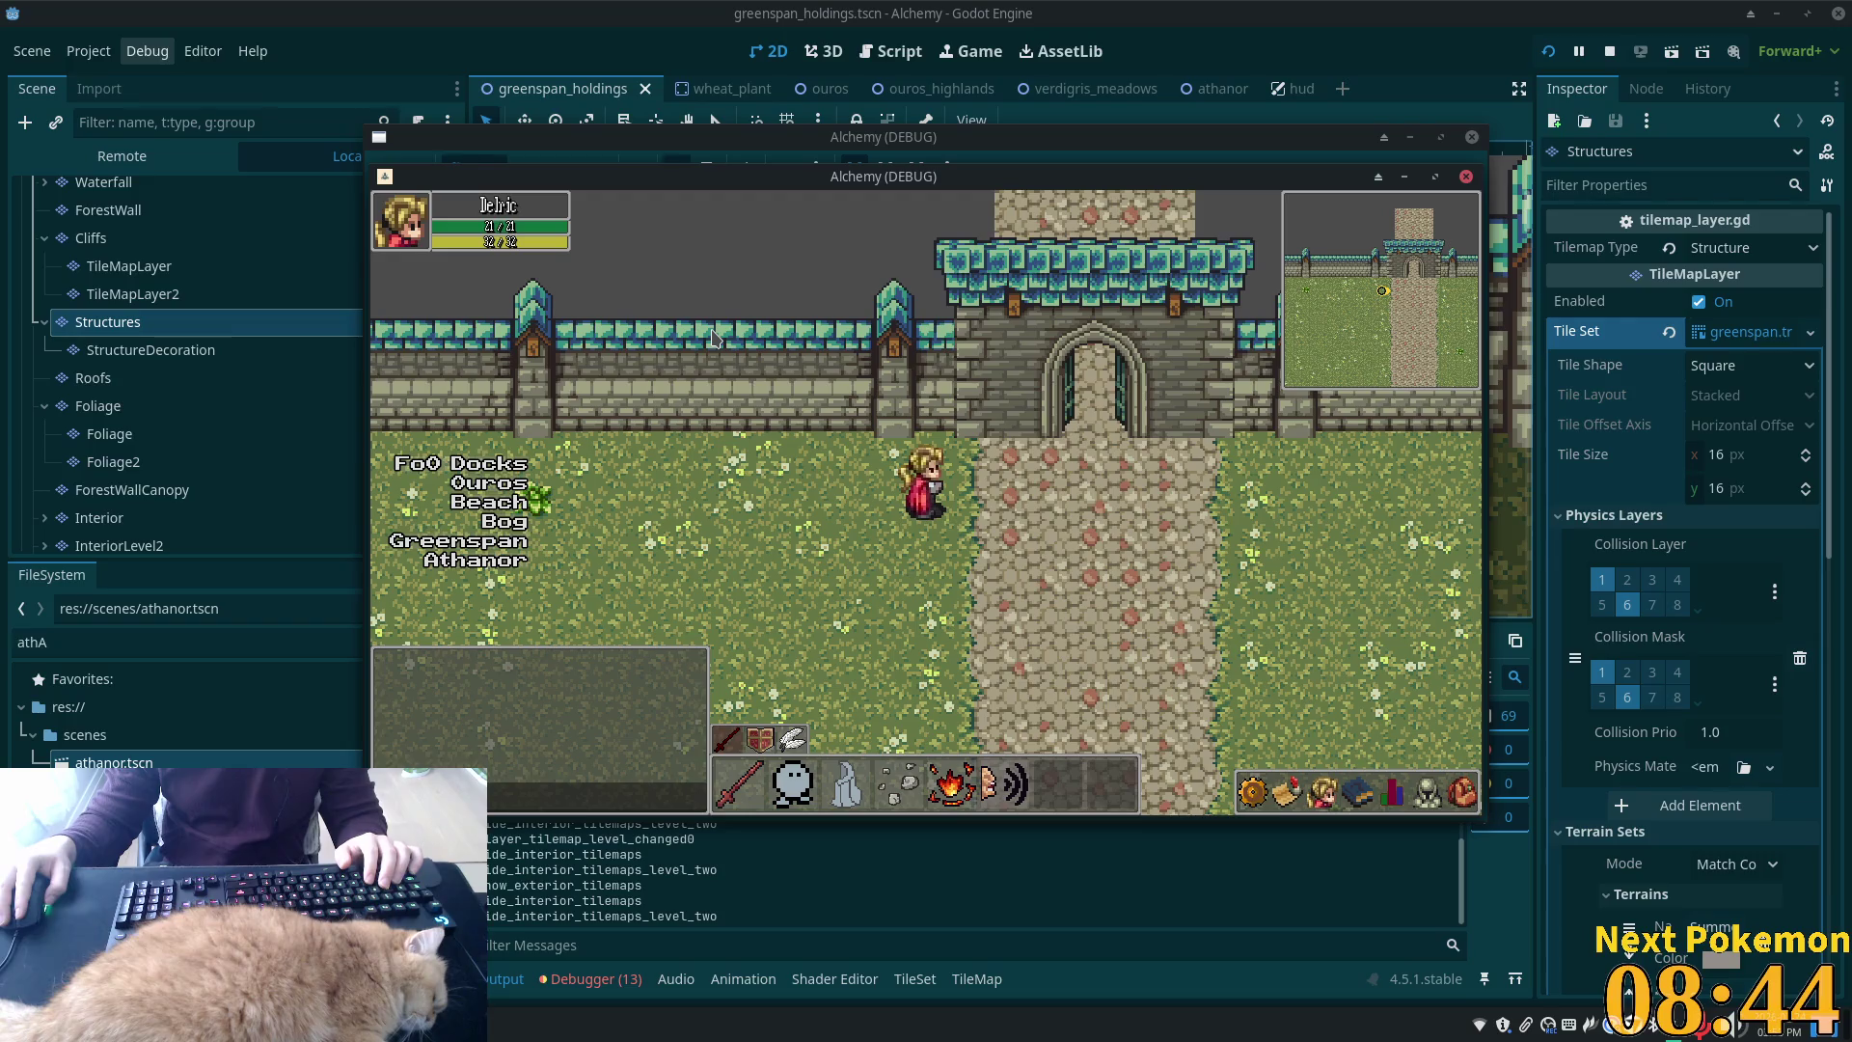
pyautogui.press('Right')
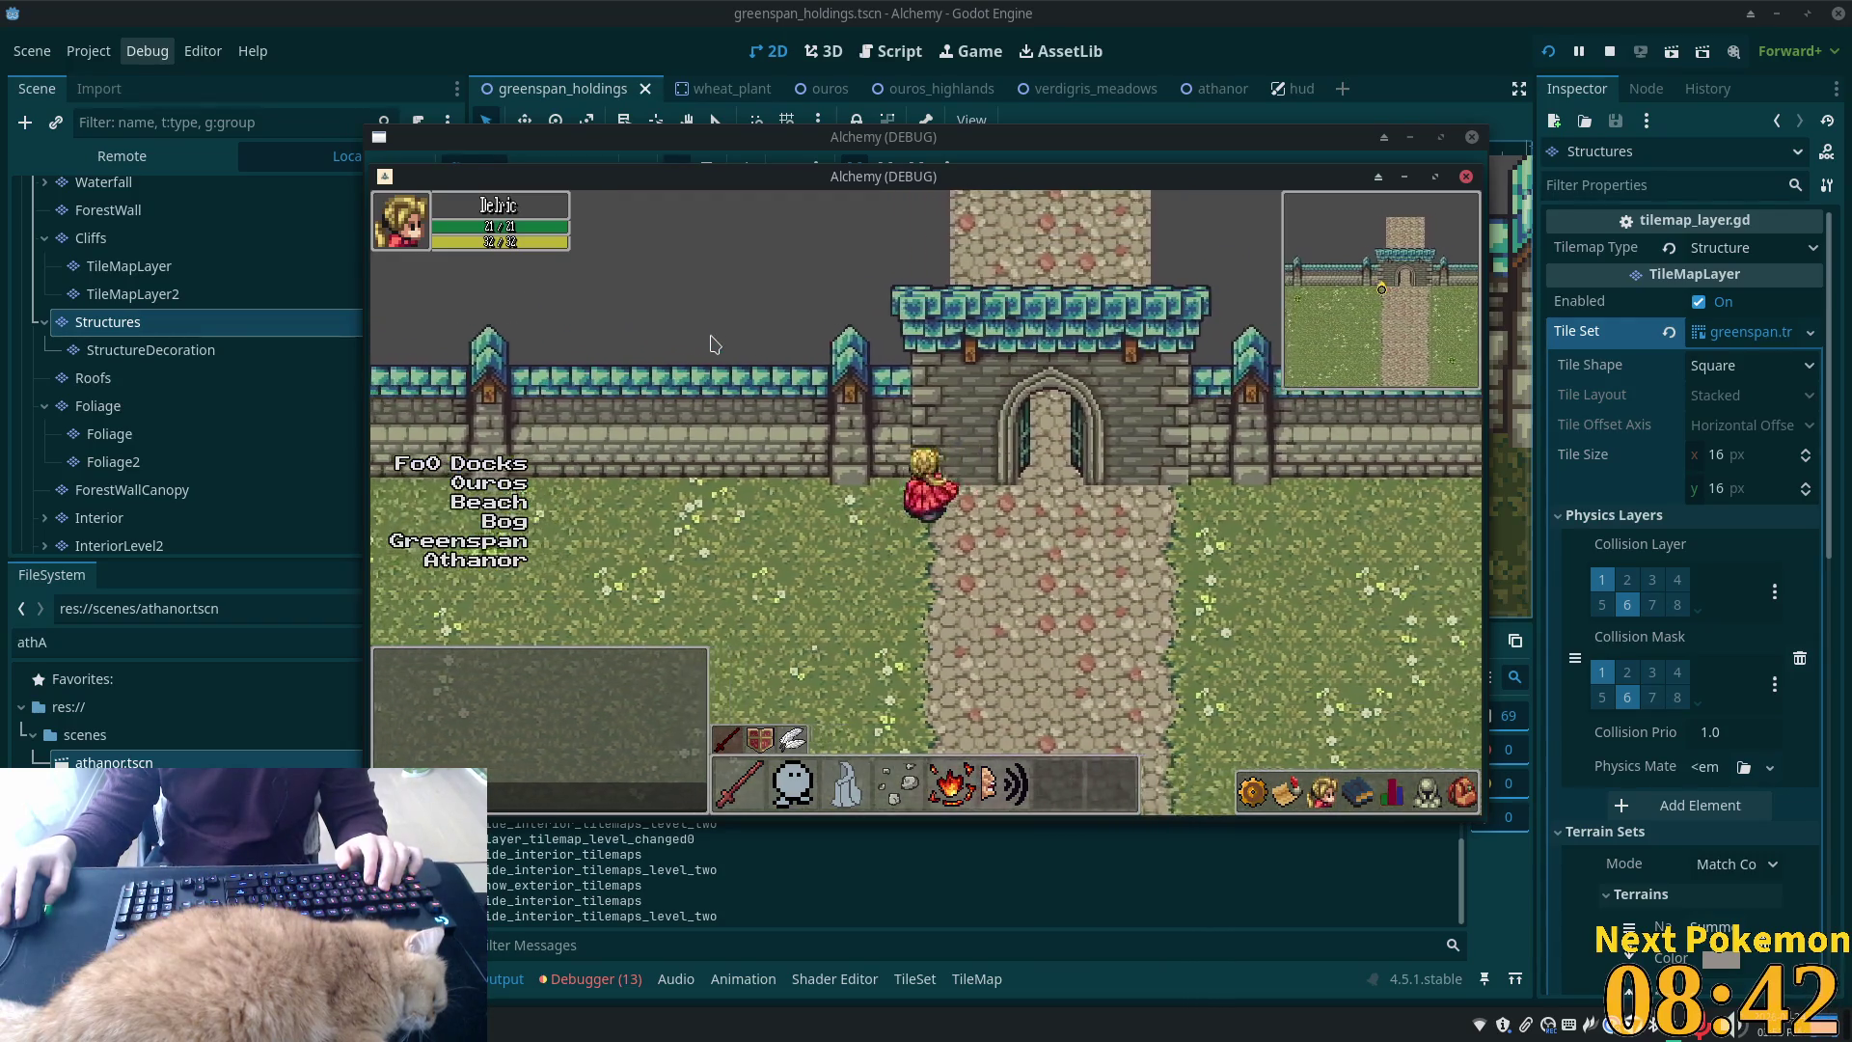
pyautogui.press('Down')
pyautogui.press('Up')
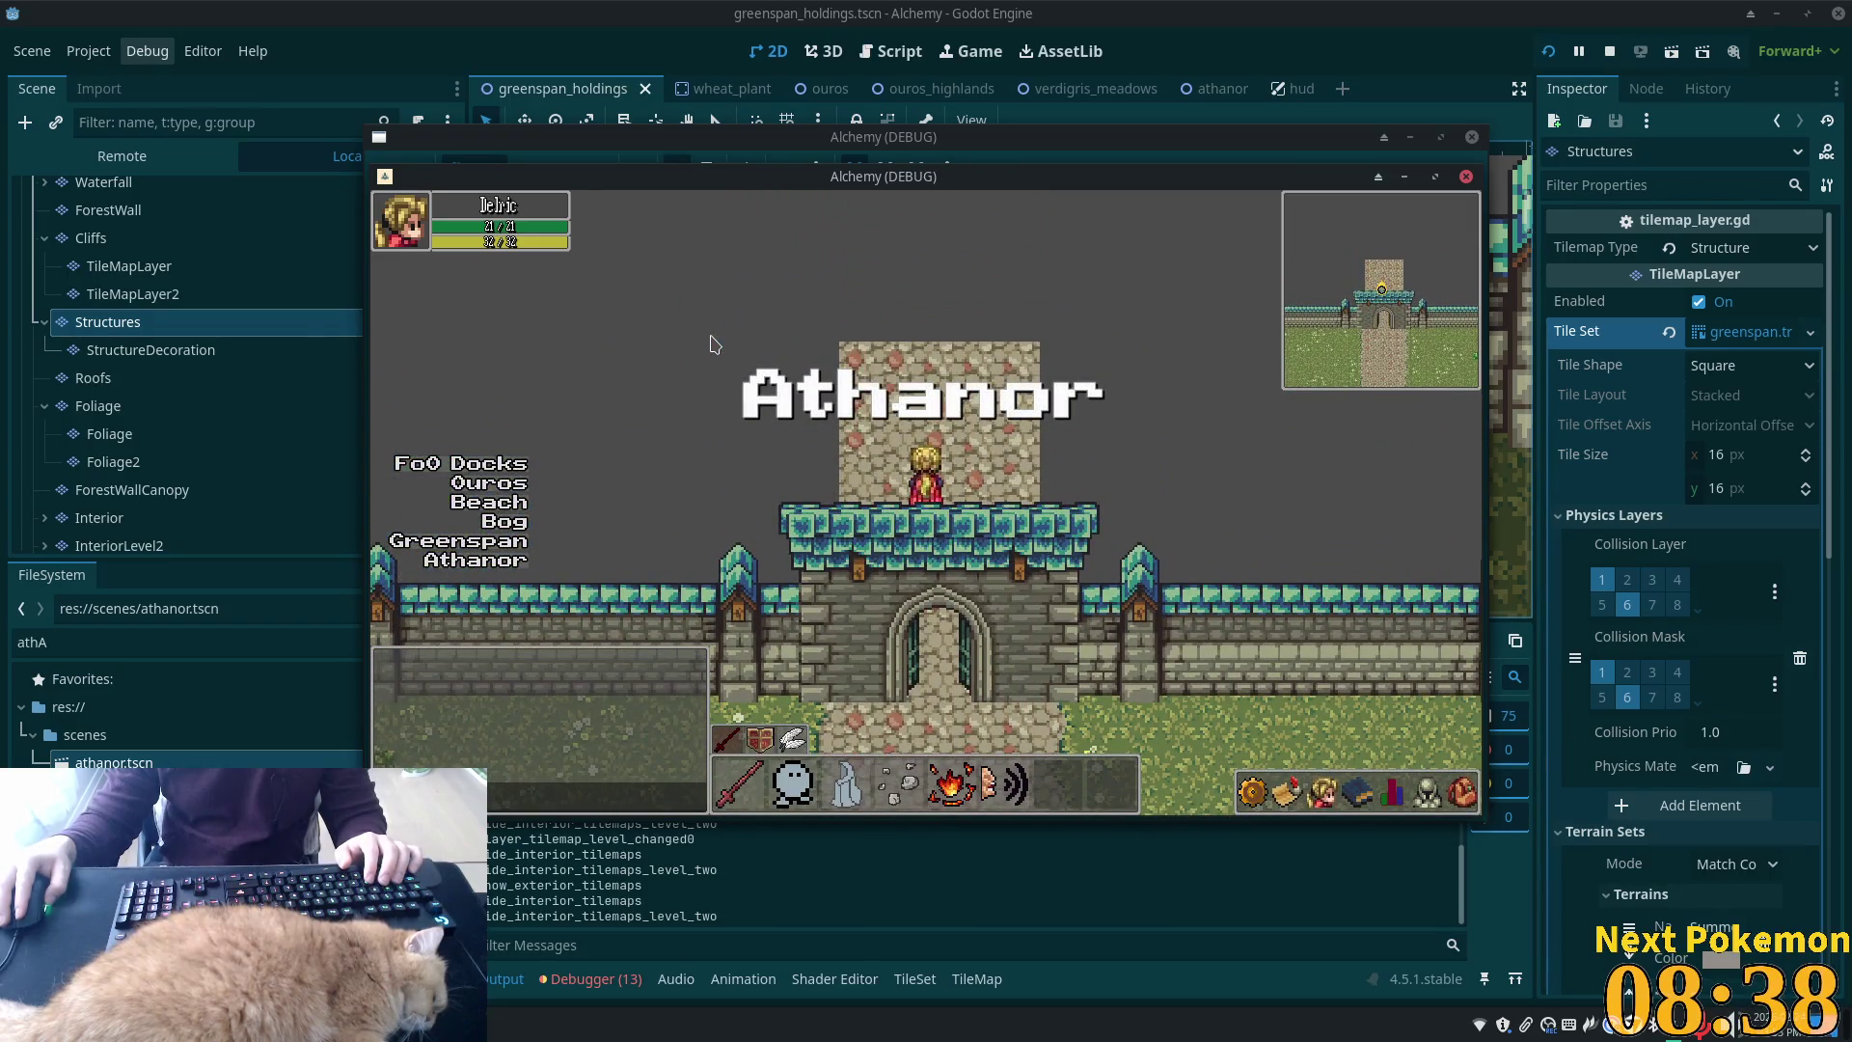
pyautogui.press('Down')
pyautogui.press('Up')
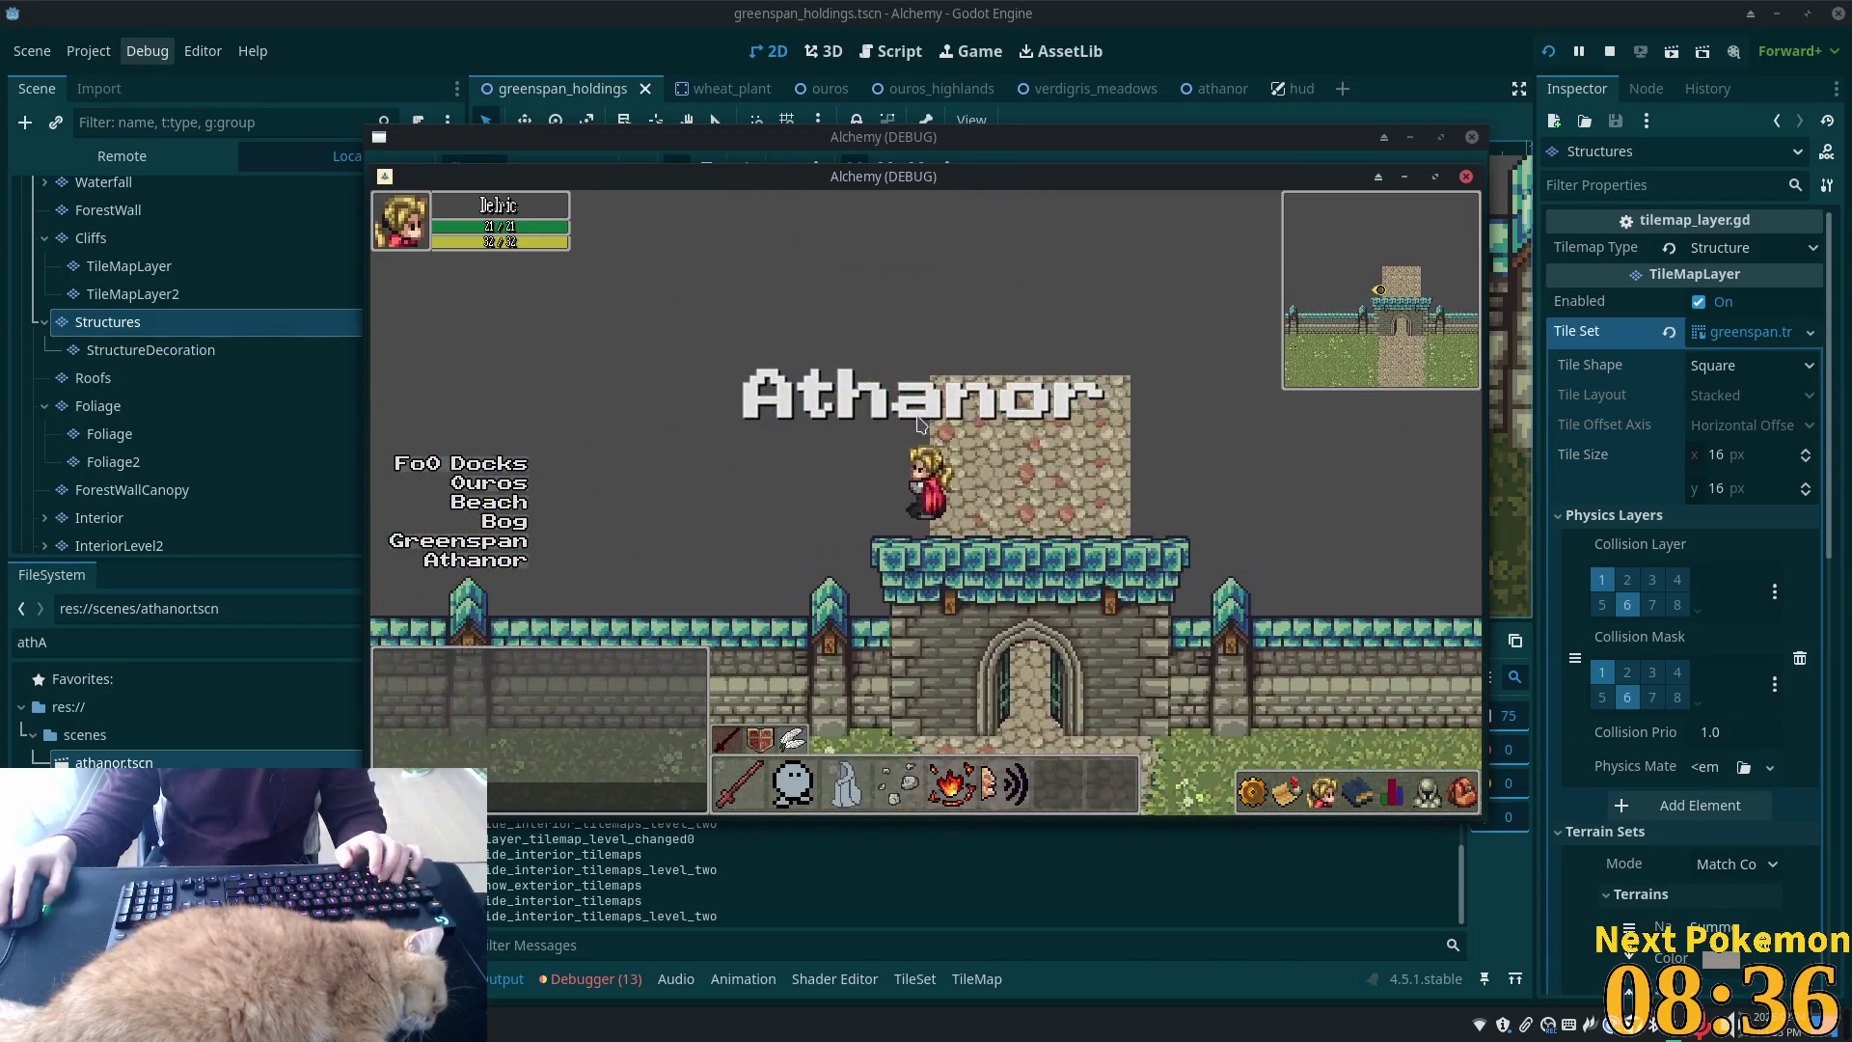
pyautogui.press('F8')
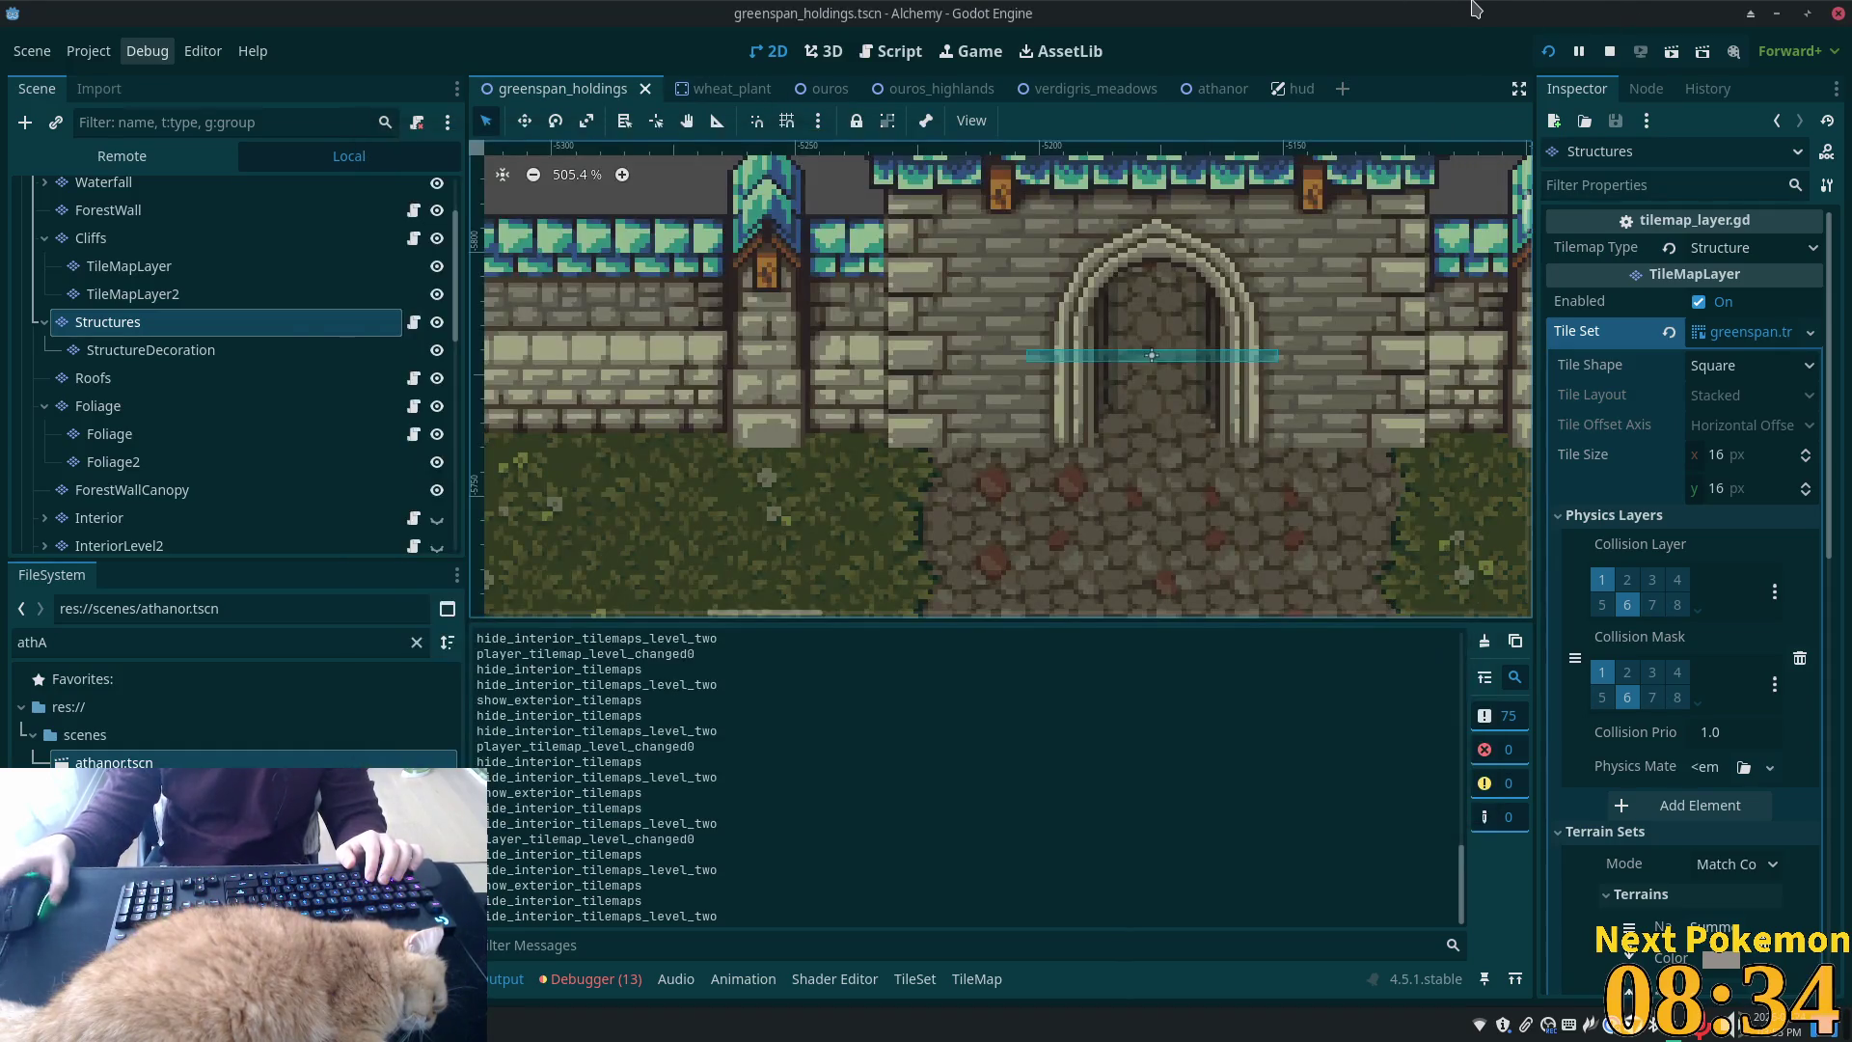
# Quick-open 'player' to load player.tscn in its own tab
pyautogui.hotkey('alt', 'shift', 'o')
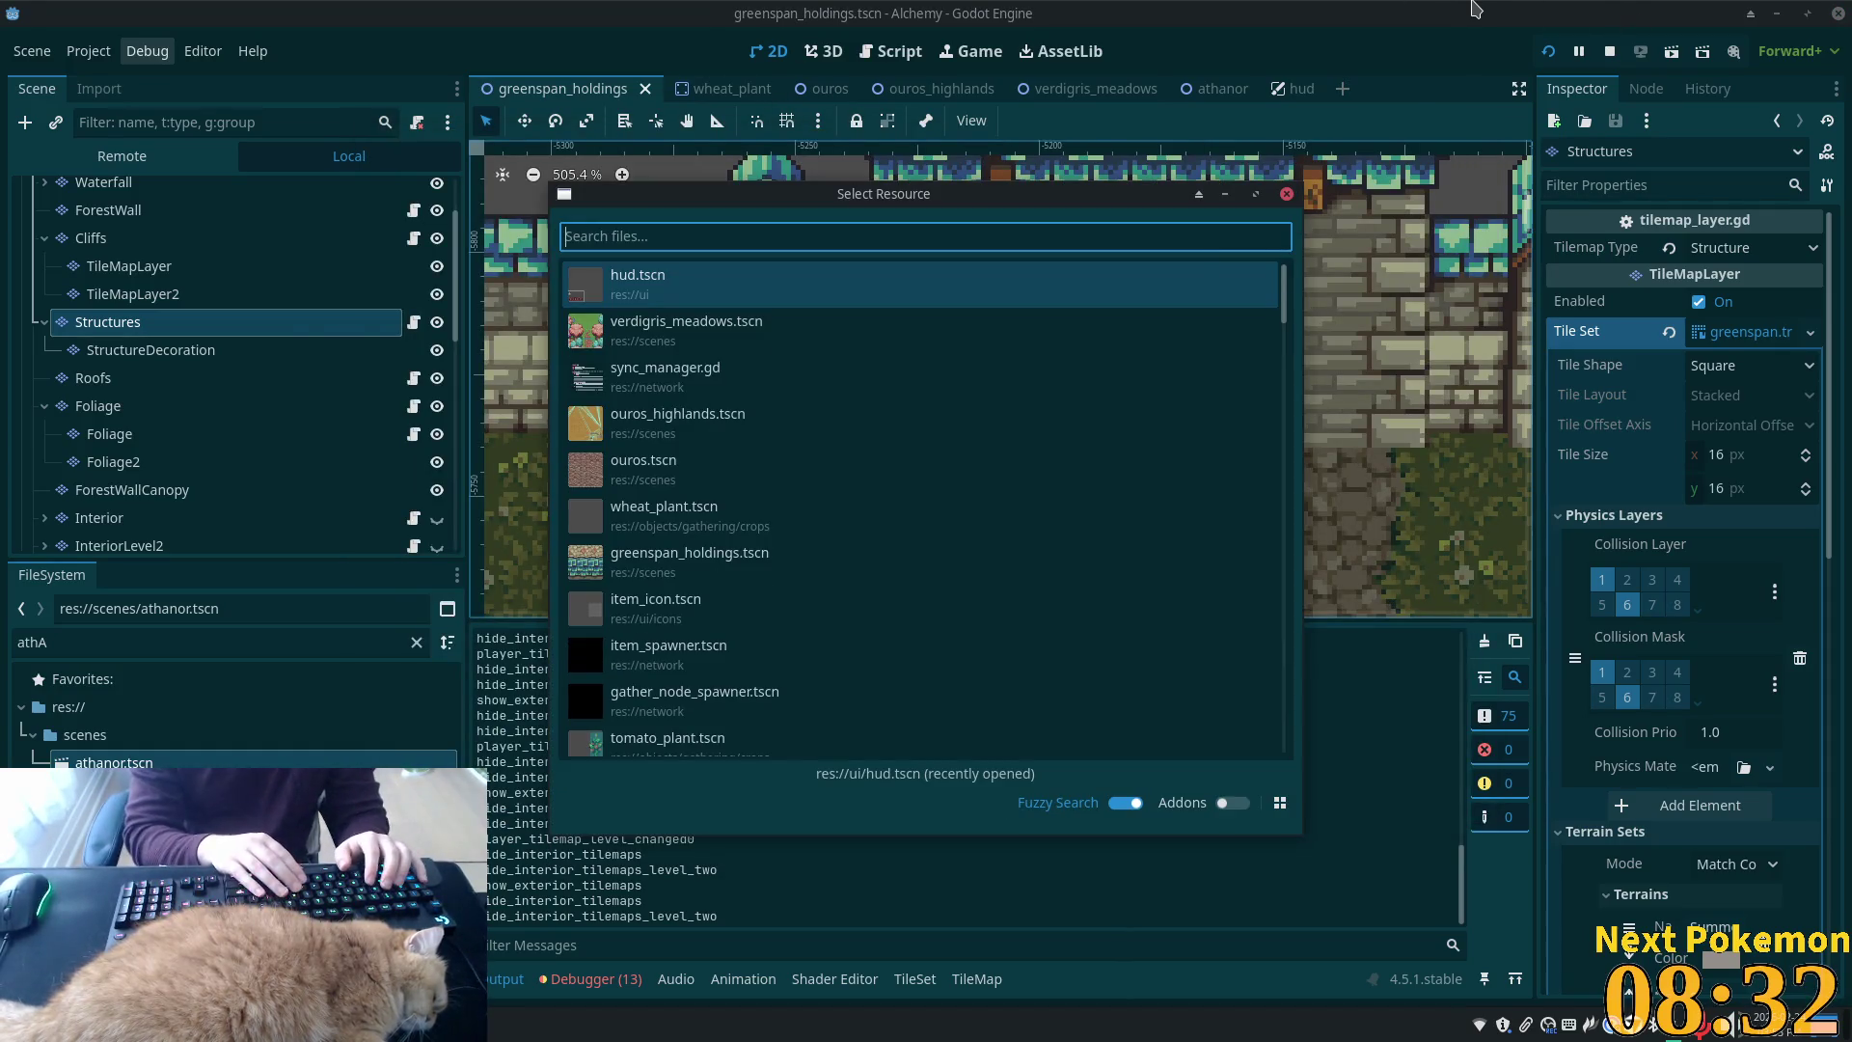
pyautogui.write('player')
pyautogui.press('Down')
pyautogui.press('Return')
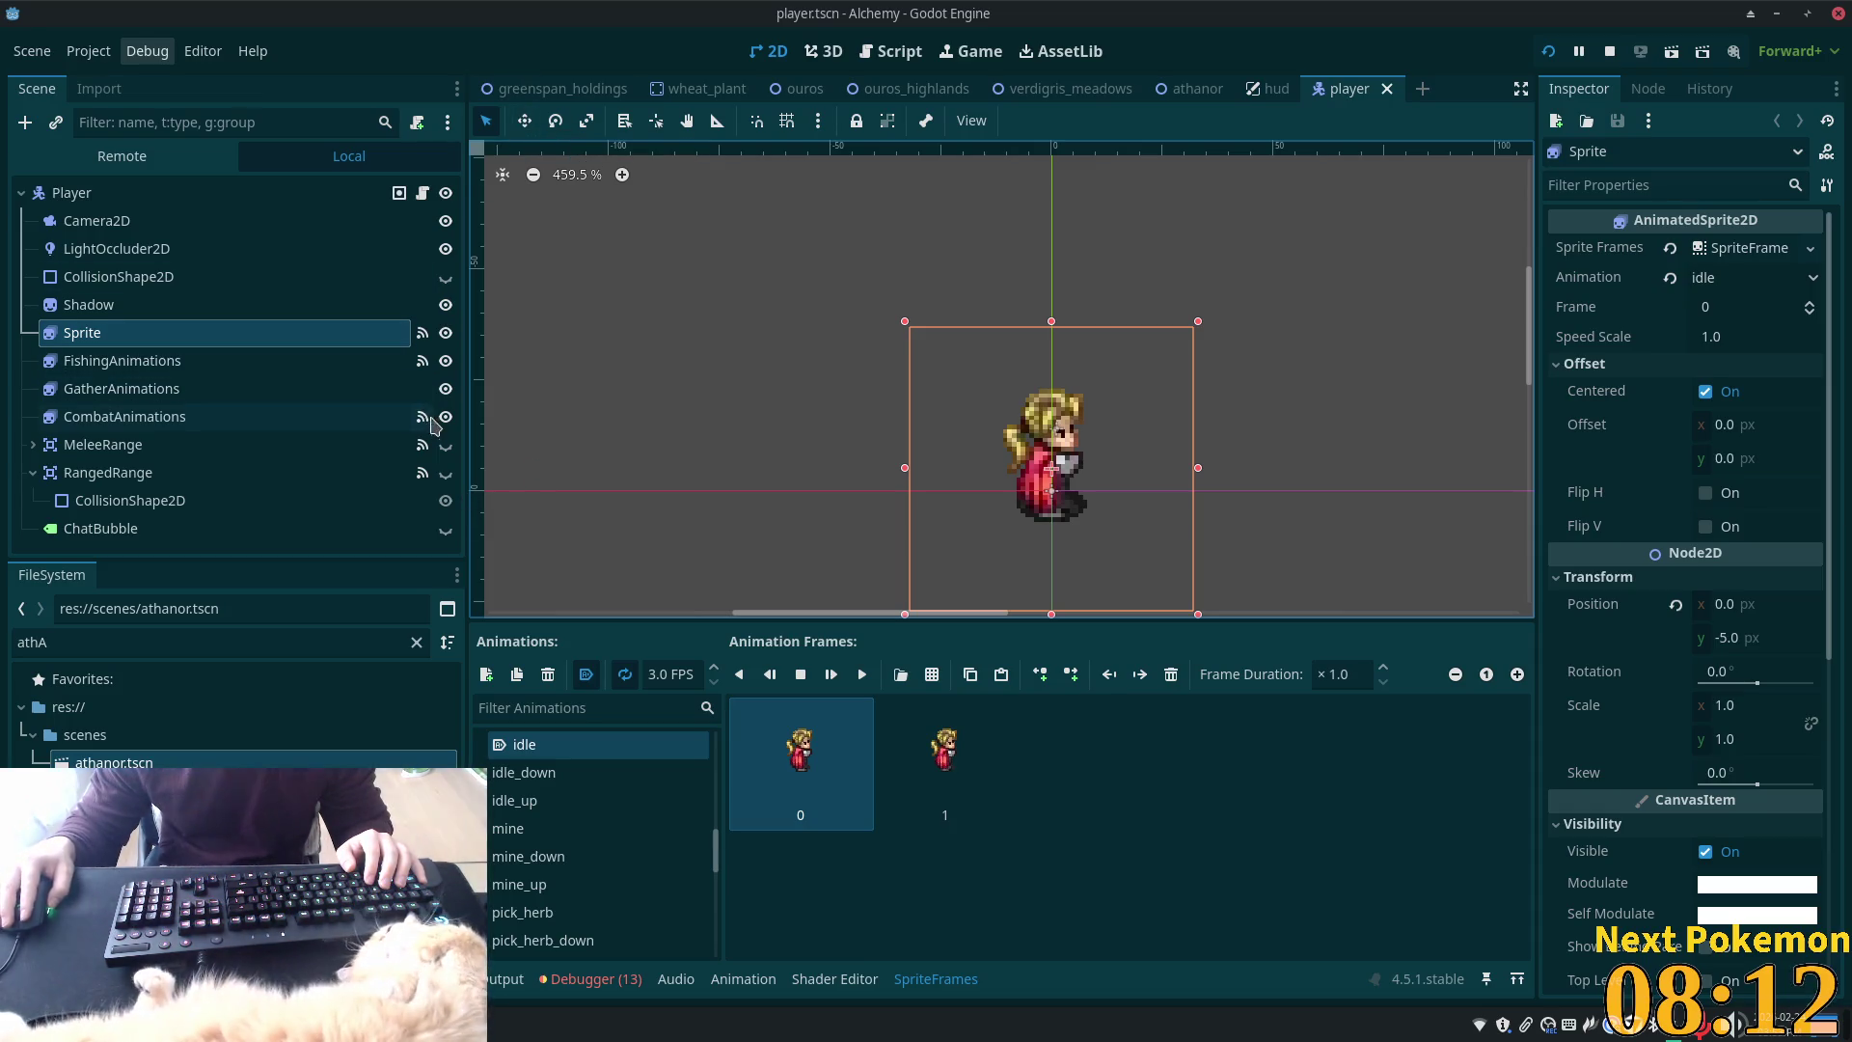
# Raise the player's Sprite, Shadow and three animation nodes by 1 px, save, and run
pyautogui.keyDown('ctrl'); pyautogui.click(282, 371); pyautogui.keyUp('ctrl')
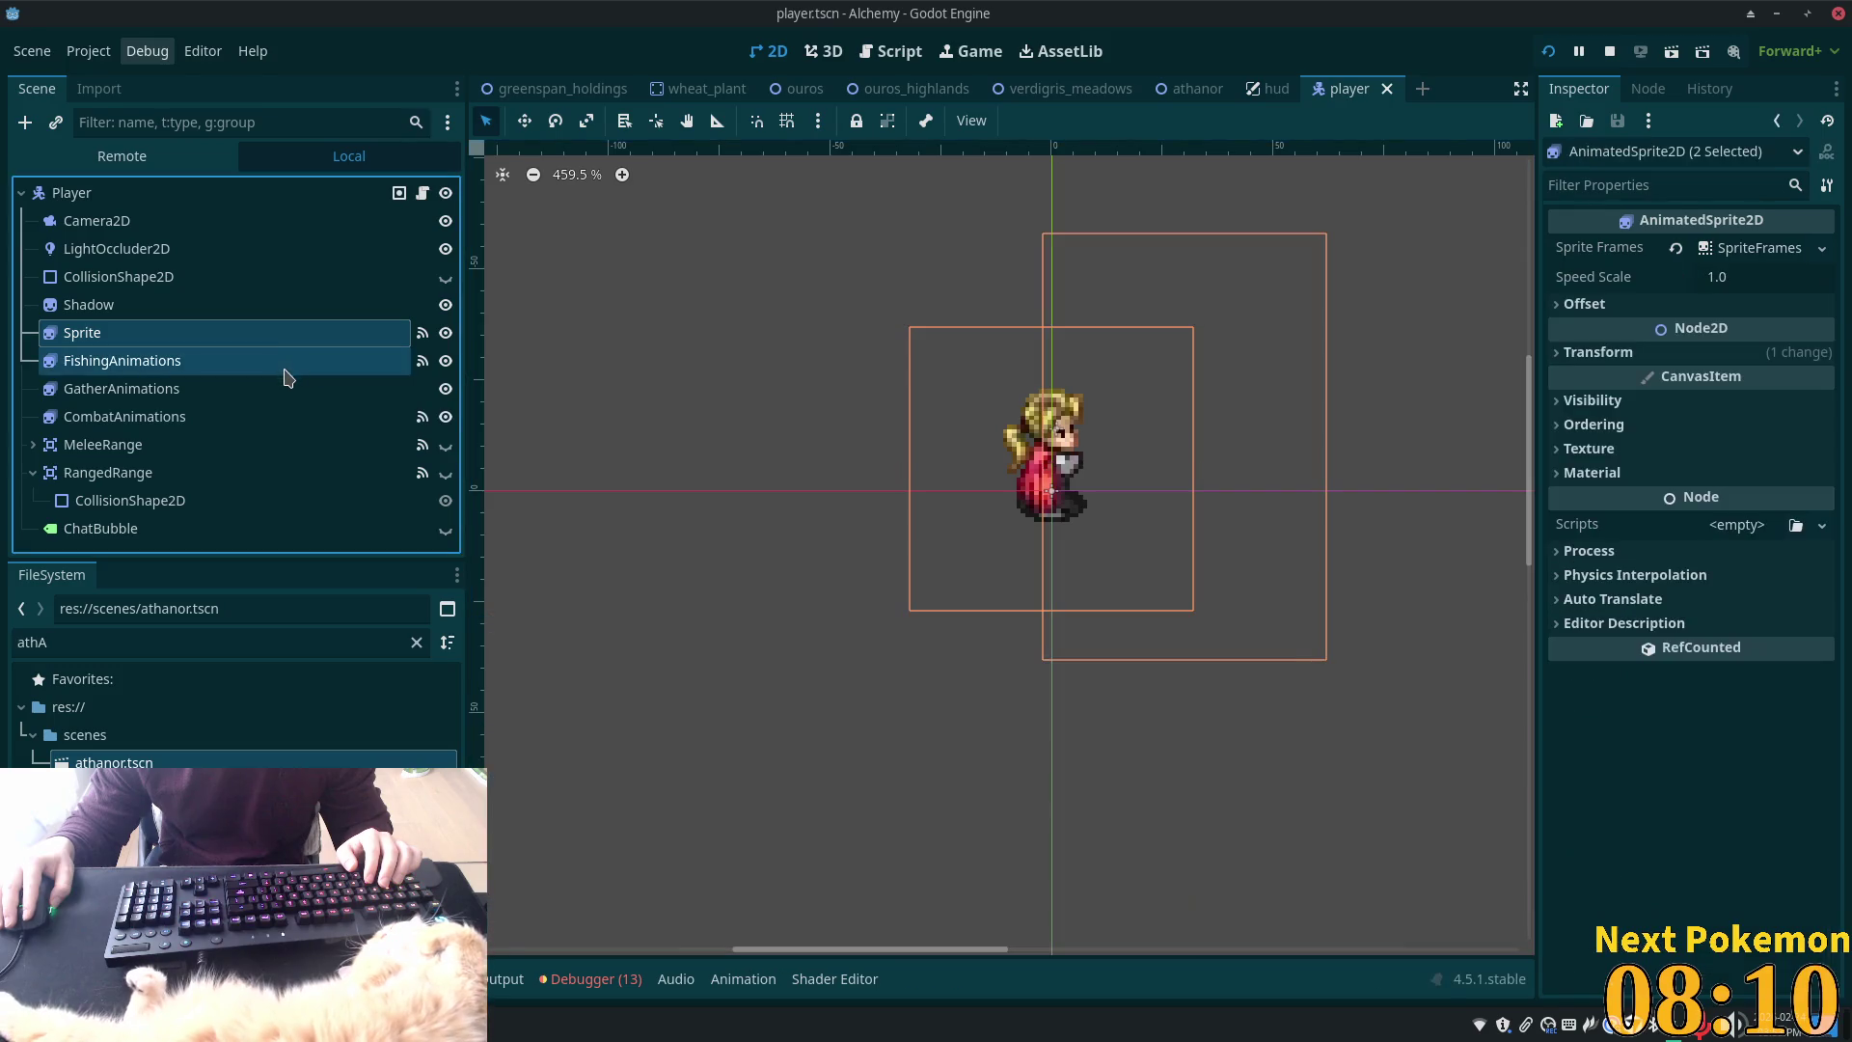
pyautogui.keyDown('shift'); pyautogui.click(273, 416); pyautogui.keyUp('shift')
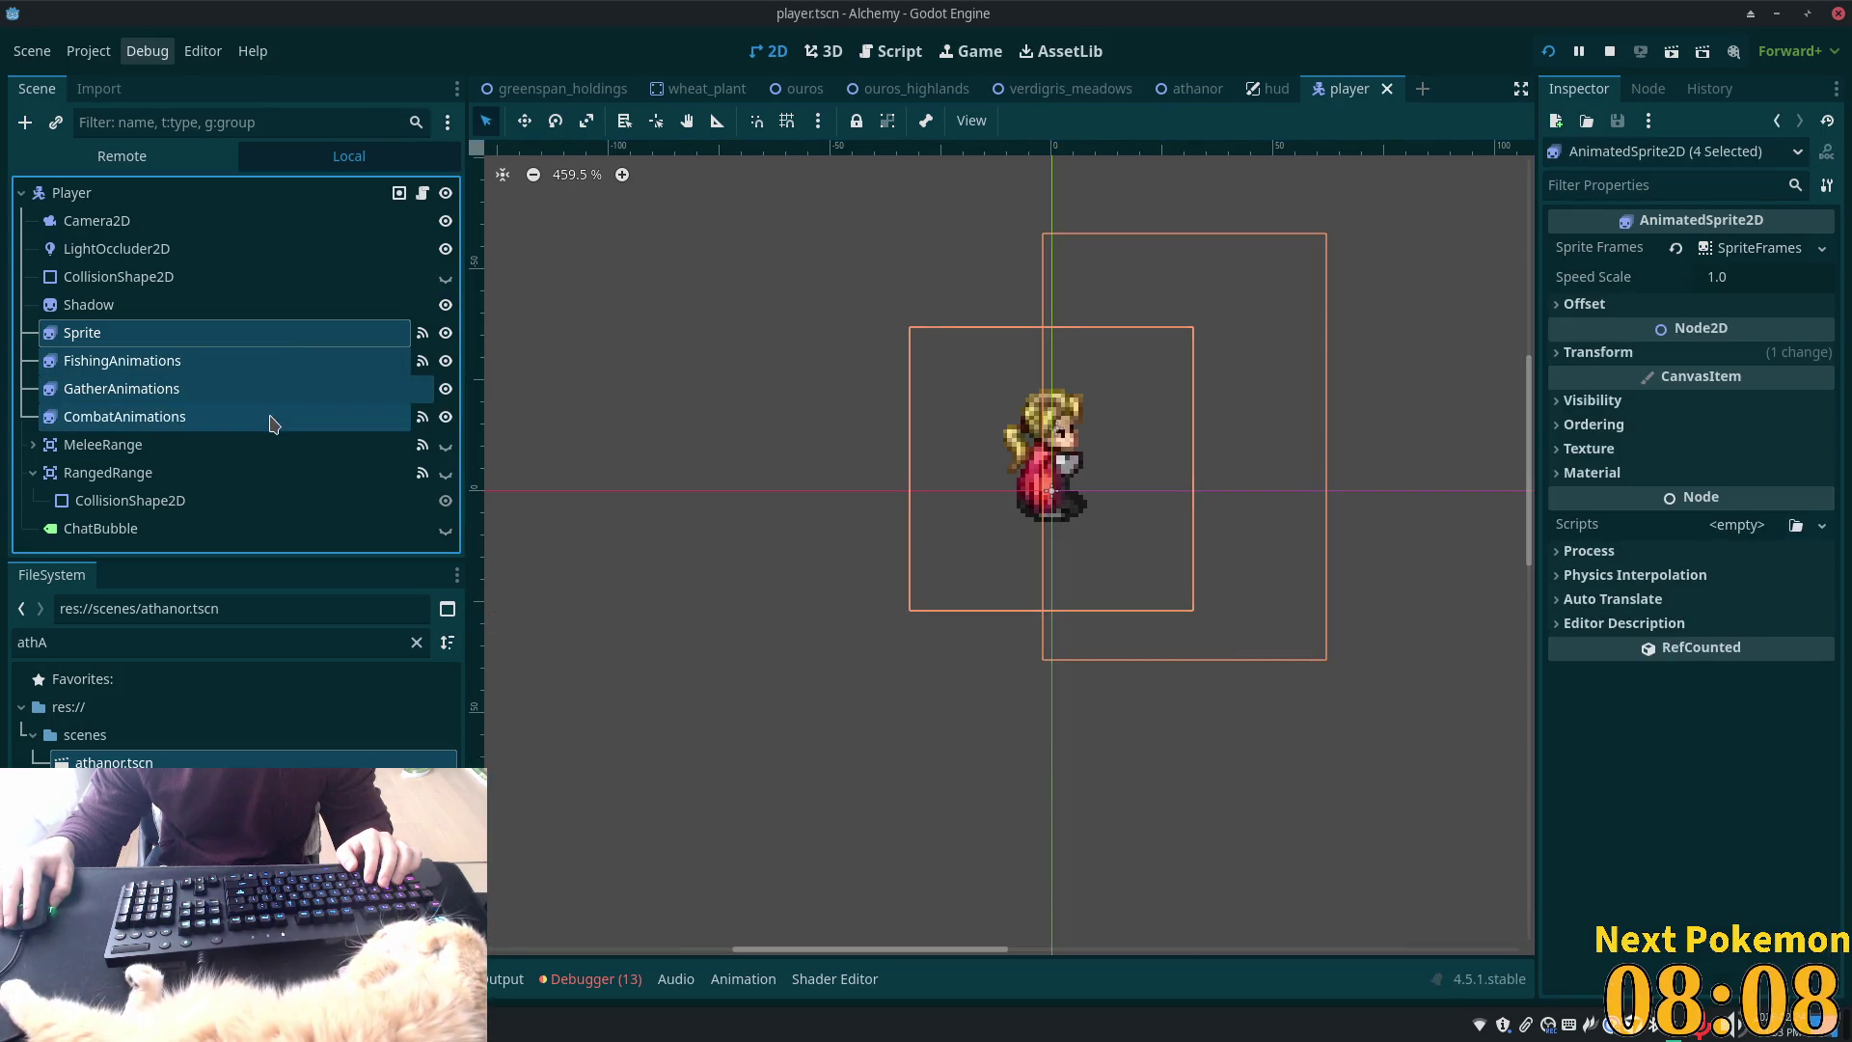
pyautogui.keyDown('ctrl'); pyautogui.click(282, 307); pyautogui.keyUp('ctrl')
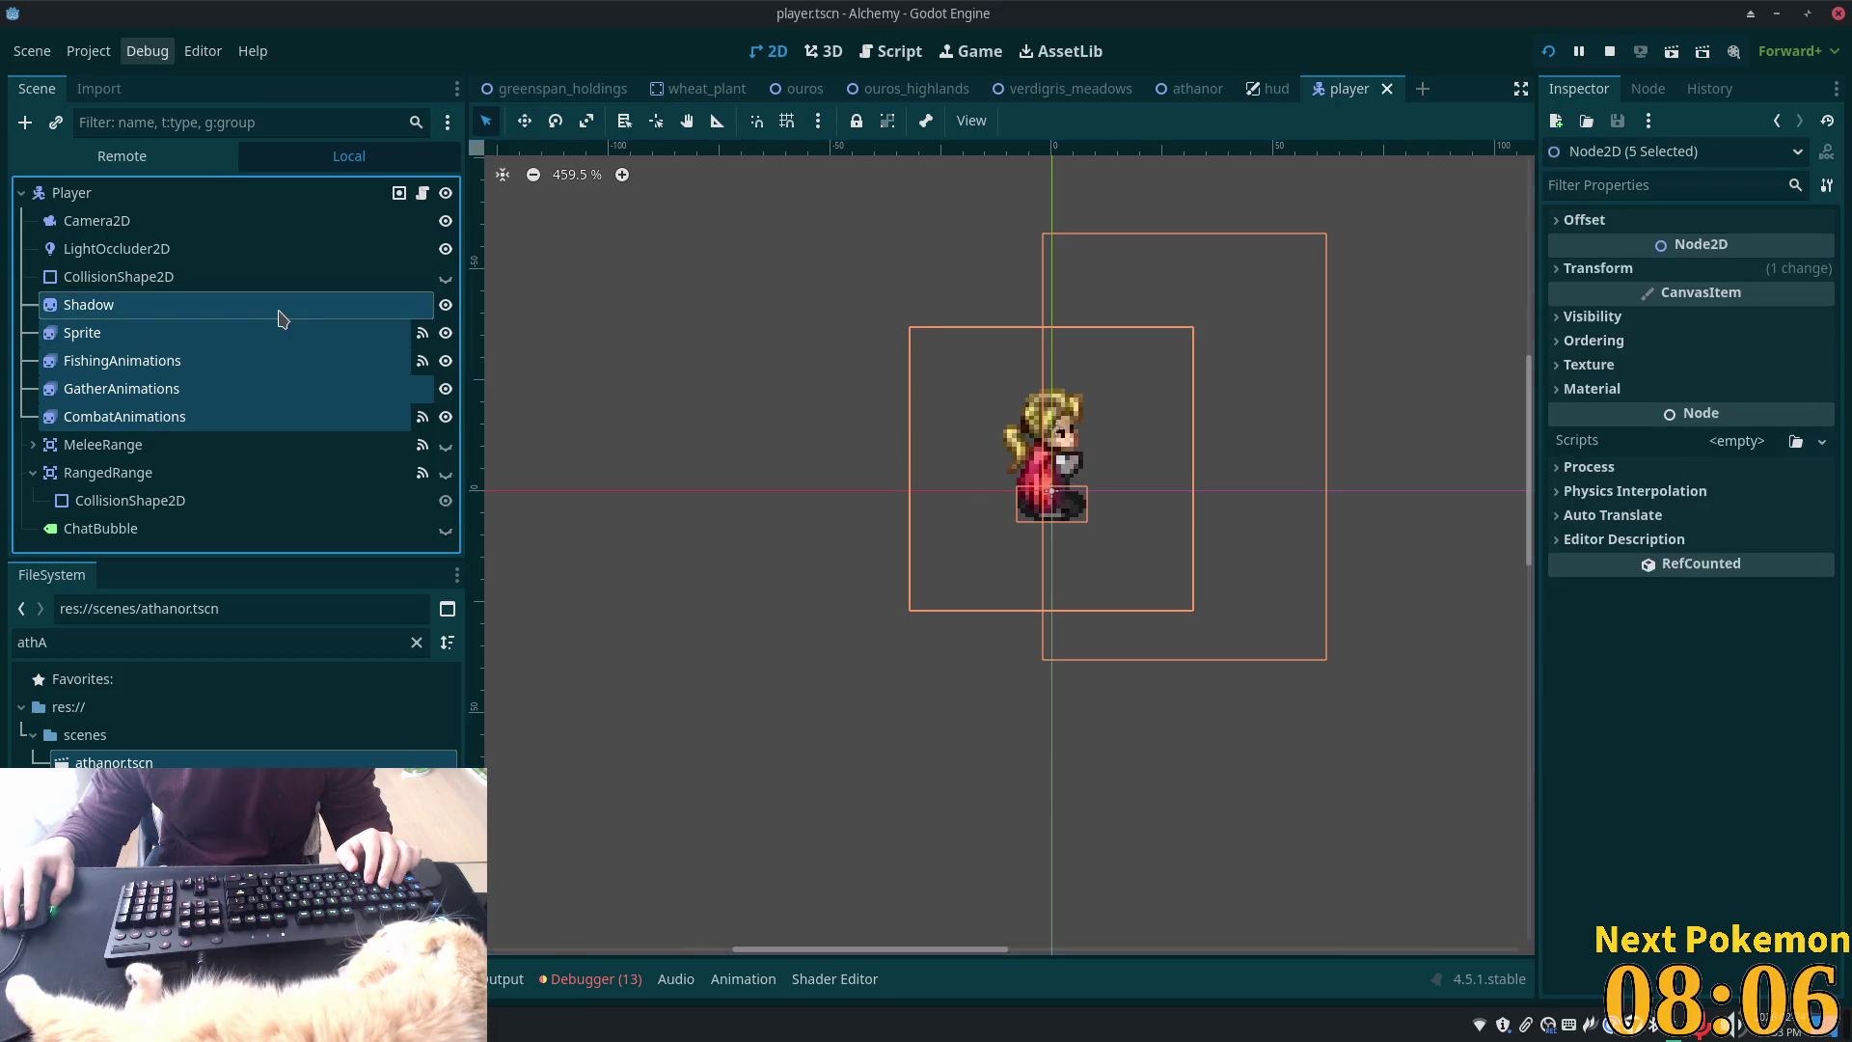
pyautogui.click(524, 121)
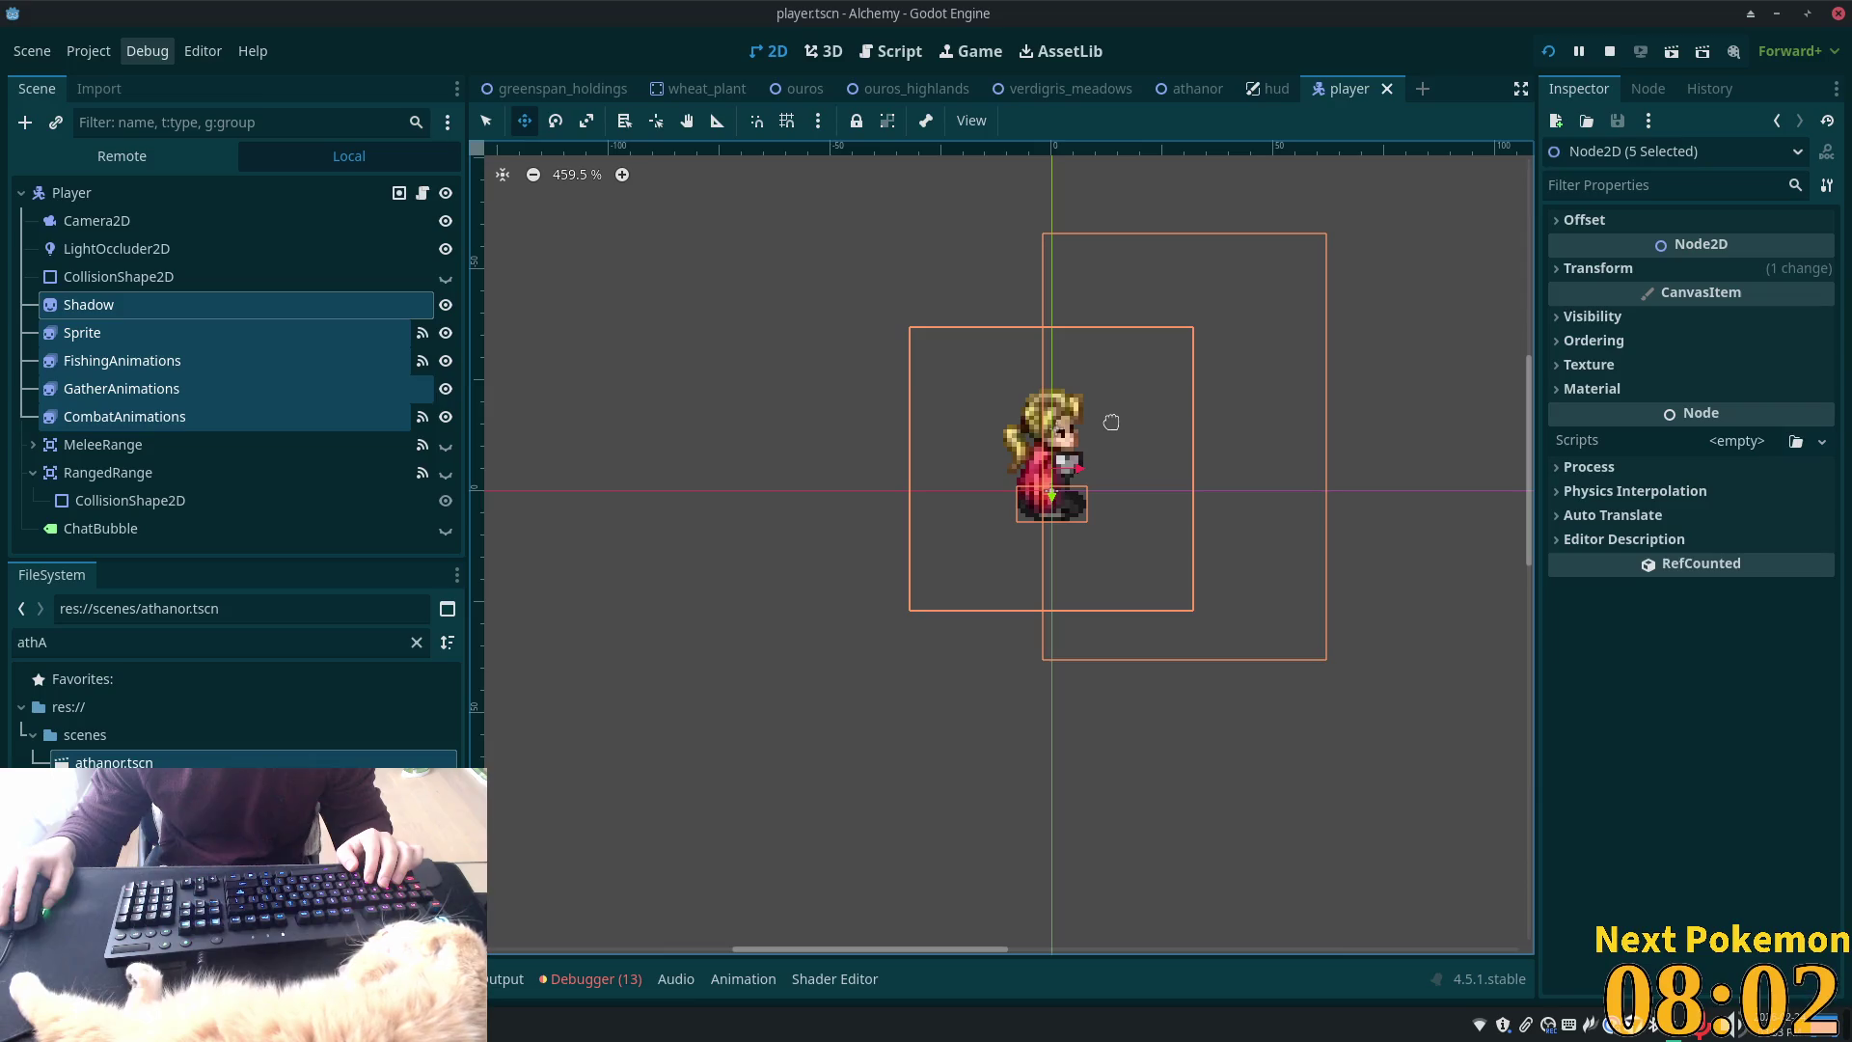
pyautogui.press('Up')
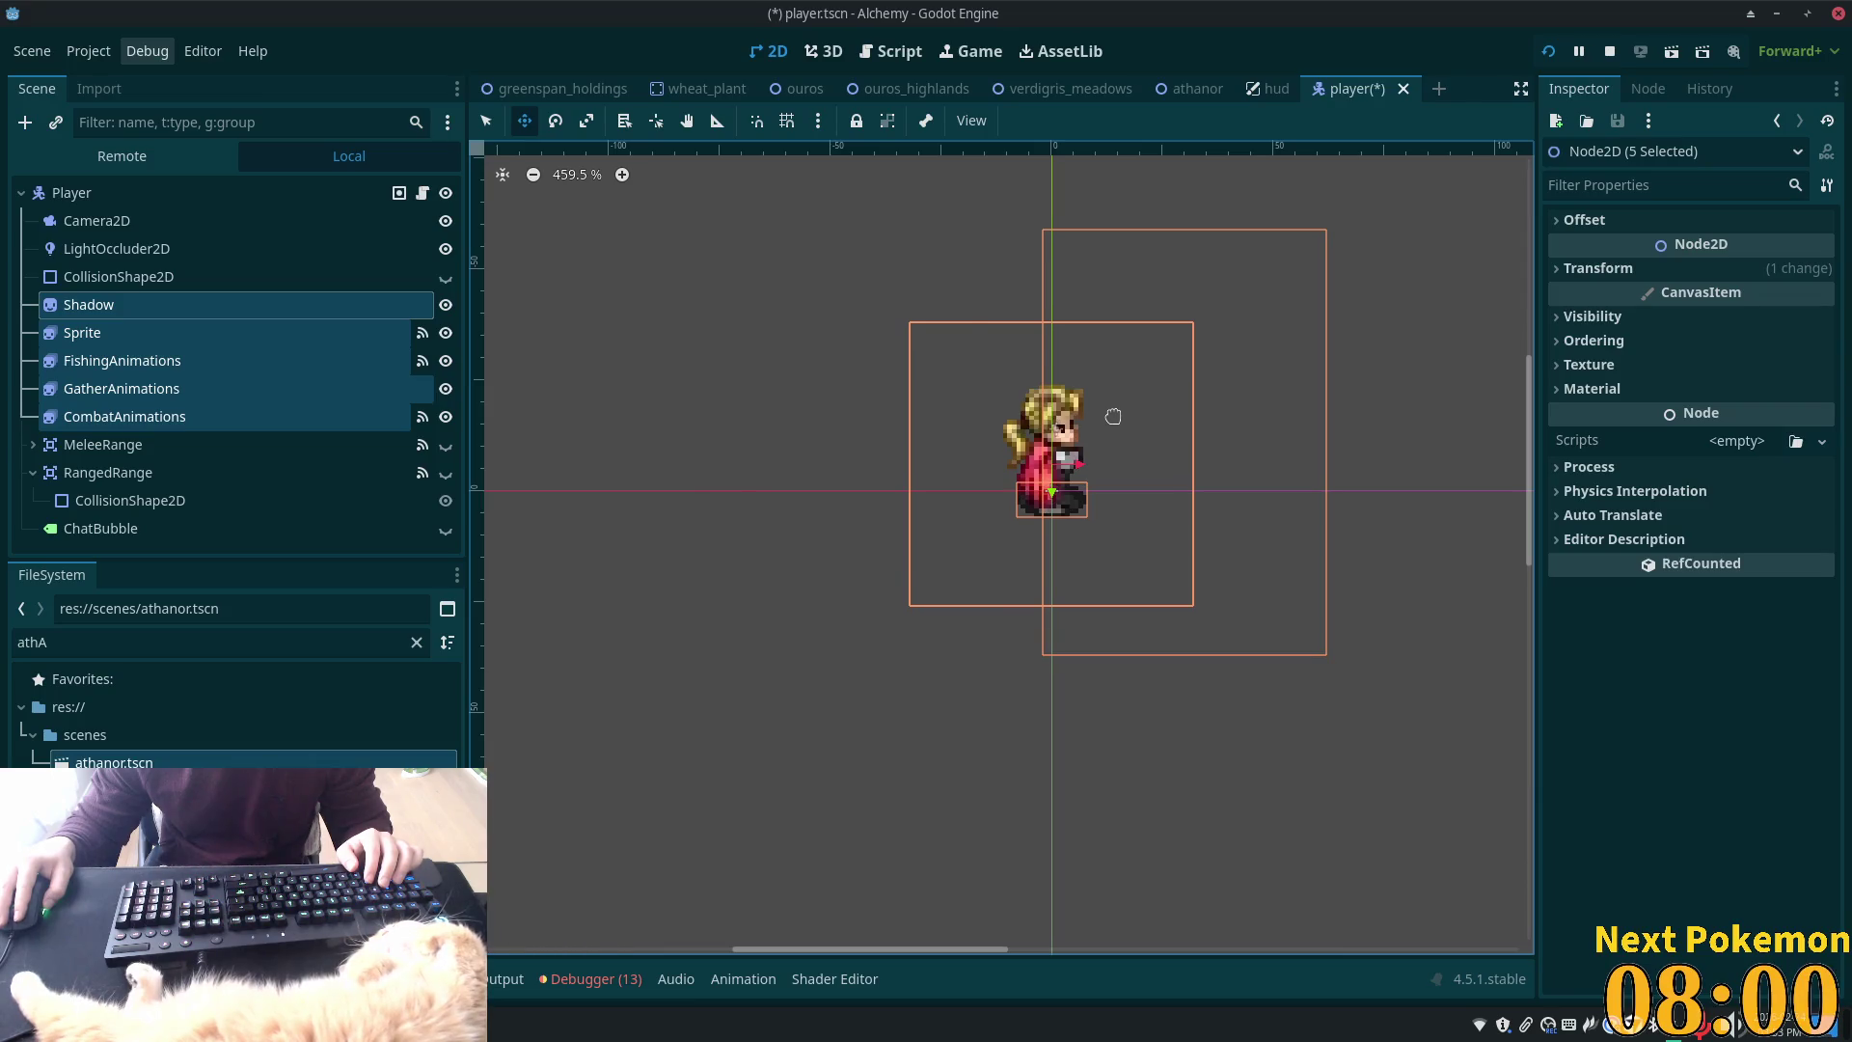
pyautogui.hotkey('ctrl', 's')
pyautogui.click(1549, 54)
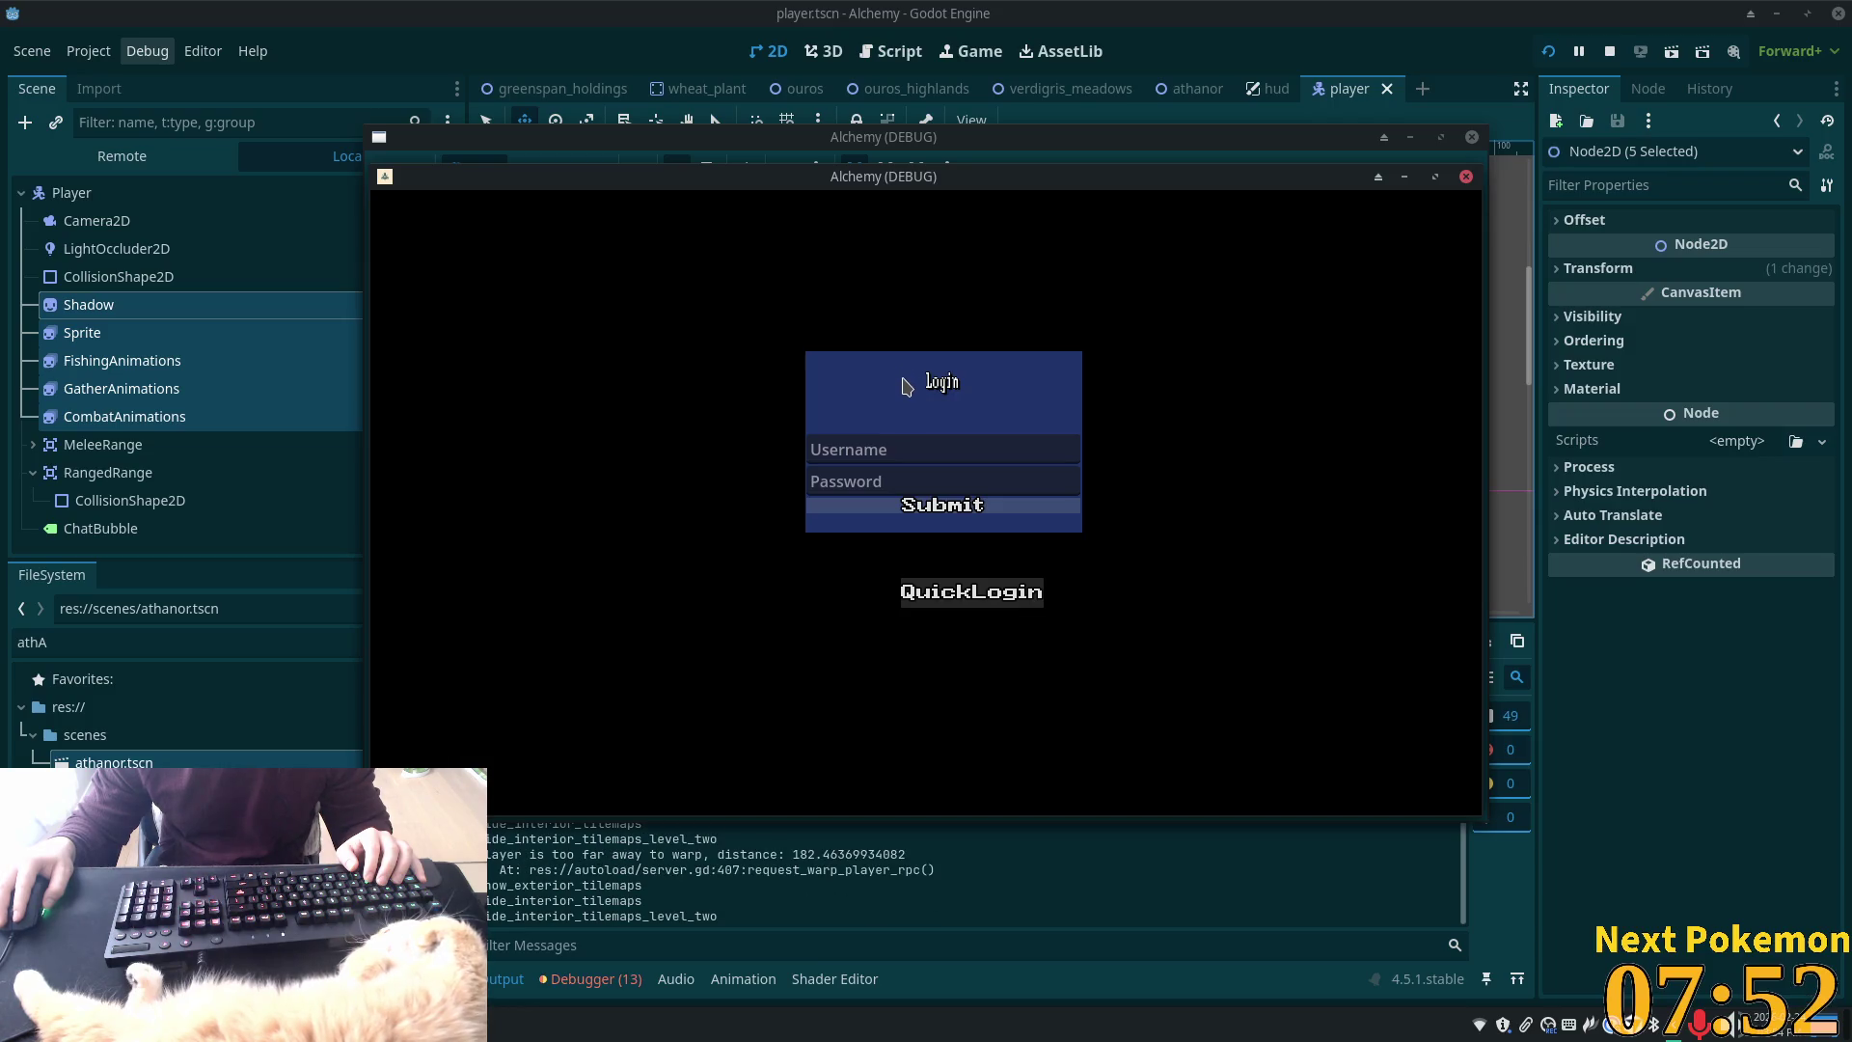
# Walk the character left and right along the Athanor wall up to the castle gate
pyautogui.press('Left')
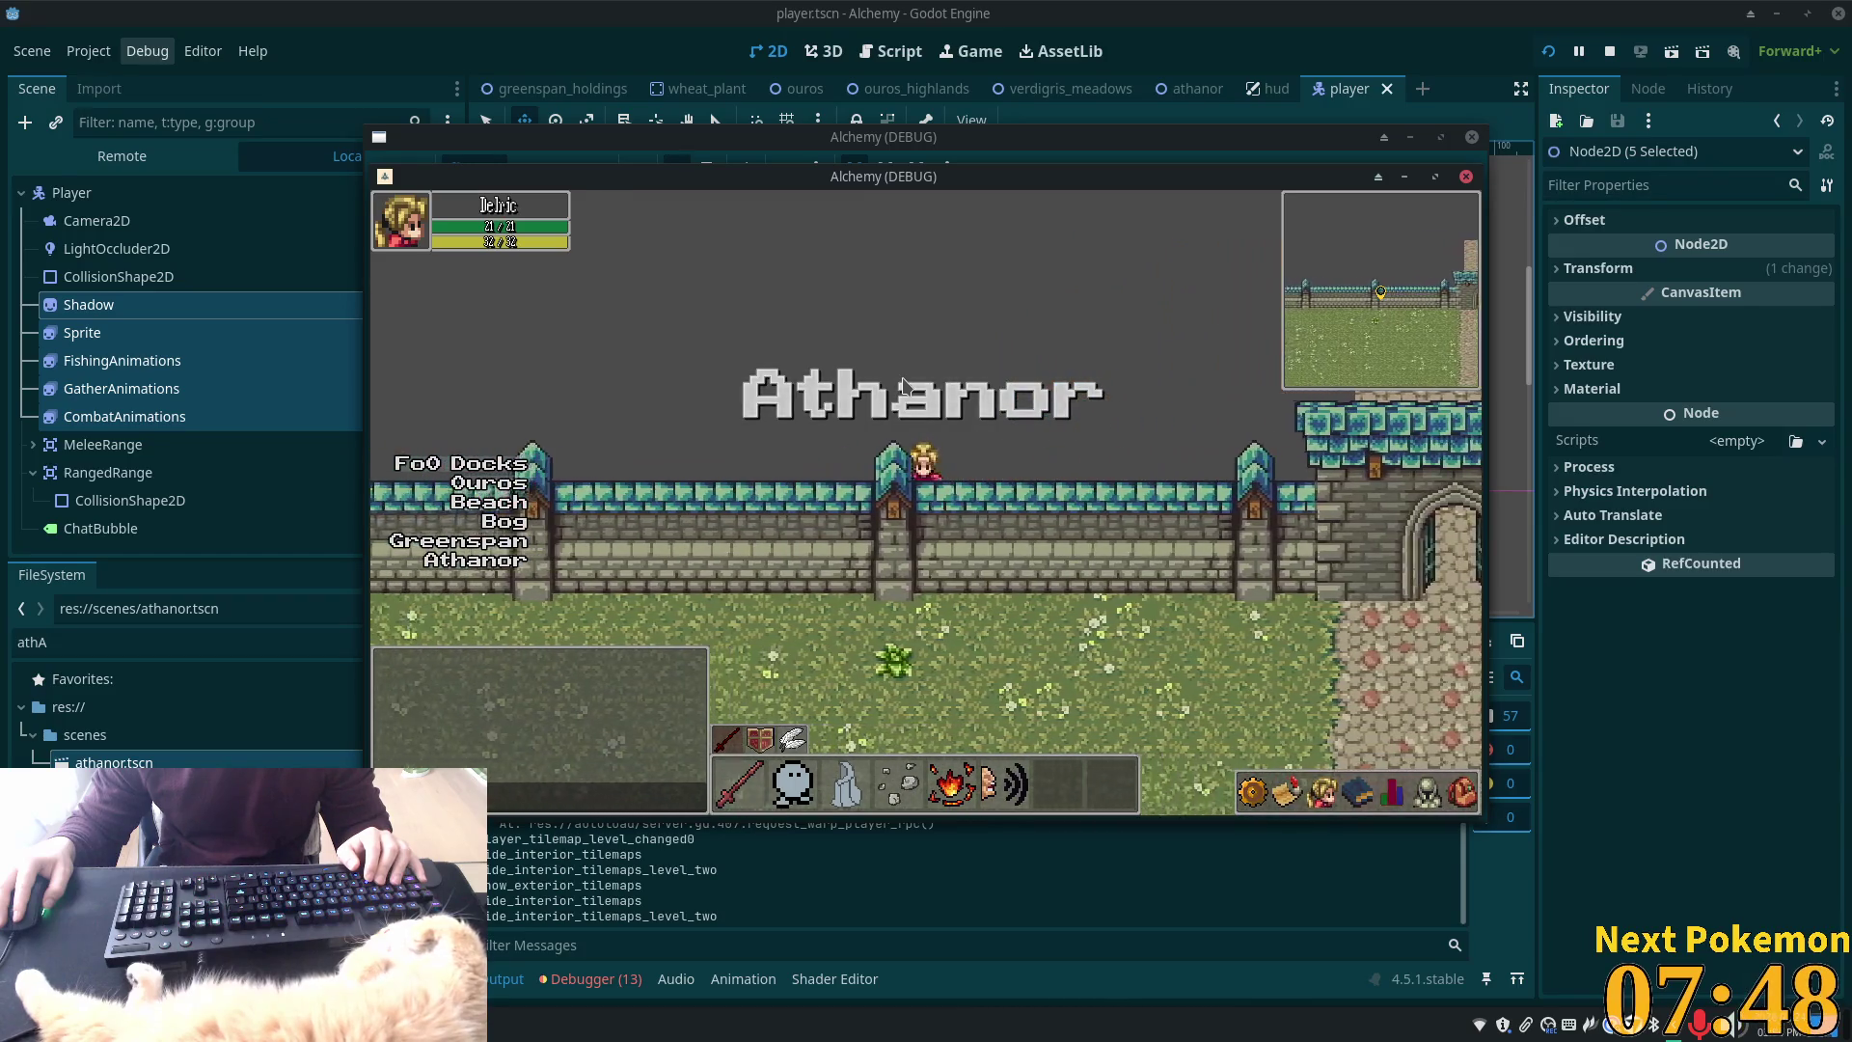
pyautogui.press('Left')
pyautogui.press('Right')
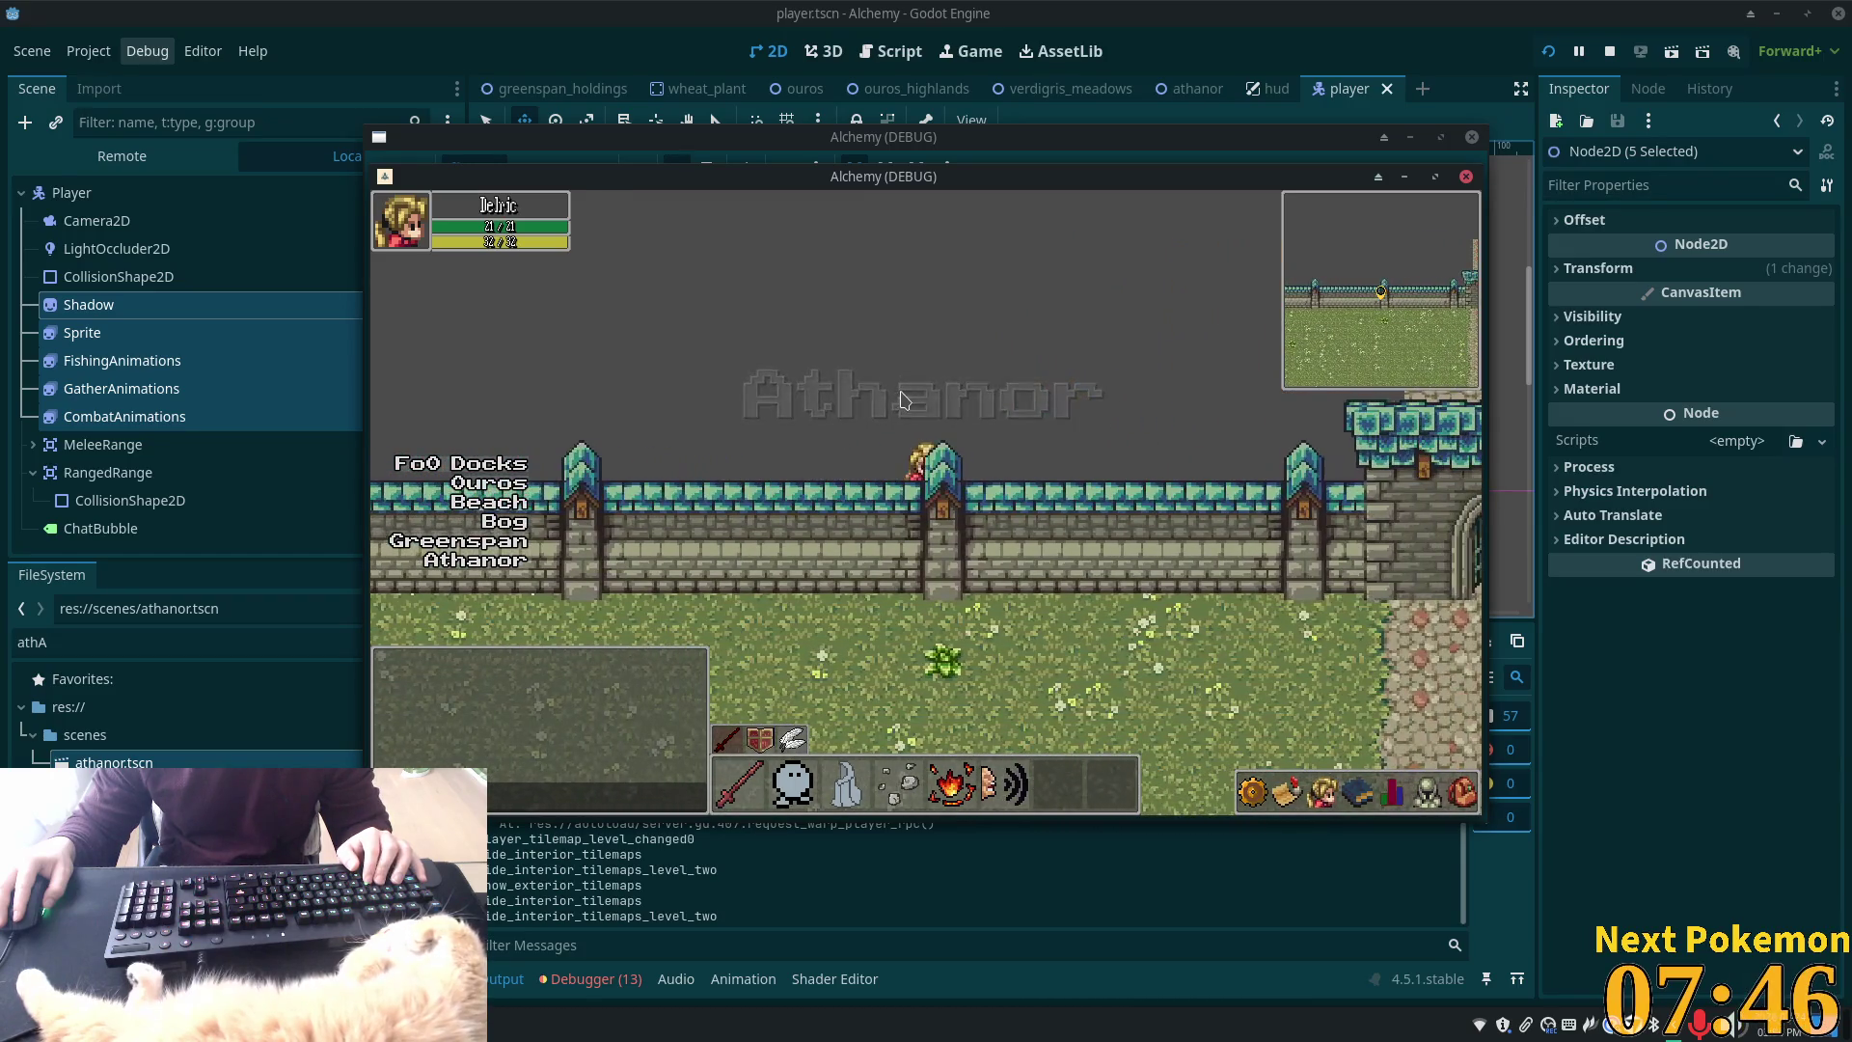
pyautogui.press('Right')
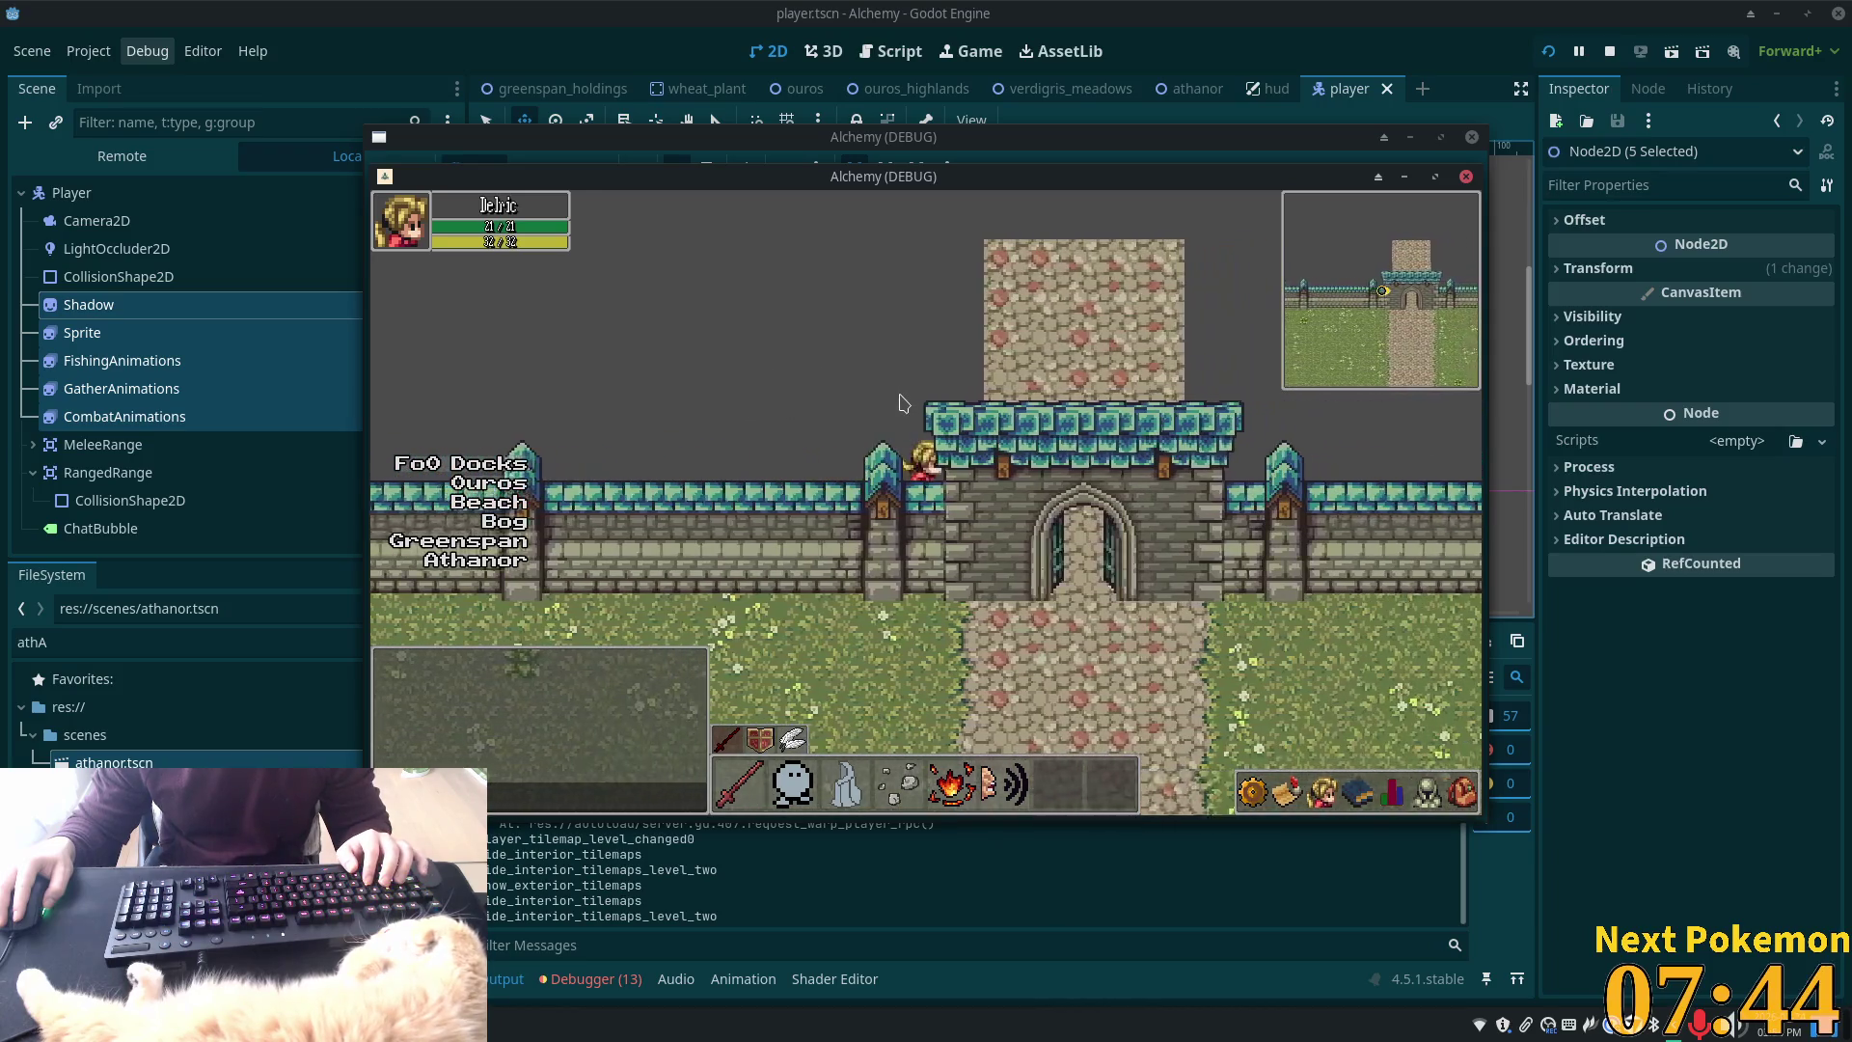
pyautogui.press('Right')
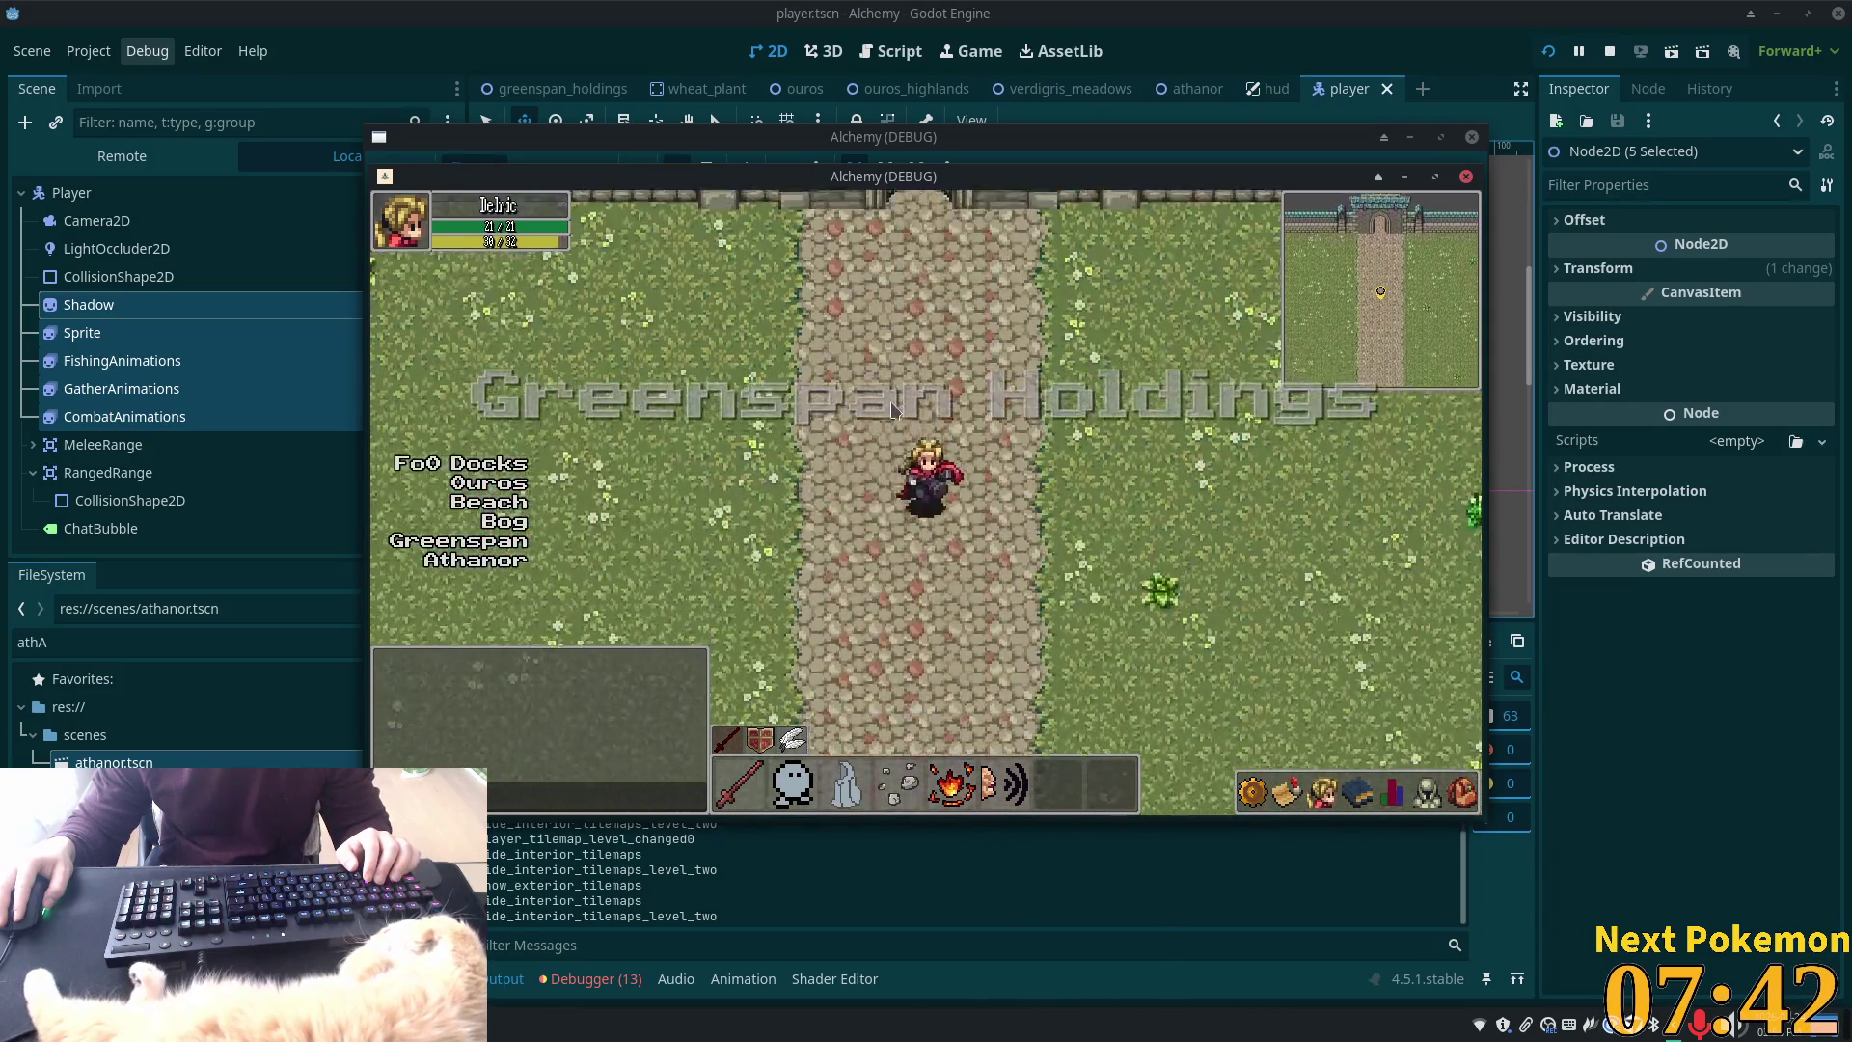
# Walk down, left and back up around the gate area to check the walls
pyautogui.press('Down')
pyautogui.press('Left')
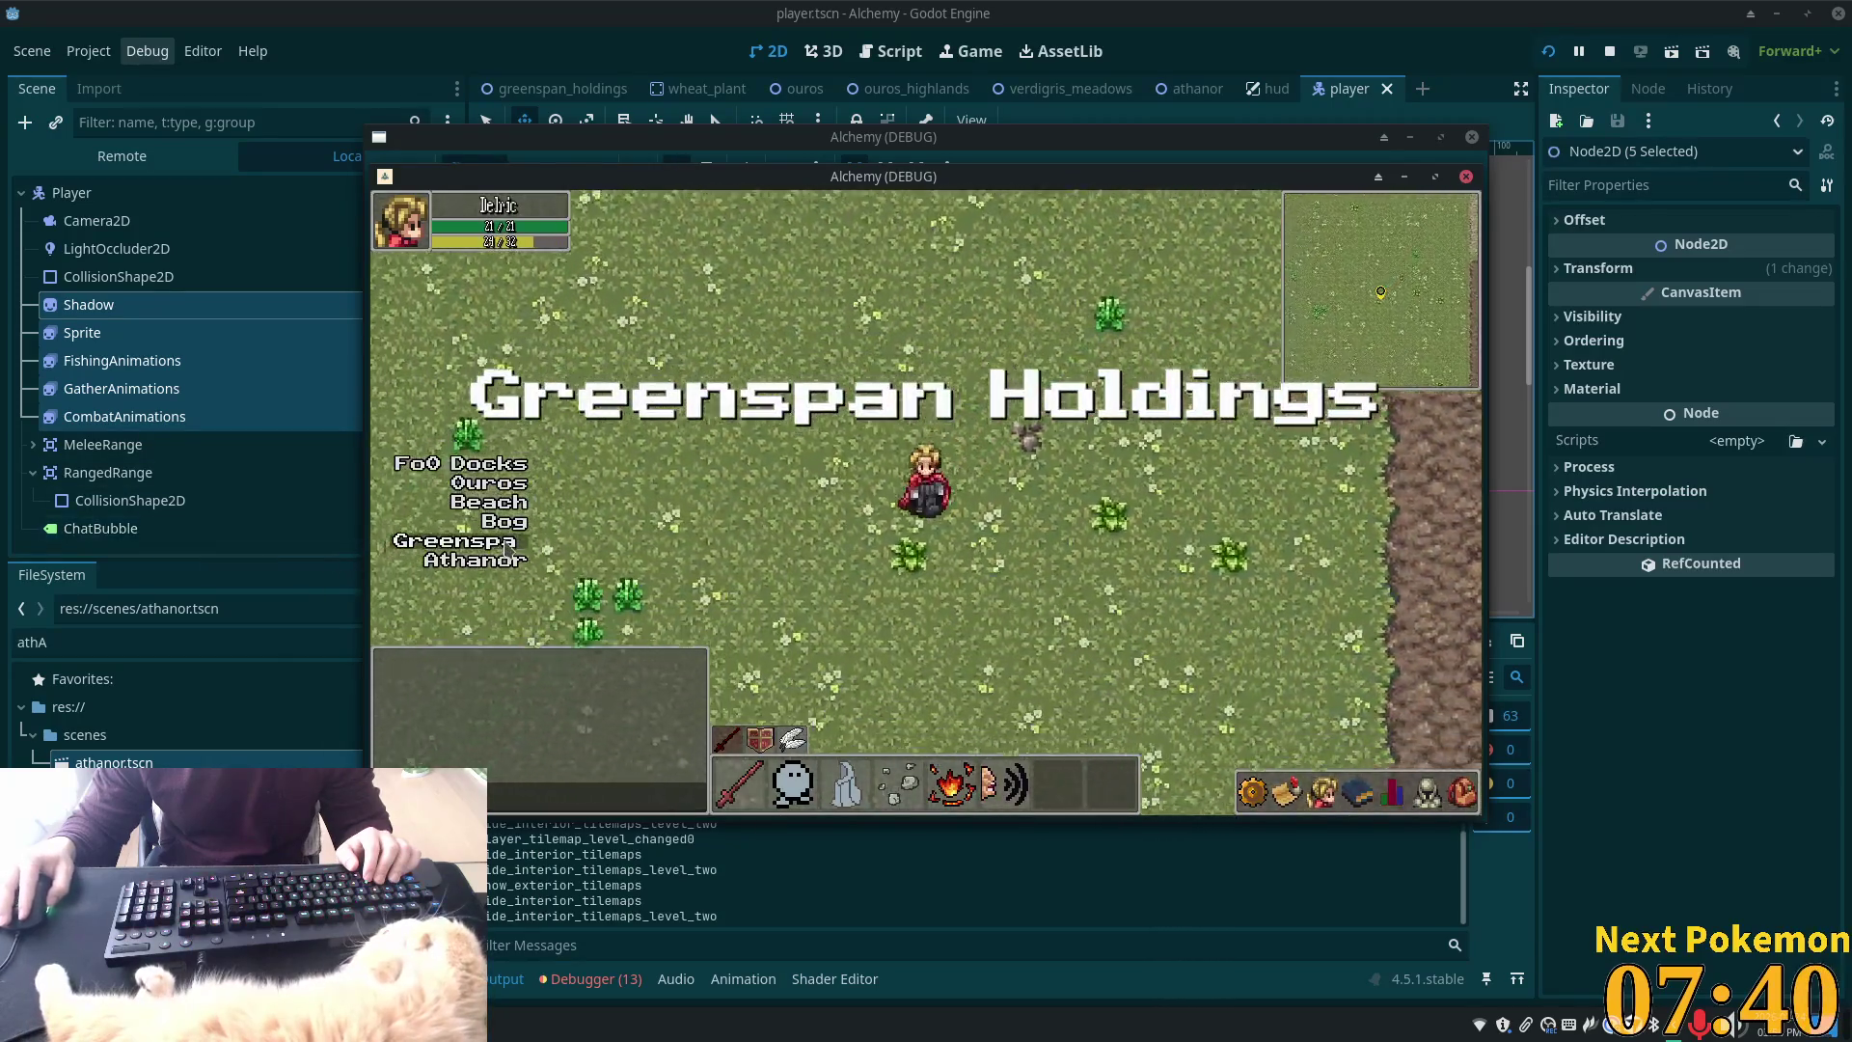
pyautogui.press('Up')
pyautogui.press('Left')
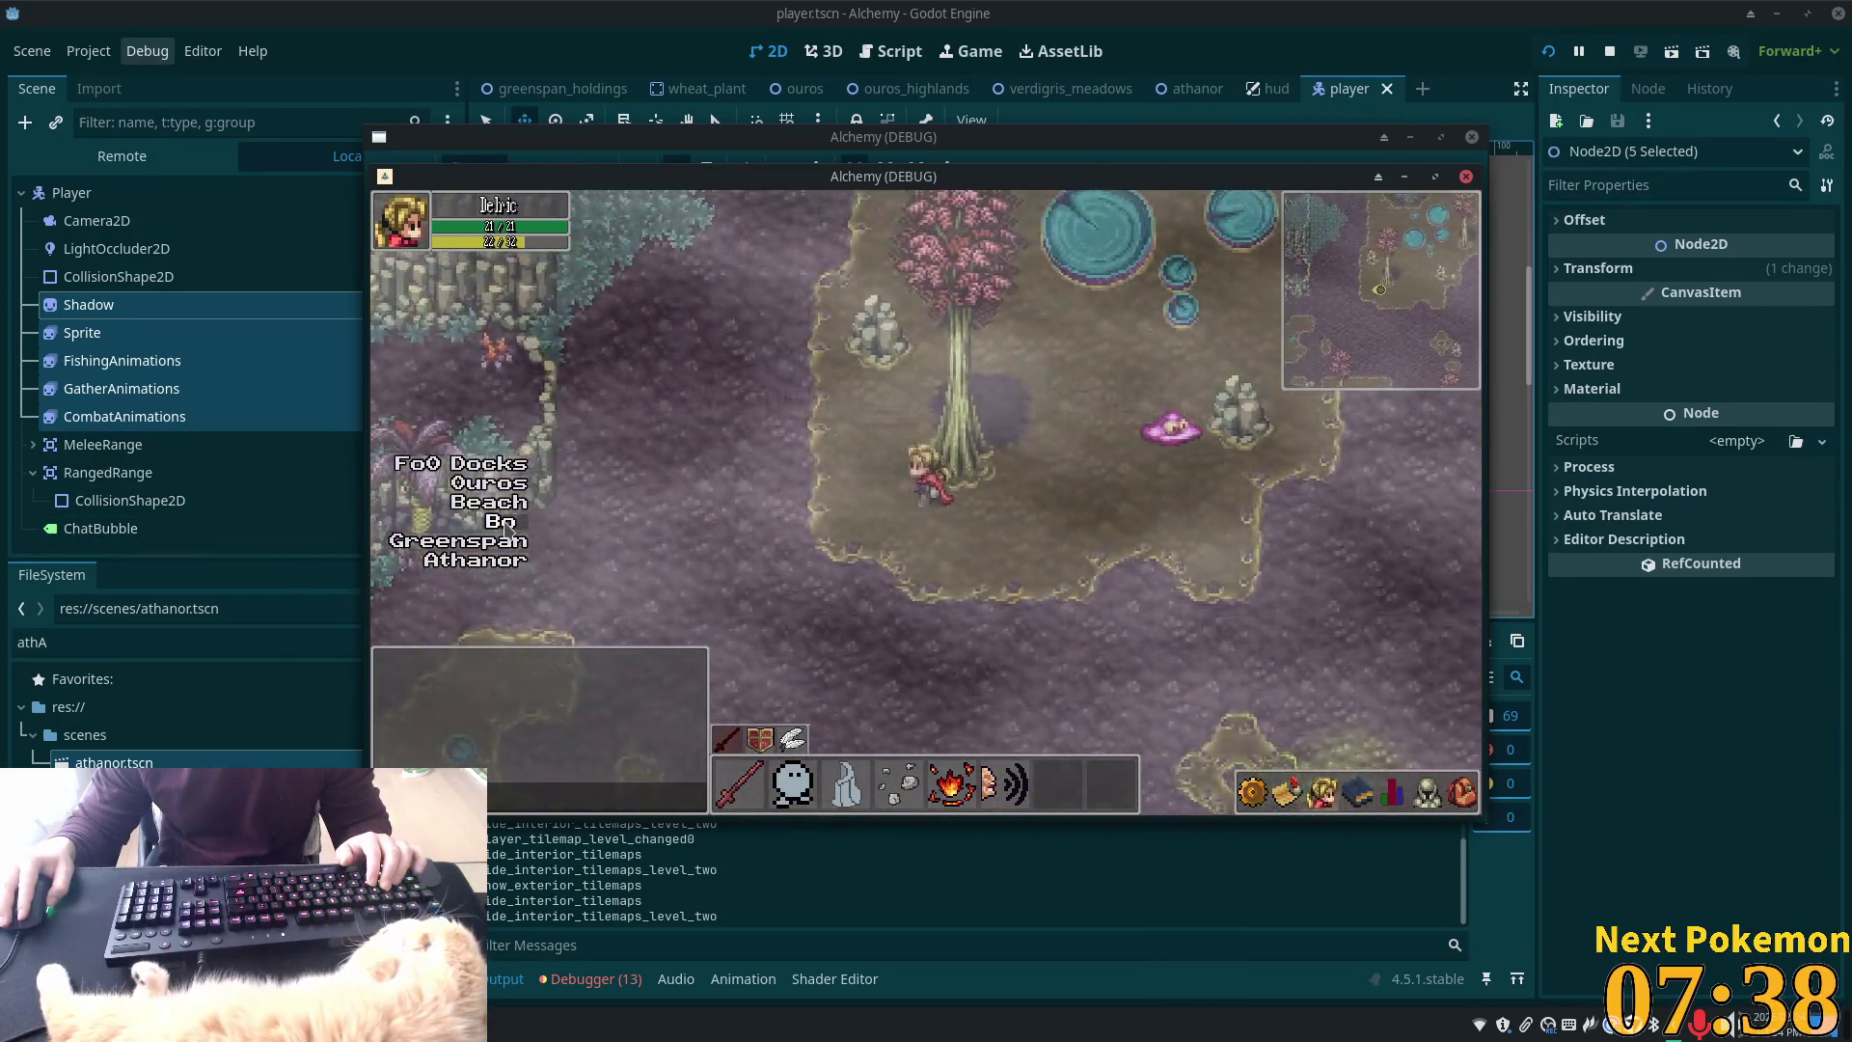
pyautogui.press('Left')
pyautogui.press('Up')
pyautogui.press('Right')
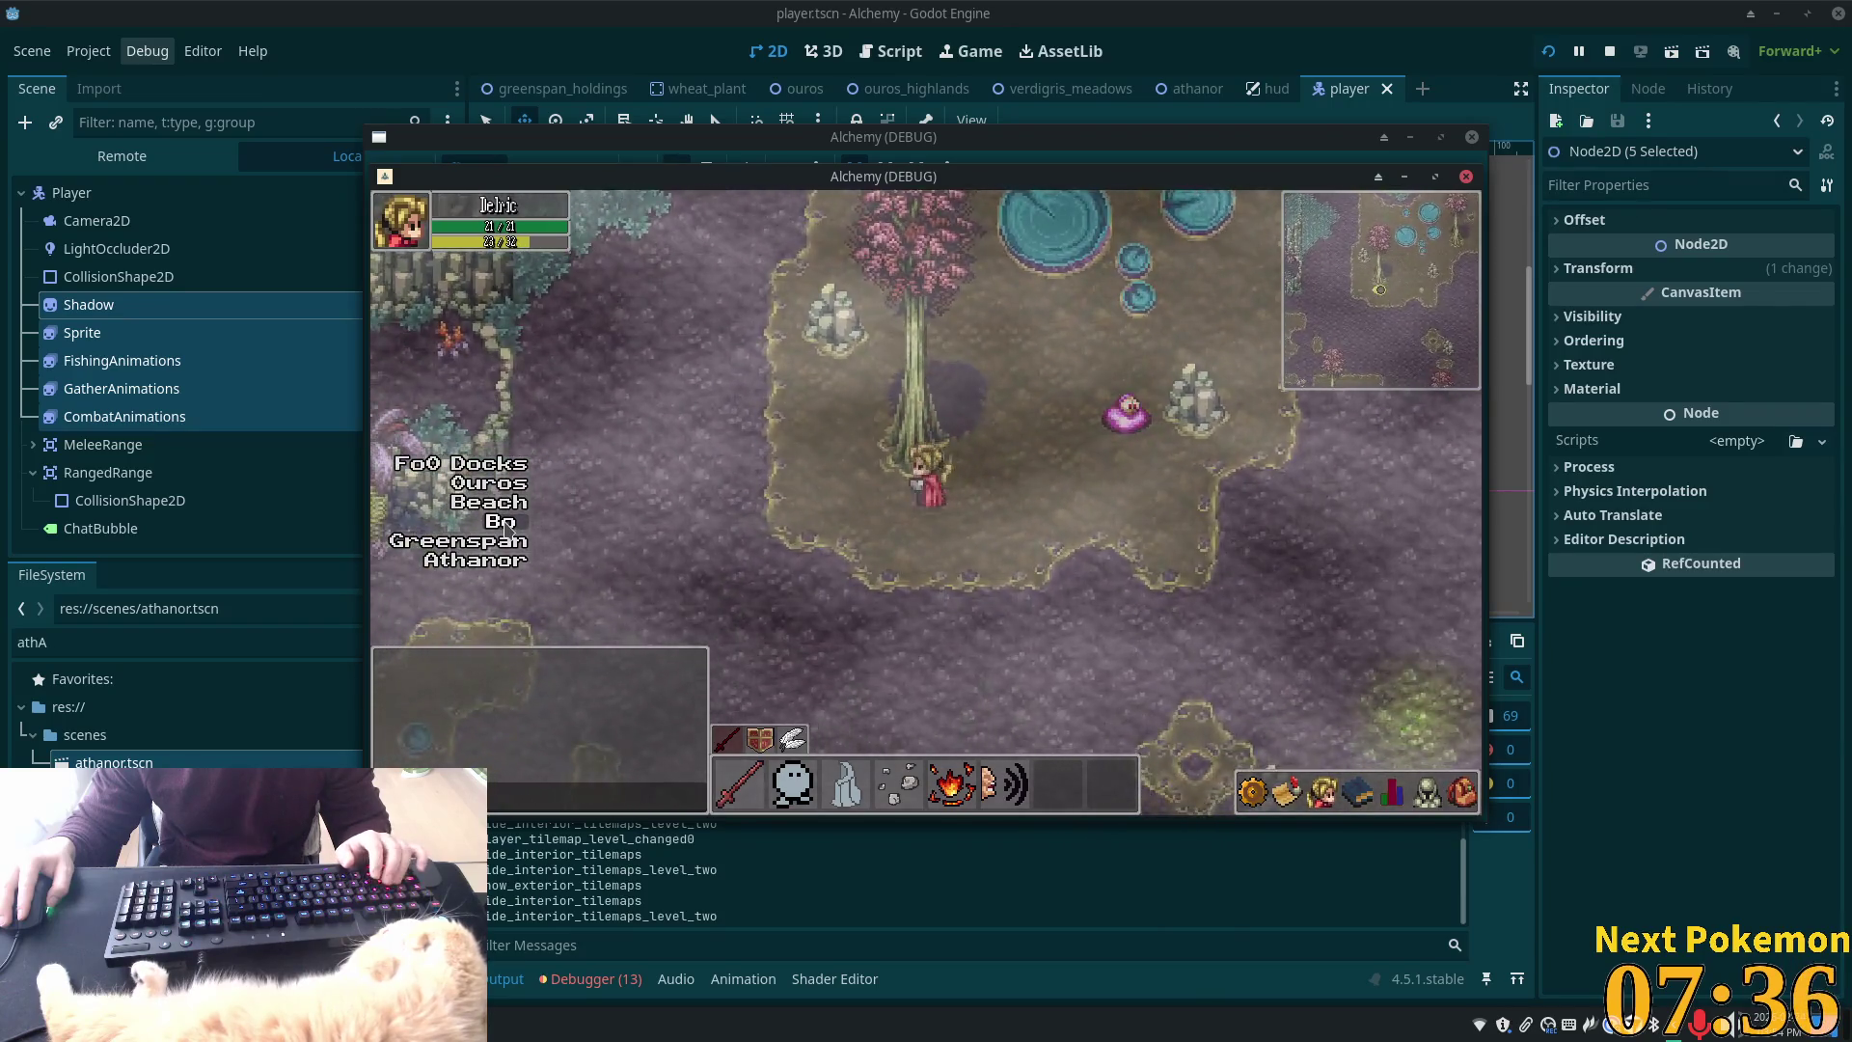
pyautogui.press('Down')
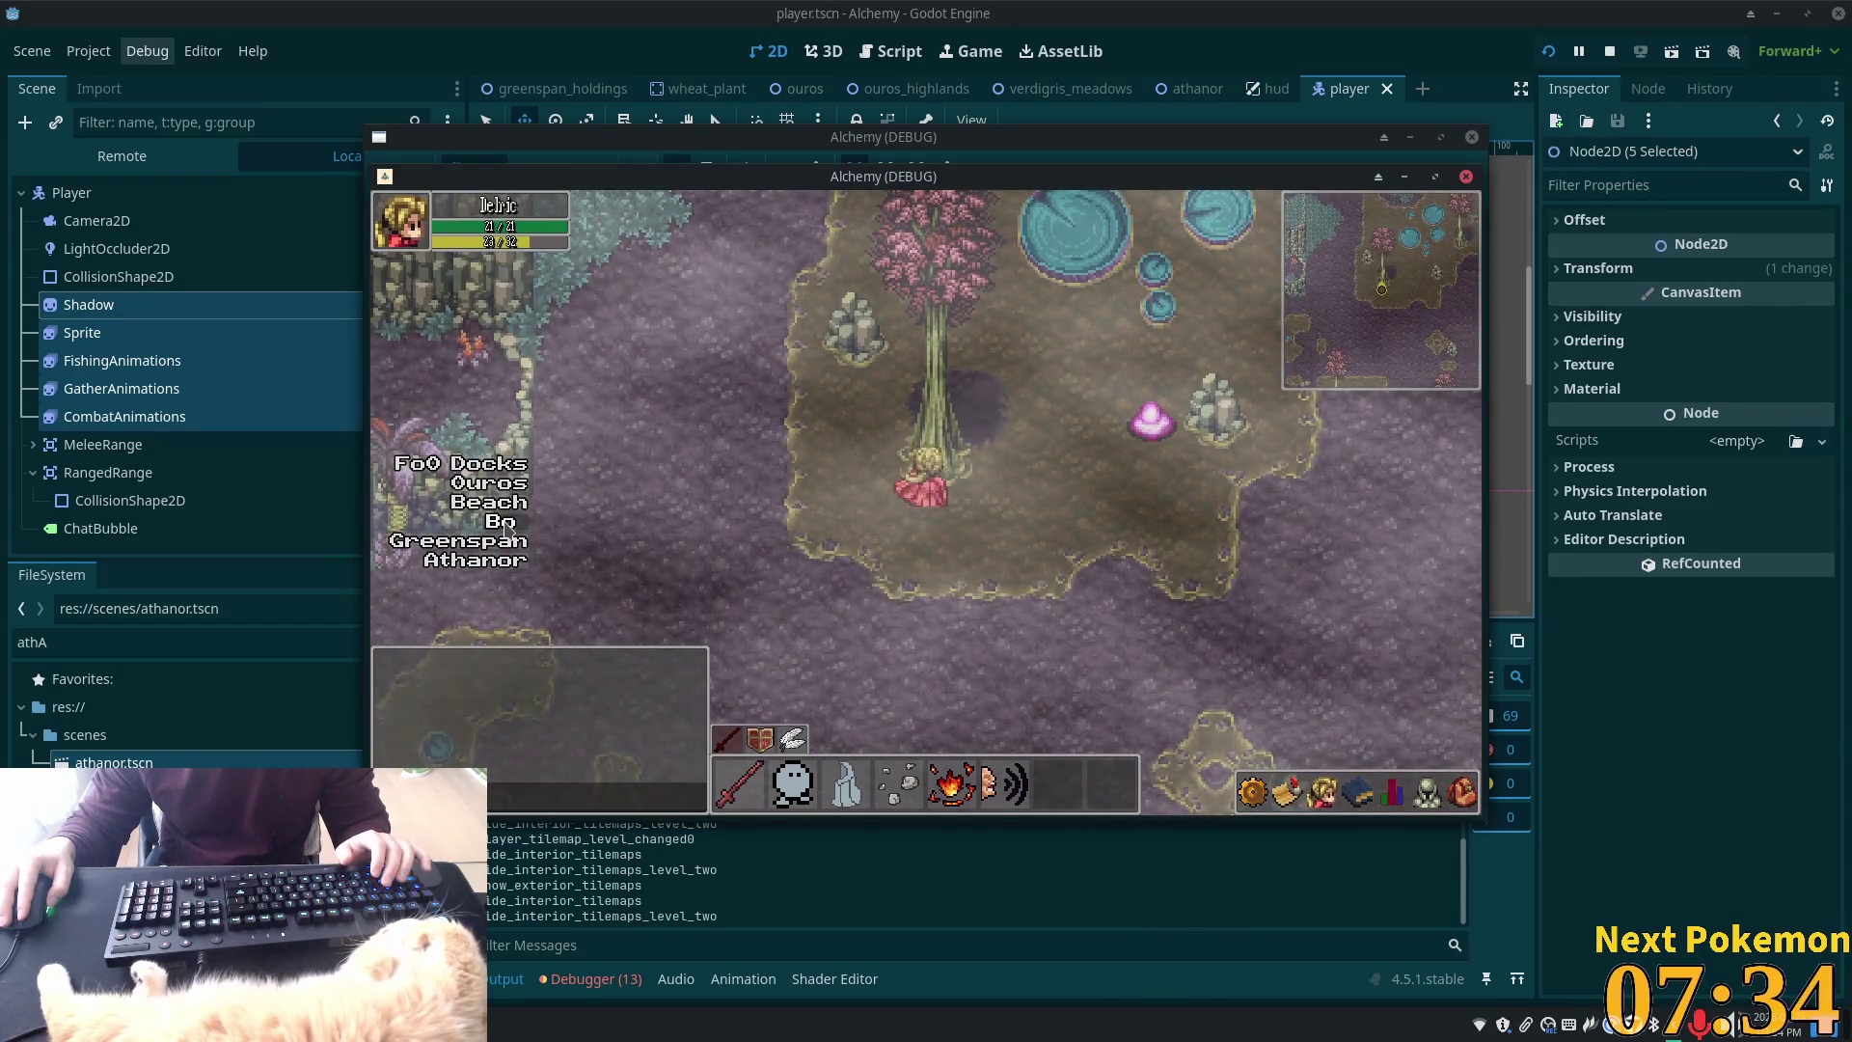
pyautogui.press('Right')
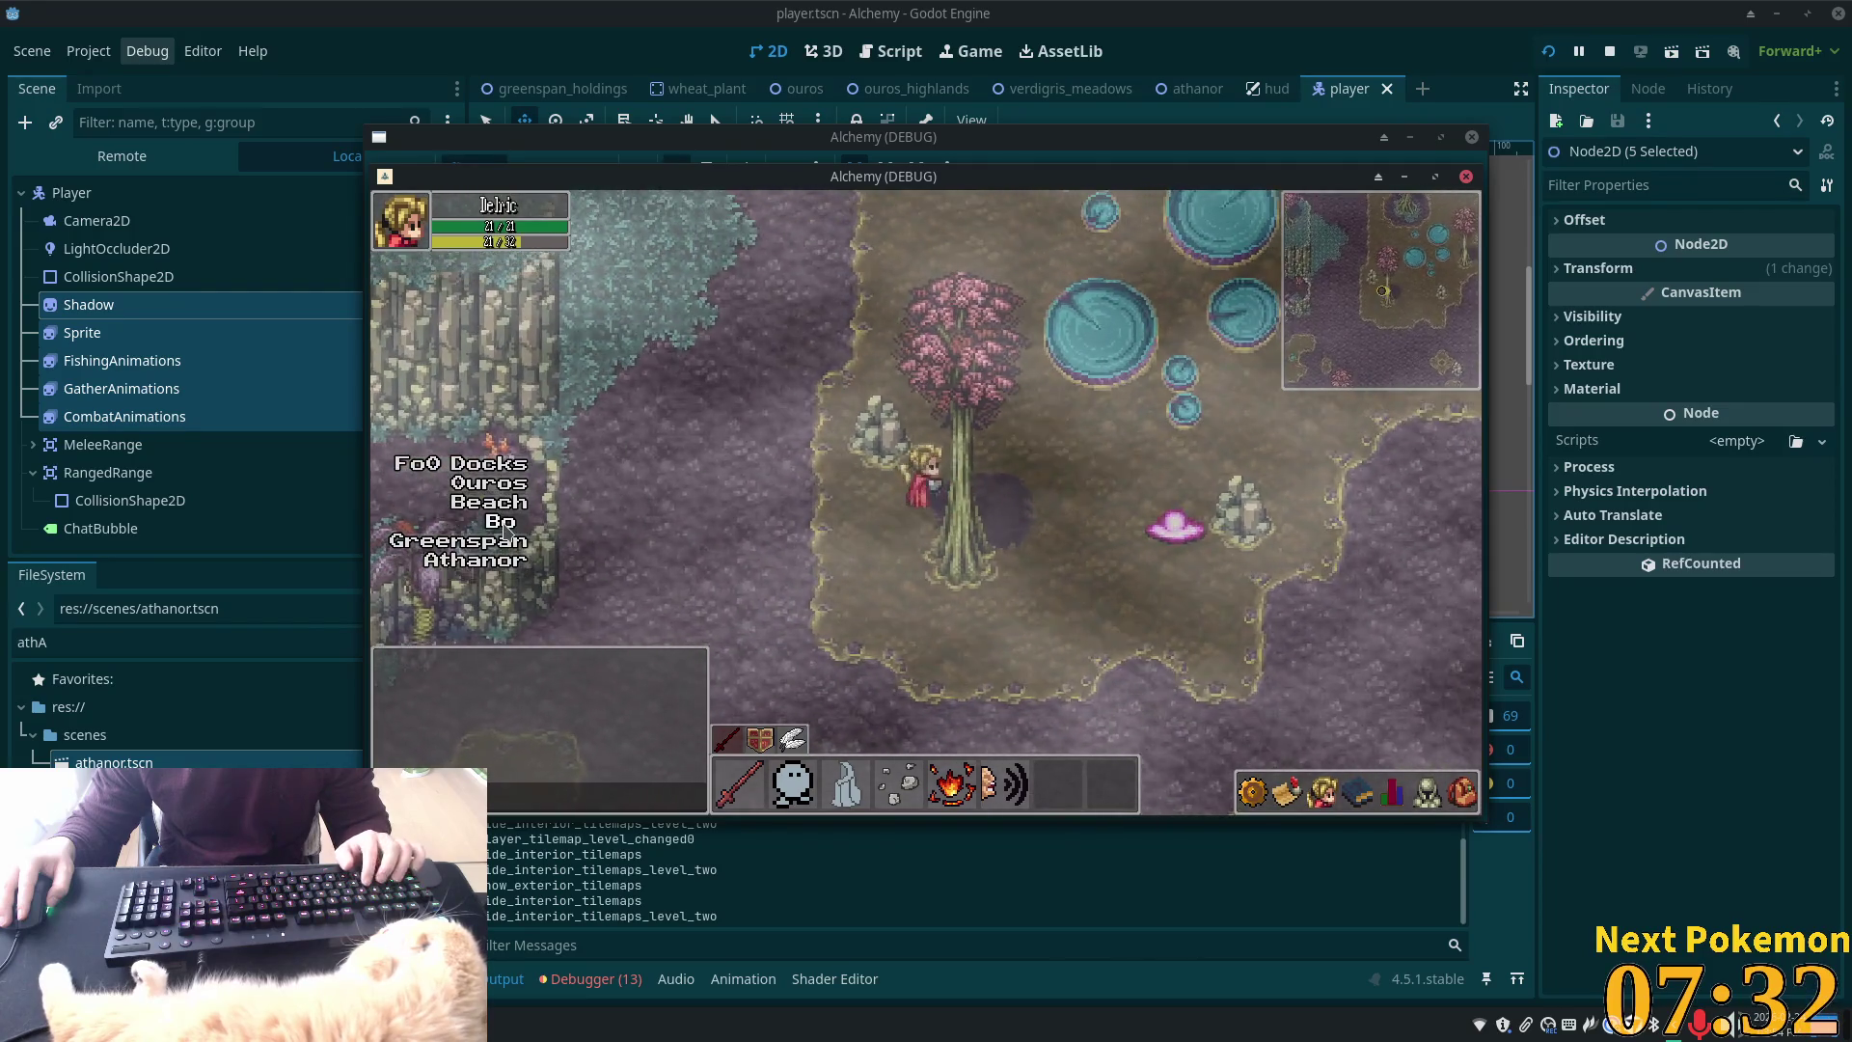
# Teleport to another area and walk right across tan ground onto the forest-edge grass
pyautogui.click(434, 538)
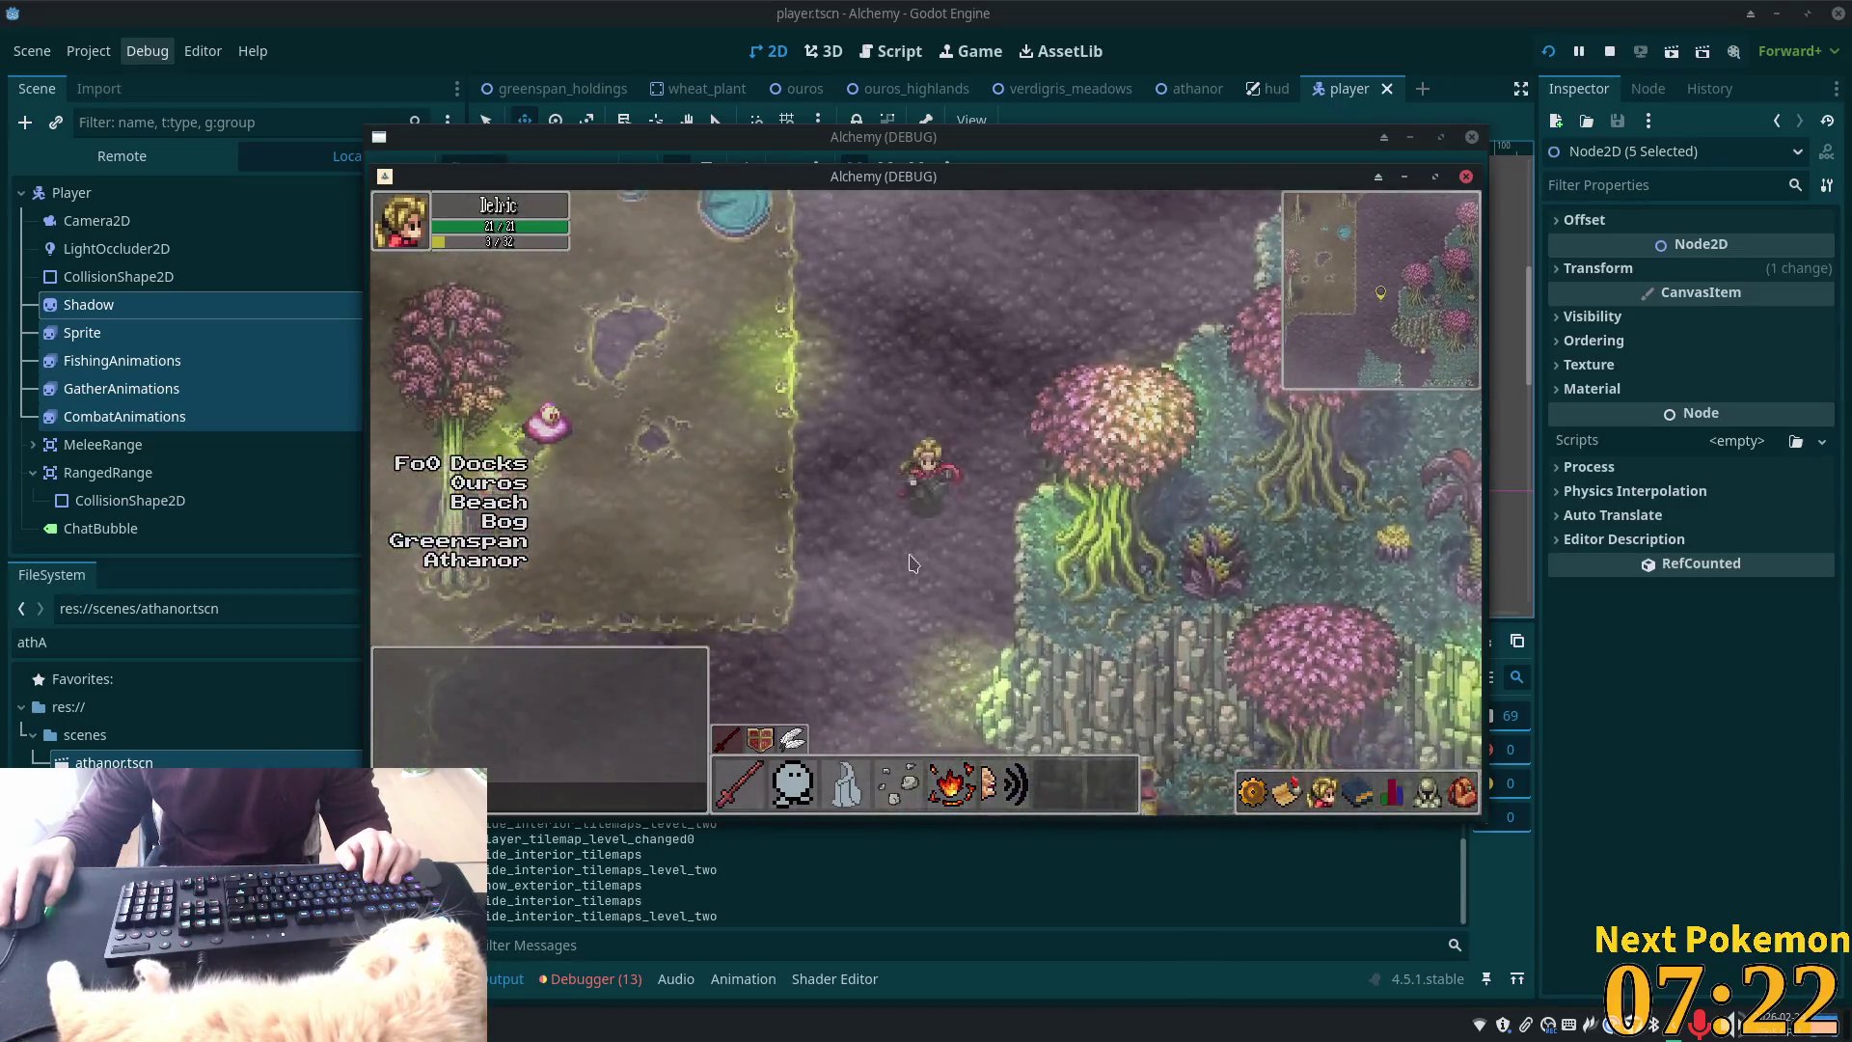
pyautogui.press('Down')
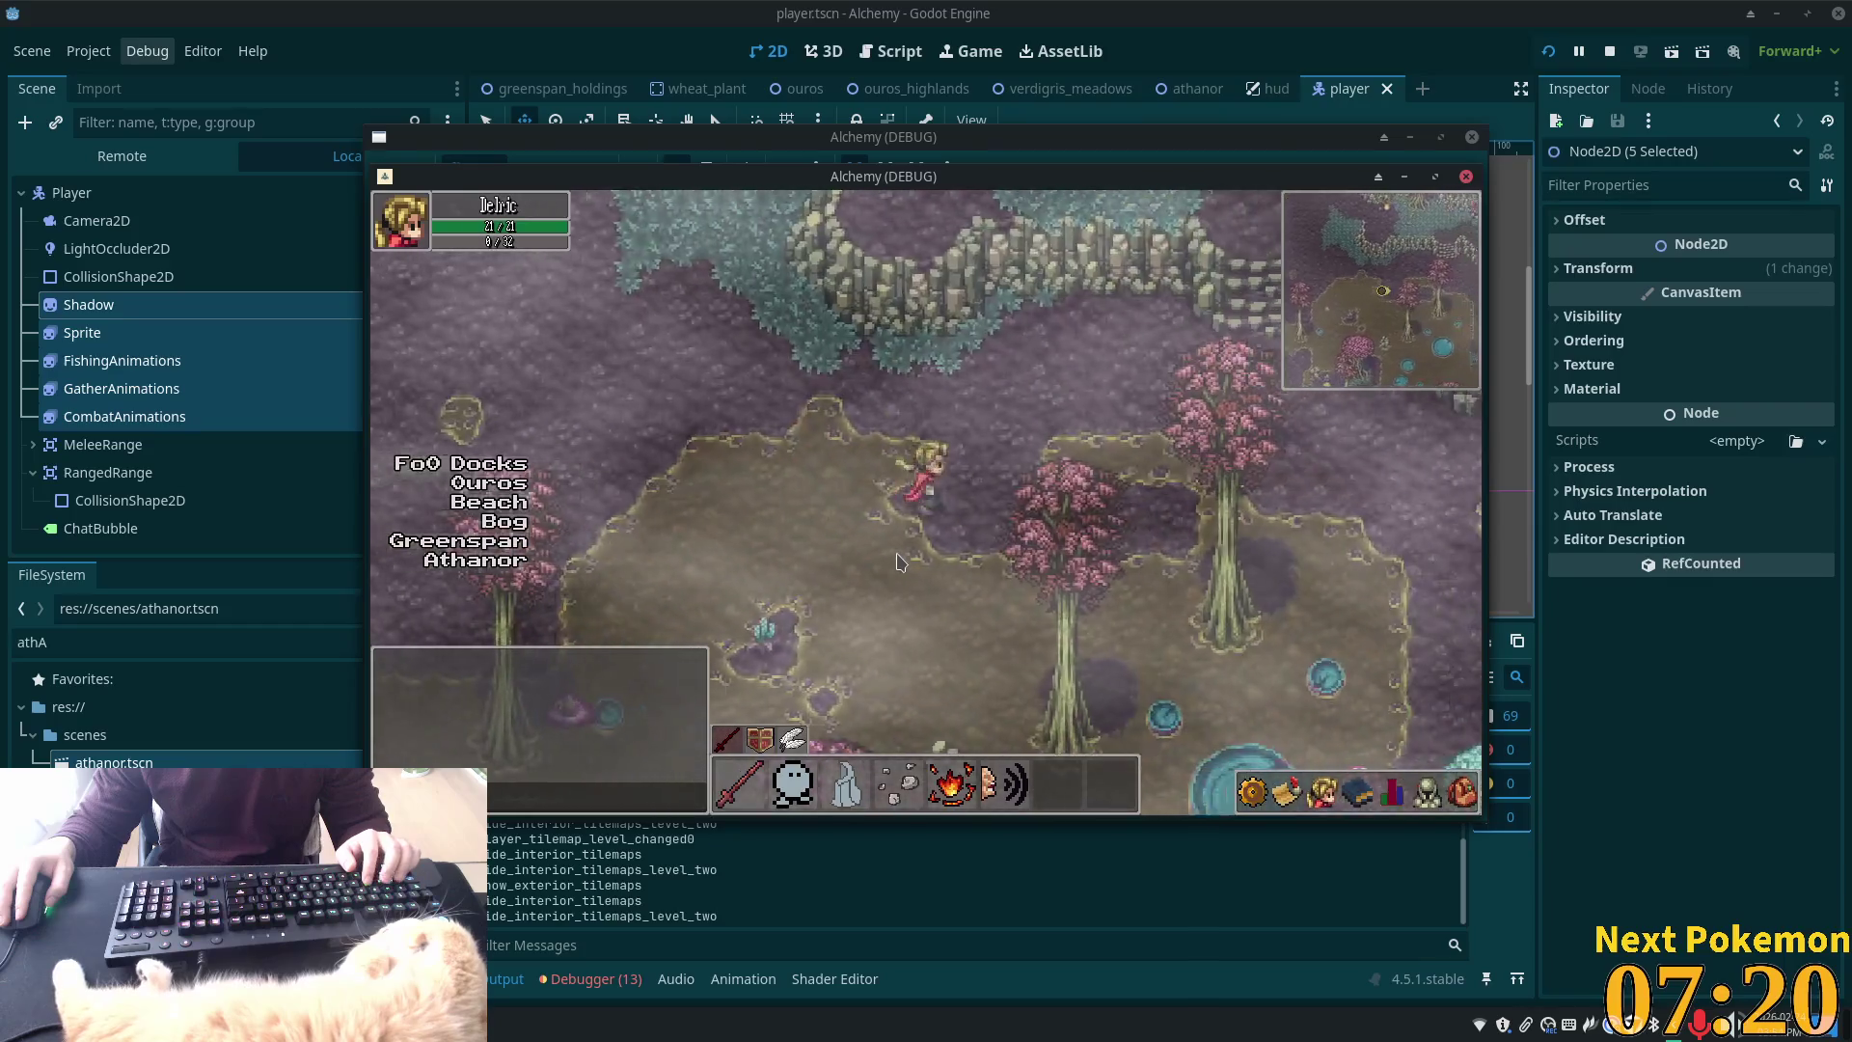
pyautogui.press('Right')
pyautogui.press('Right')
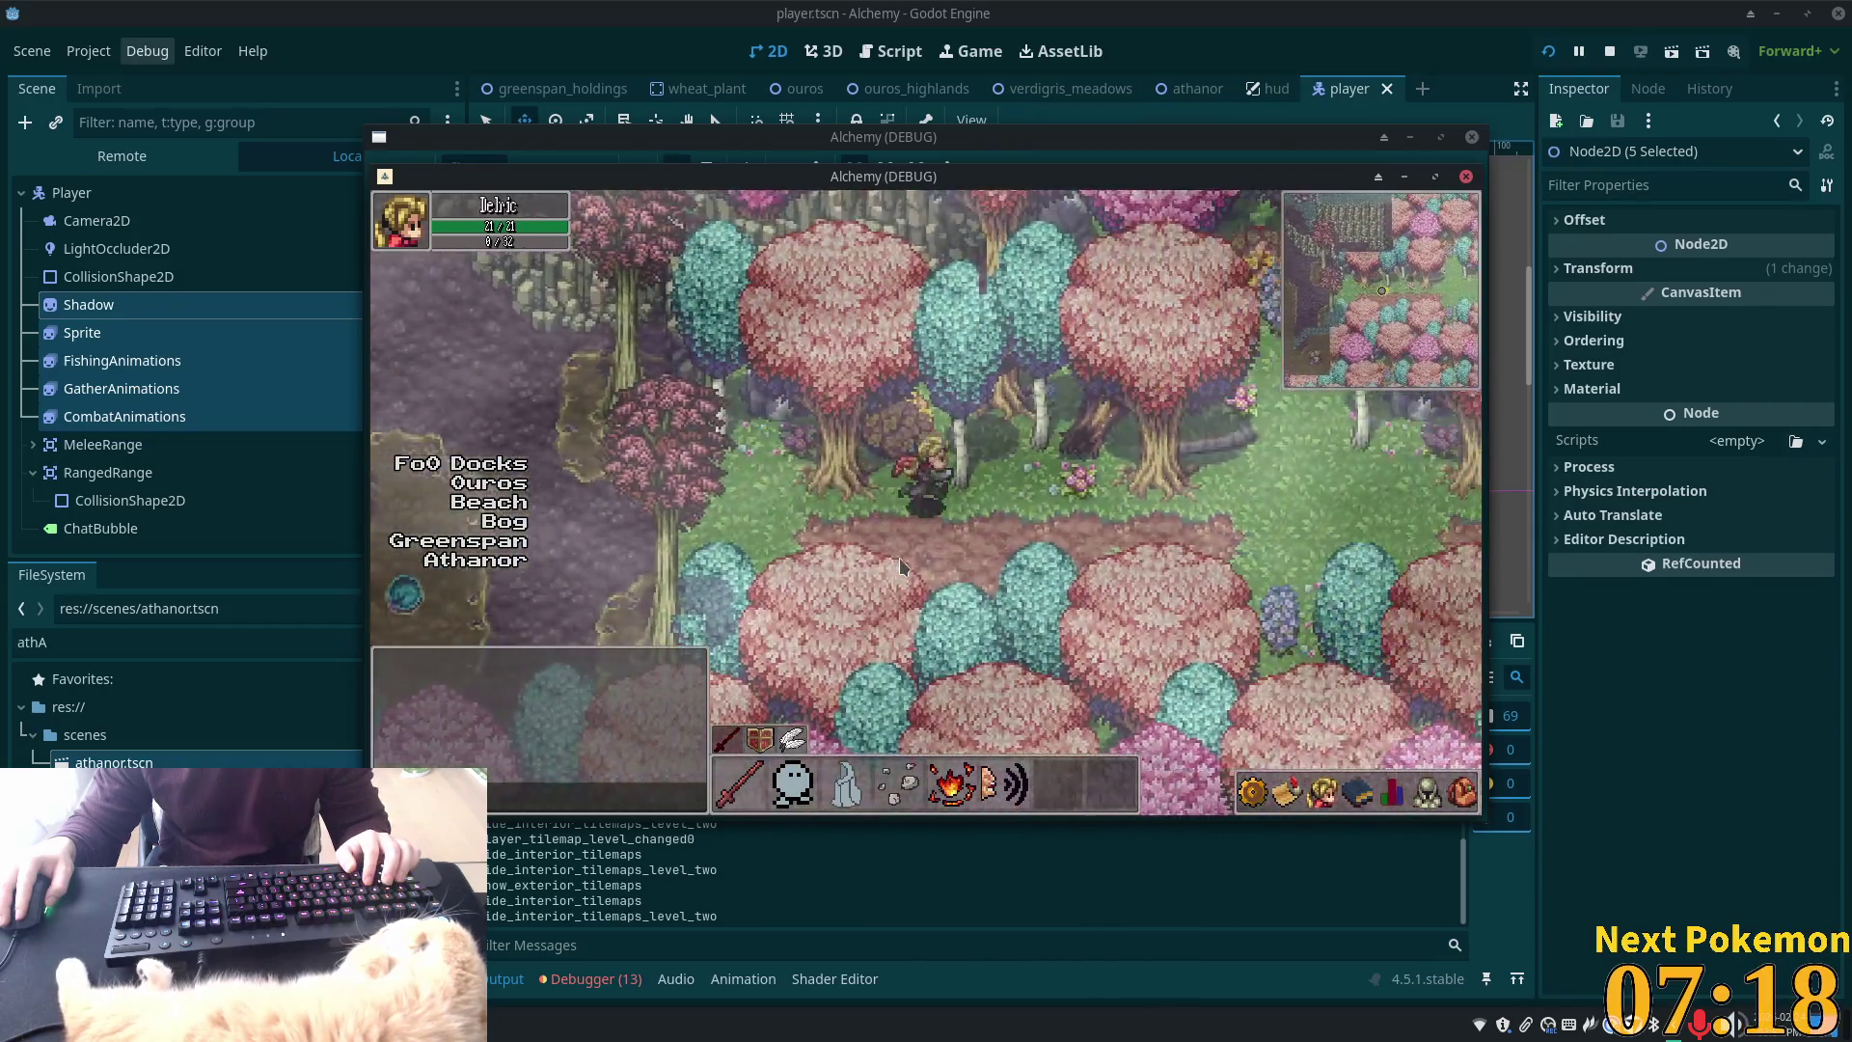
pyautogui.press('Right')
pyautogui.press('Right')
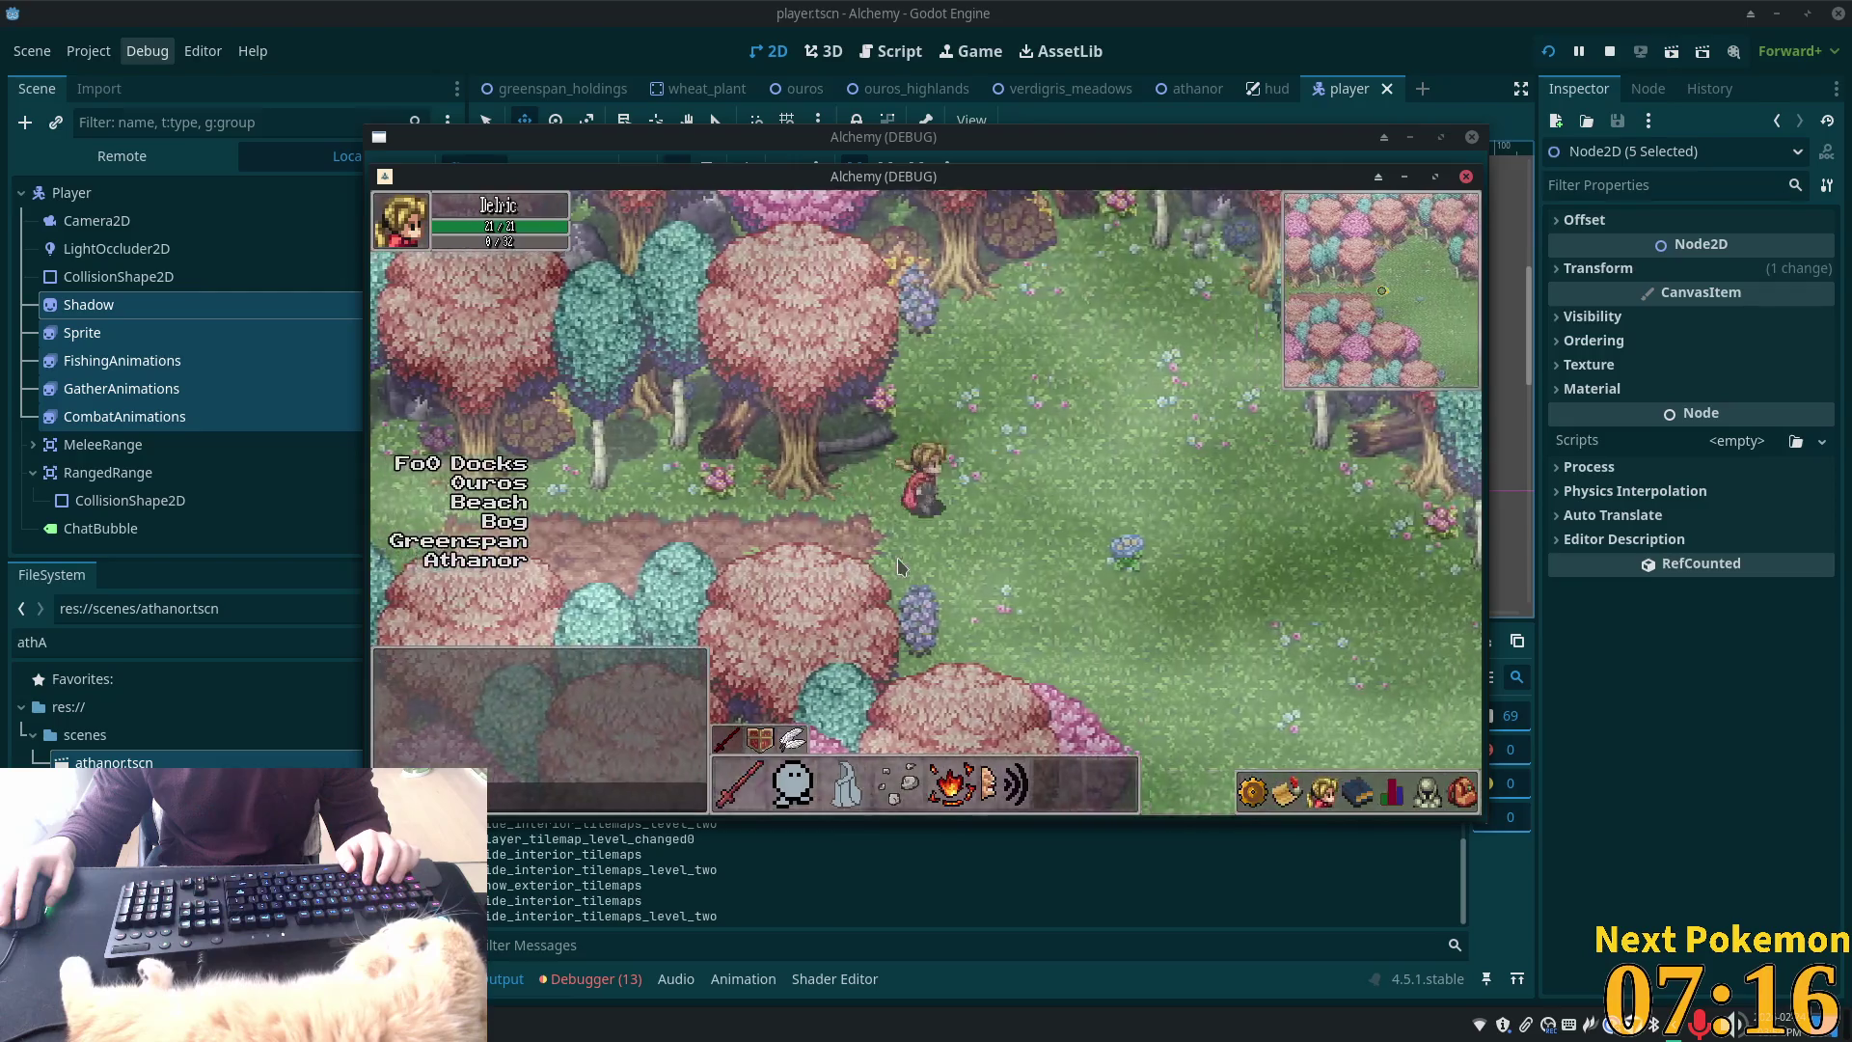
# Wander down and around through the meadow along the forest edge
pyautogui.press('Down')
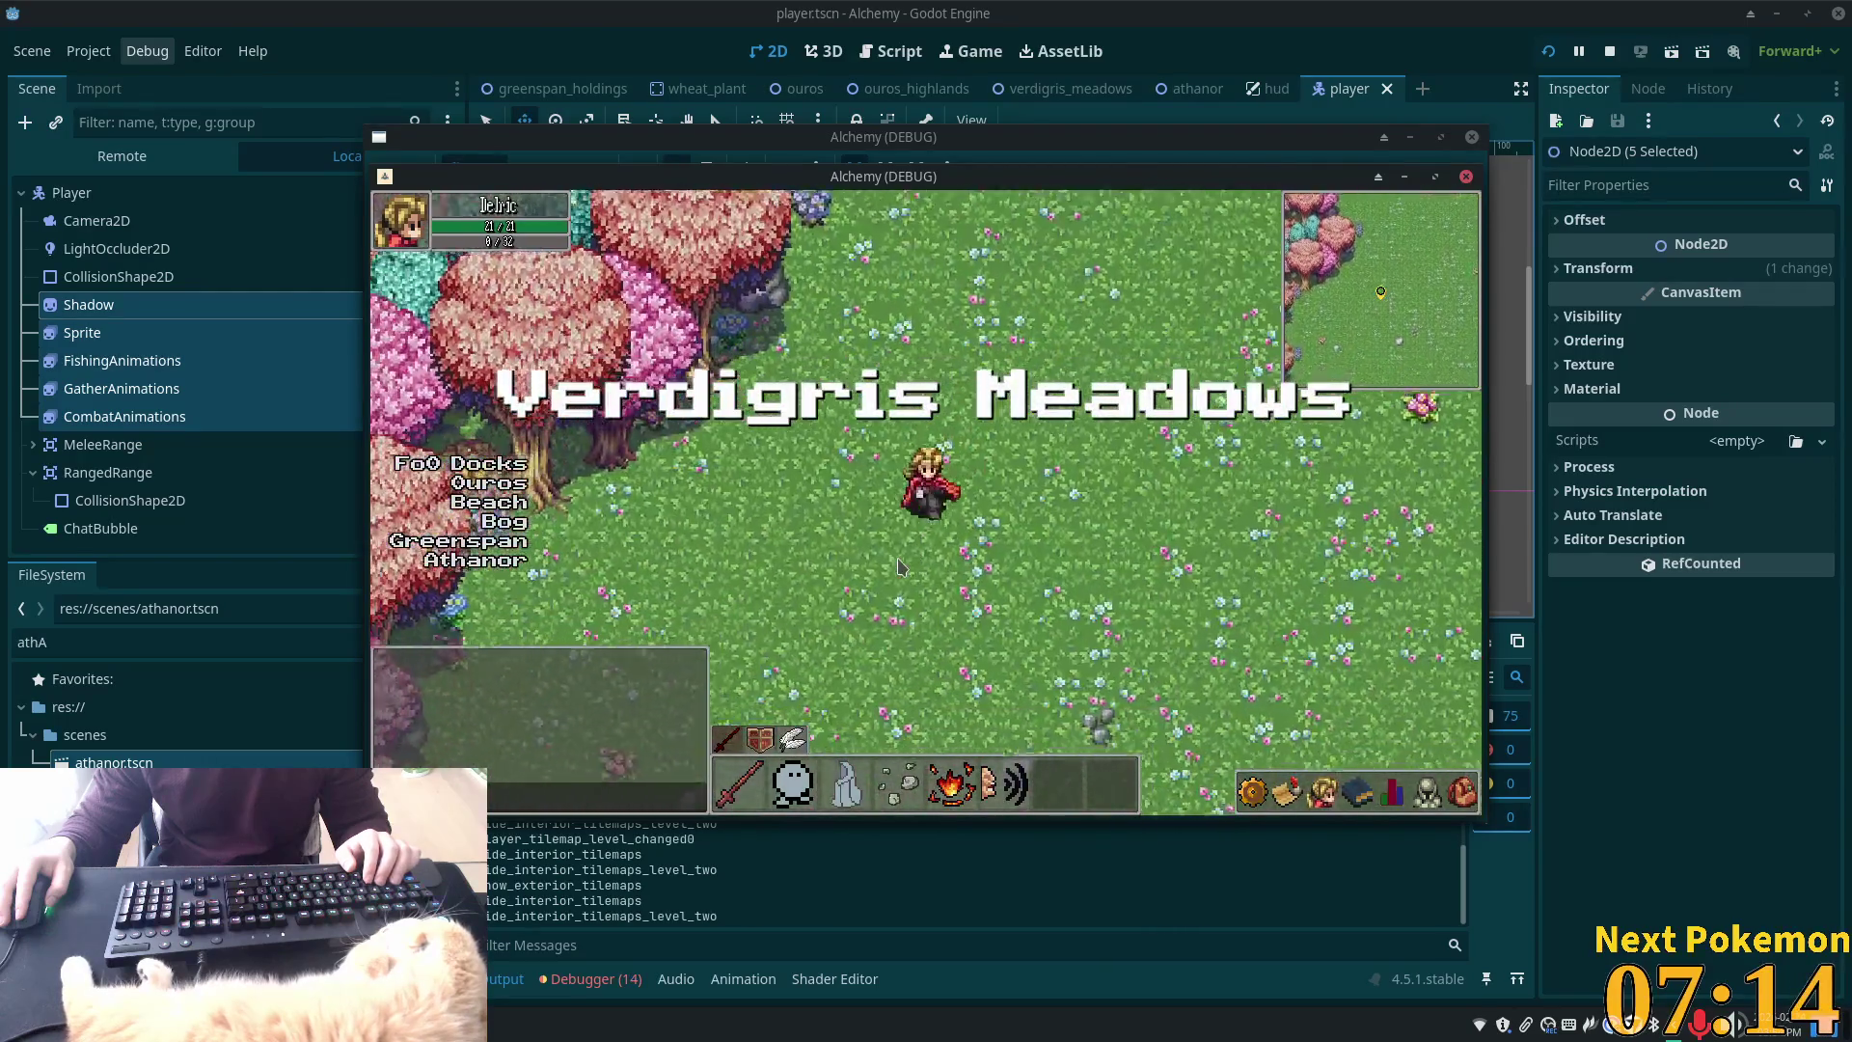
pyautogui.press('Down')
pyautogui.press('Left')
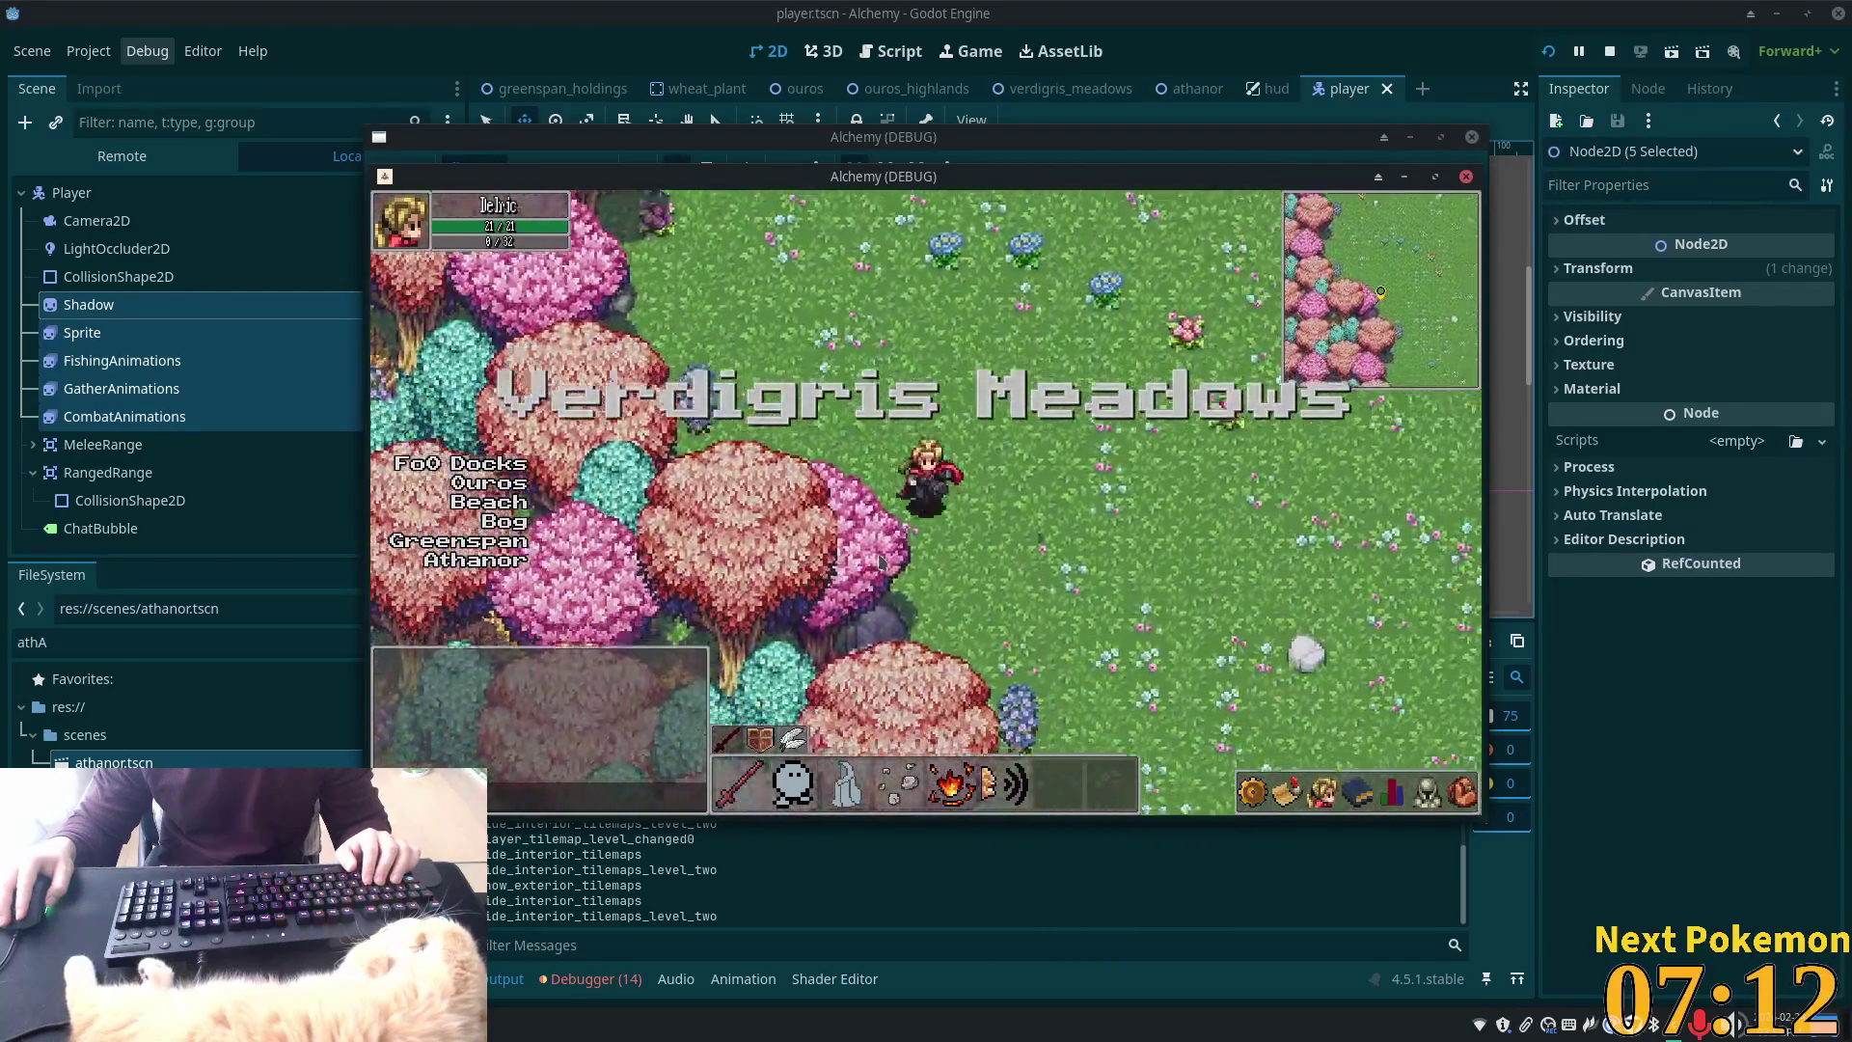
pyautogui.press('Down')
pyautogui.press('Down')
pyautogui.press('Right')
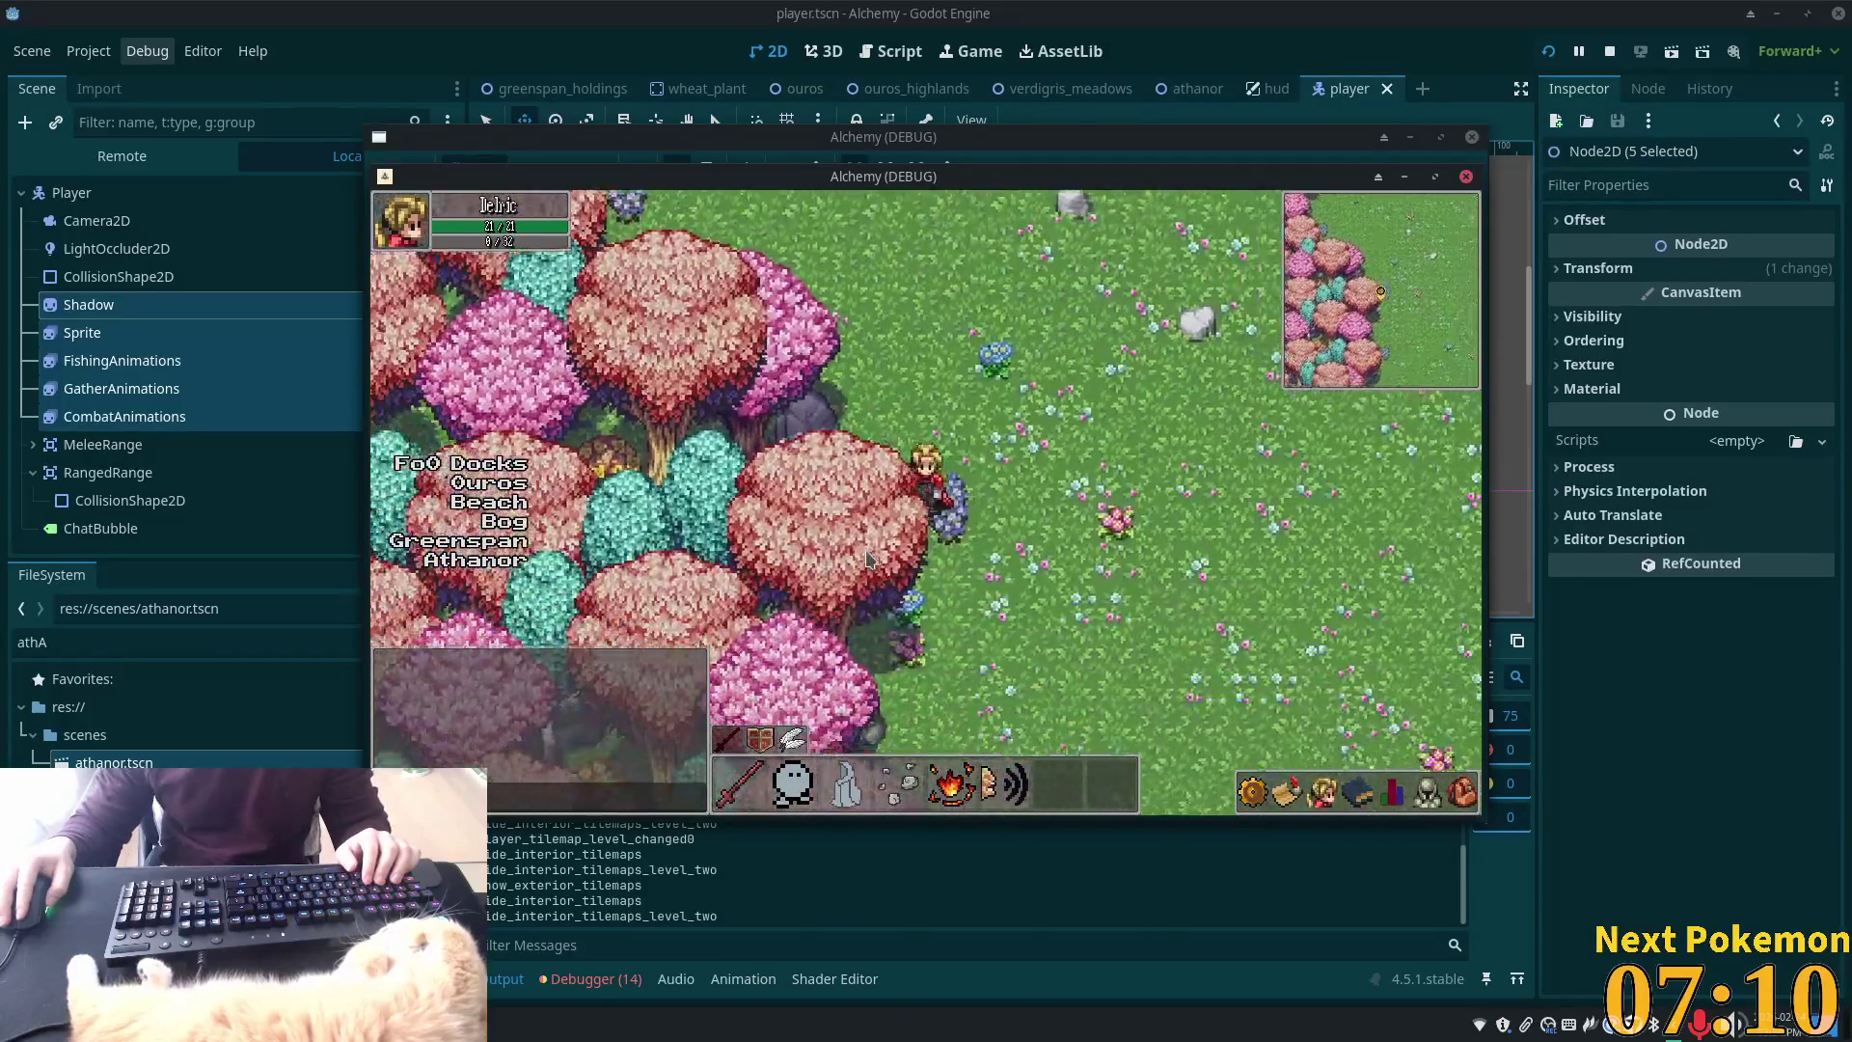
pyautogui.press('Up')
pyautogui.press('Left')
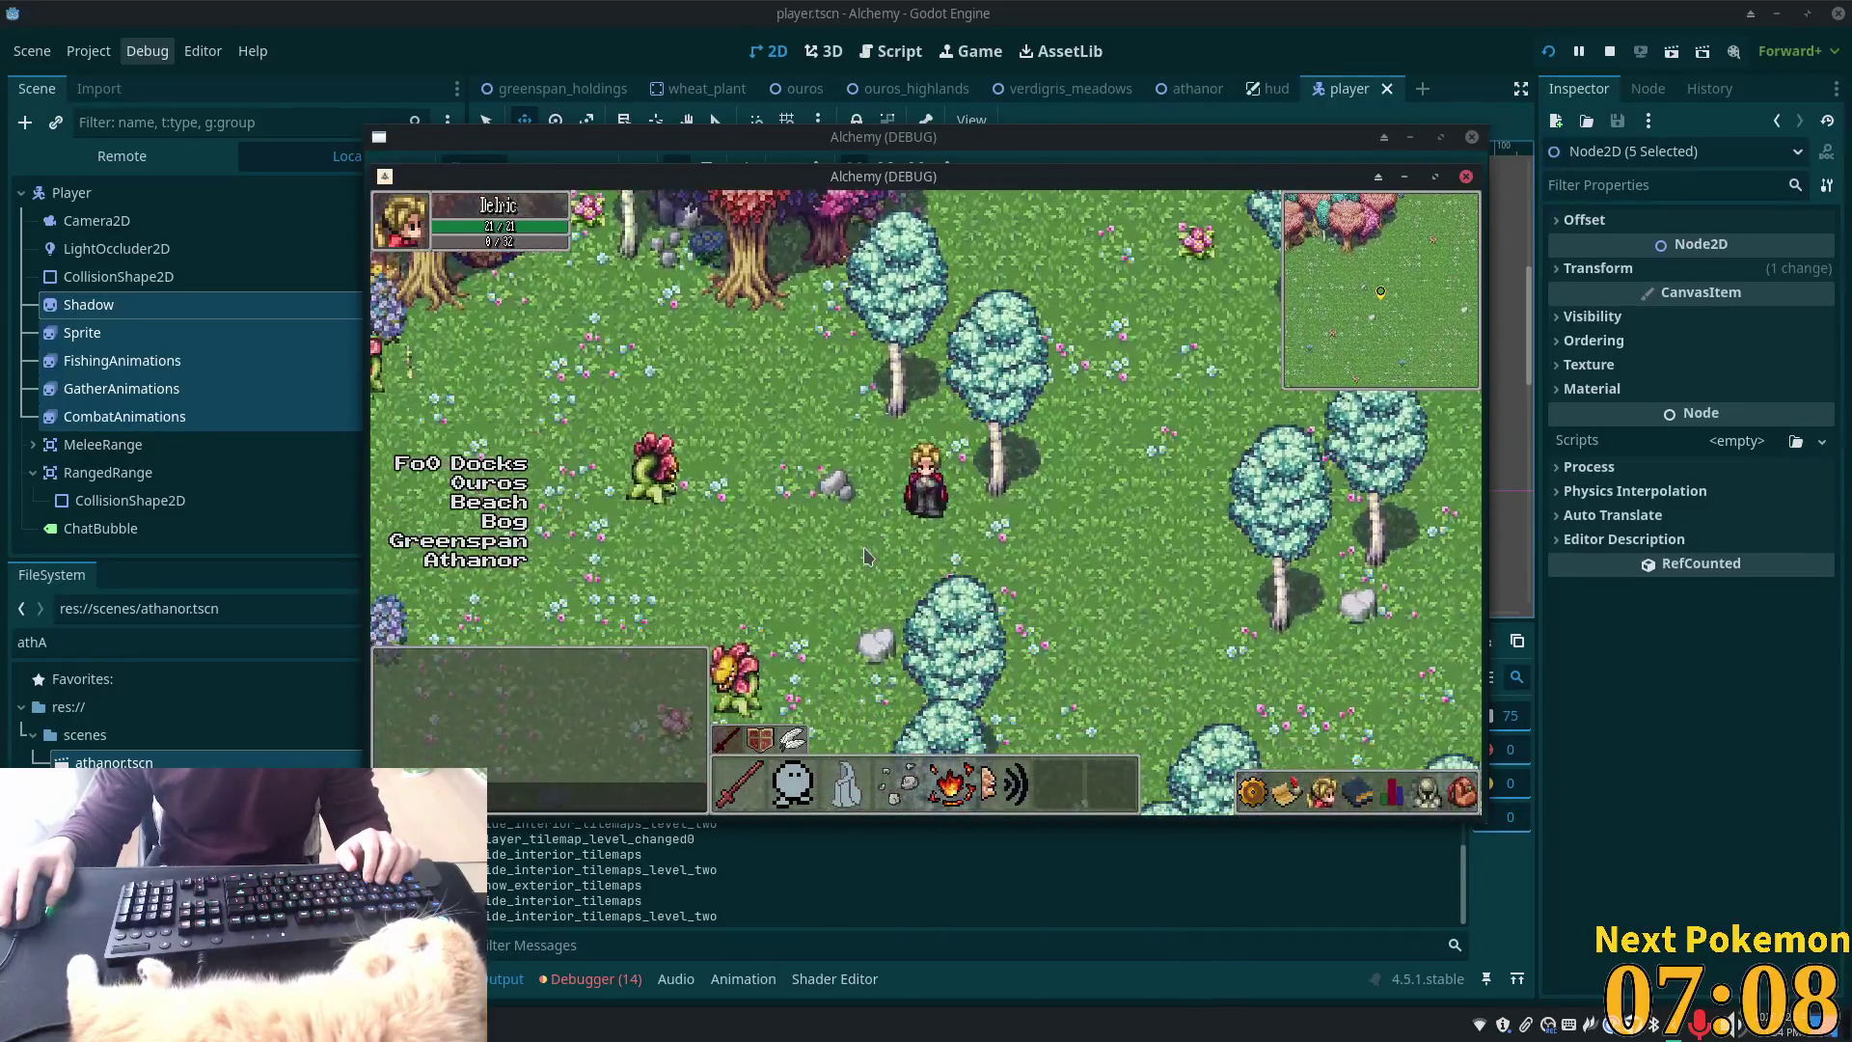
pyautogui.press('Down')
pyautogui.press('Up')
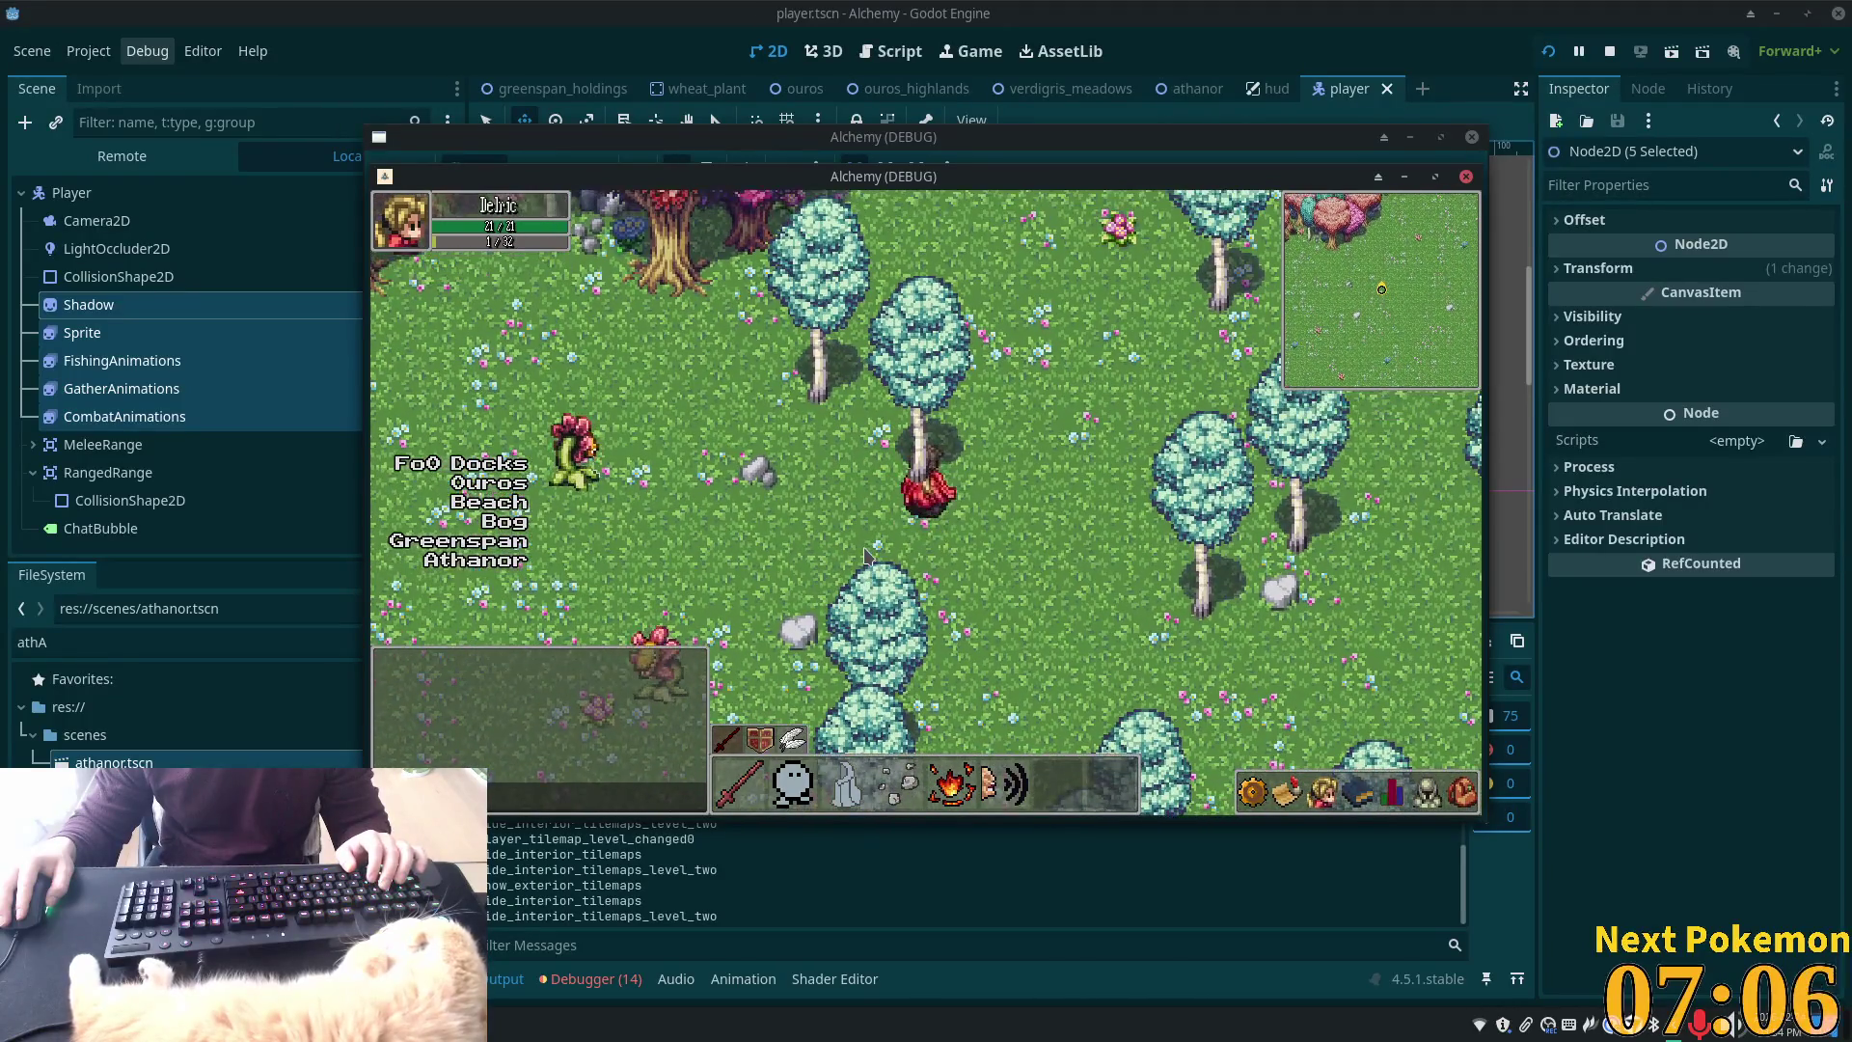
pyautogui.press('Left')
pyautogui.press('Down')
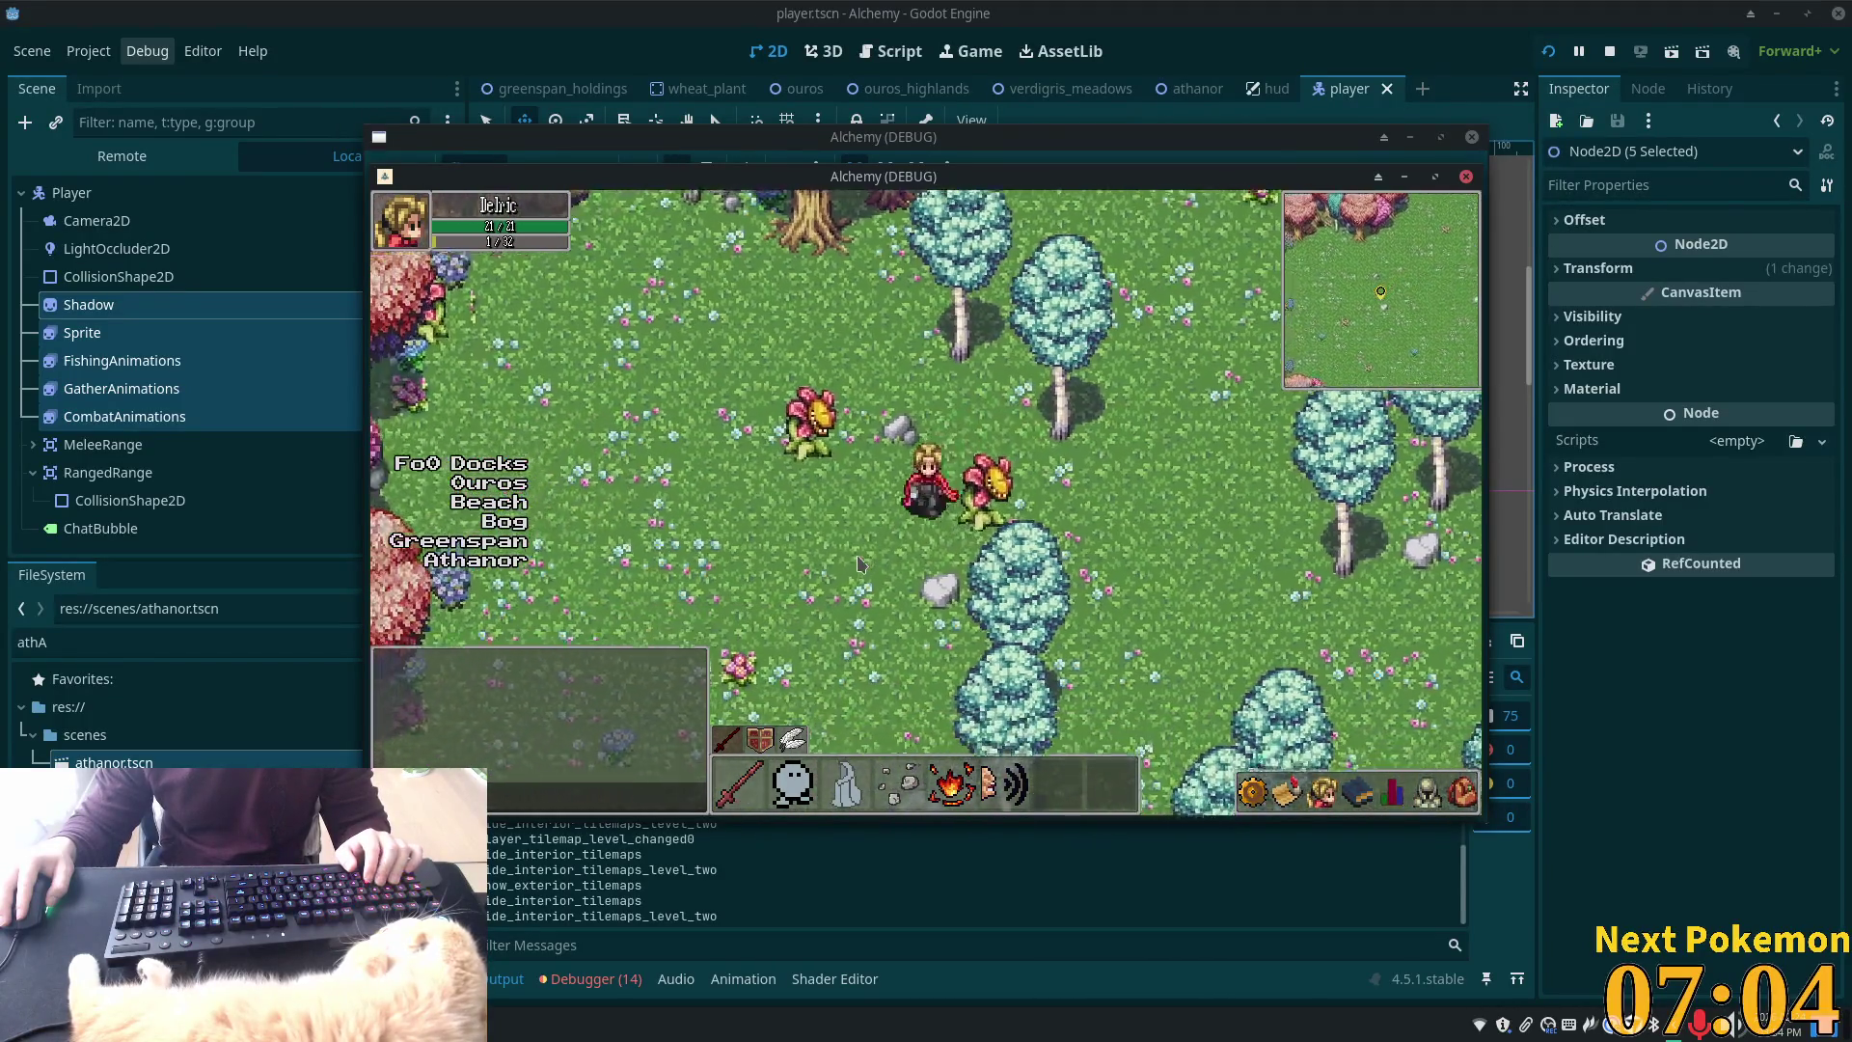
pyautogui.press('Down')
pyautogui.press('Right')
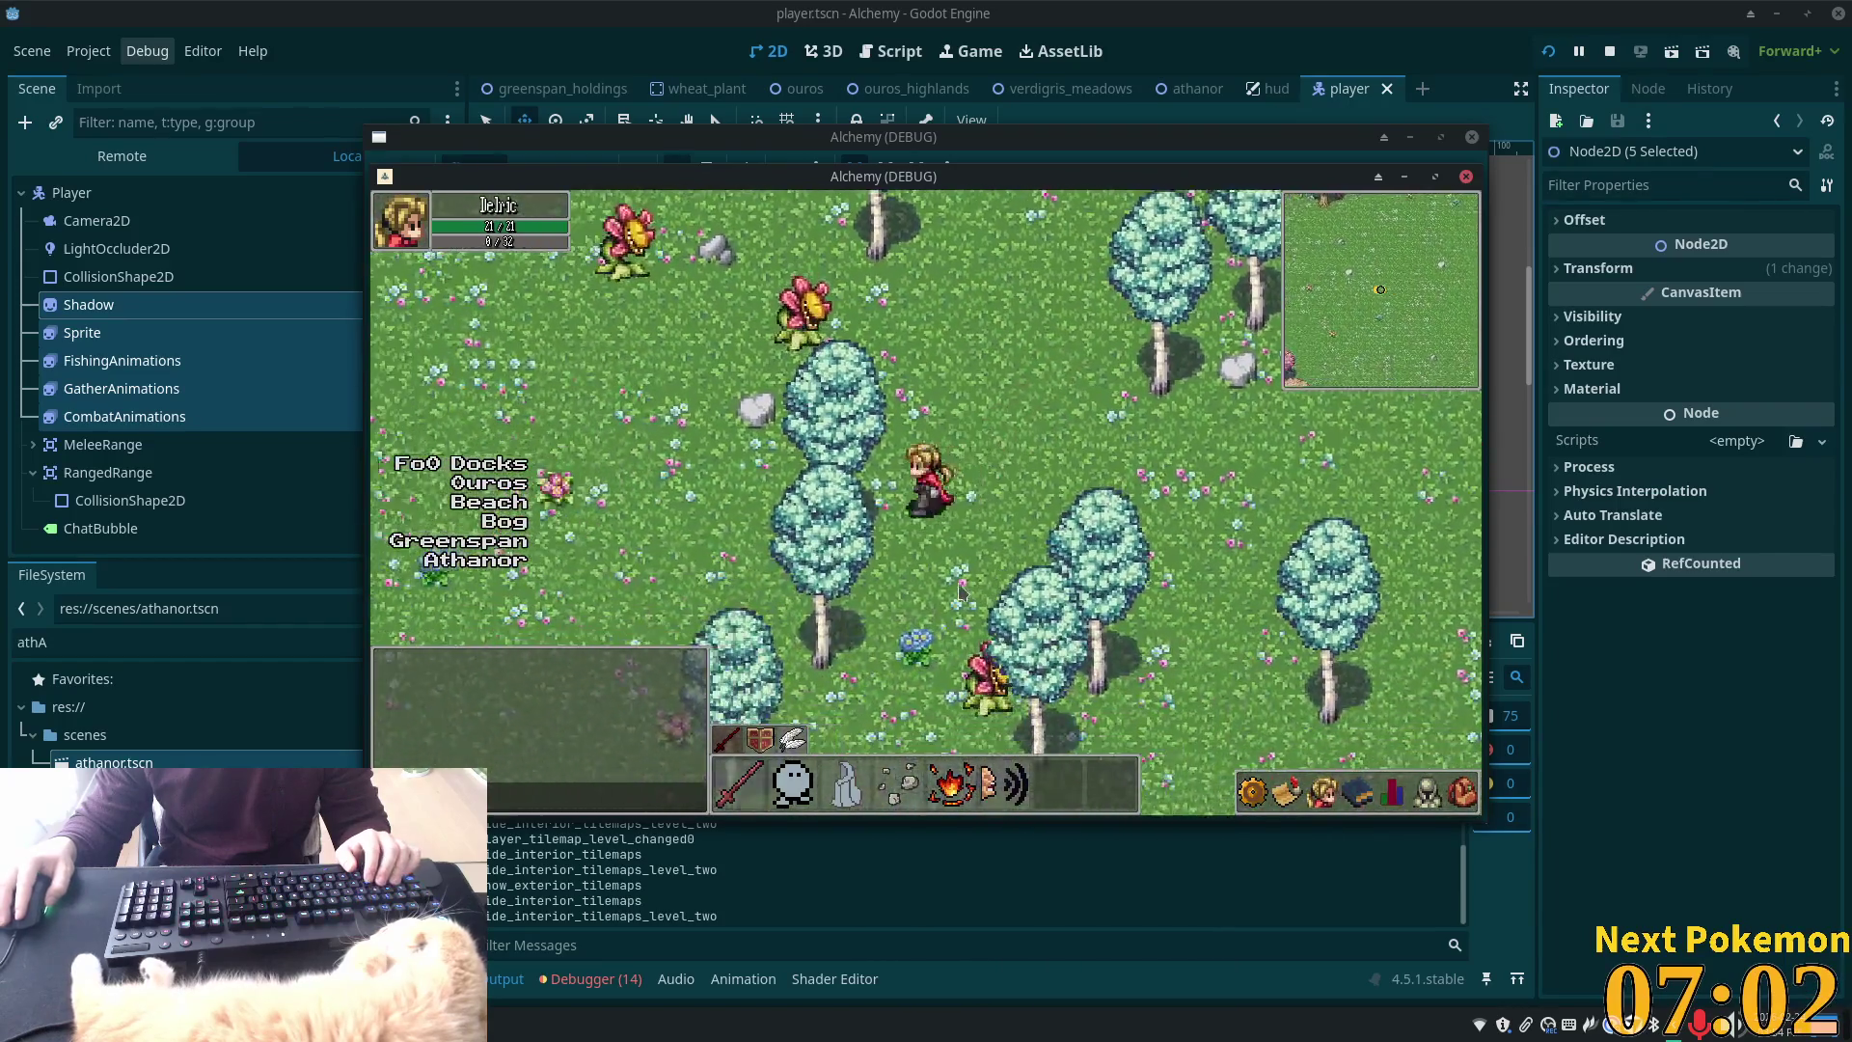
# Walk north-east past the pink tree, east through tall grass, then south-east to the cliff edge
pyautogui.press('Right')
pyautogui.press('Up')
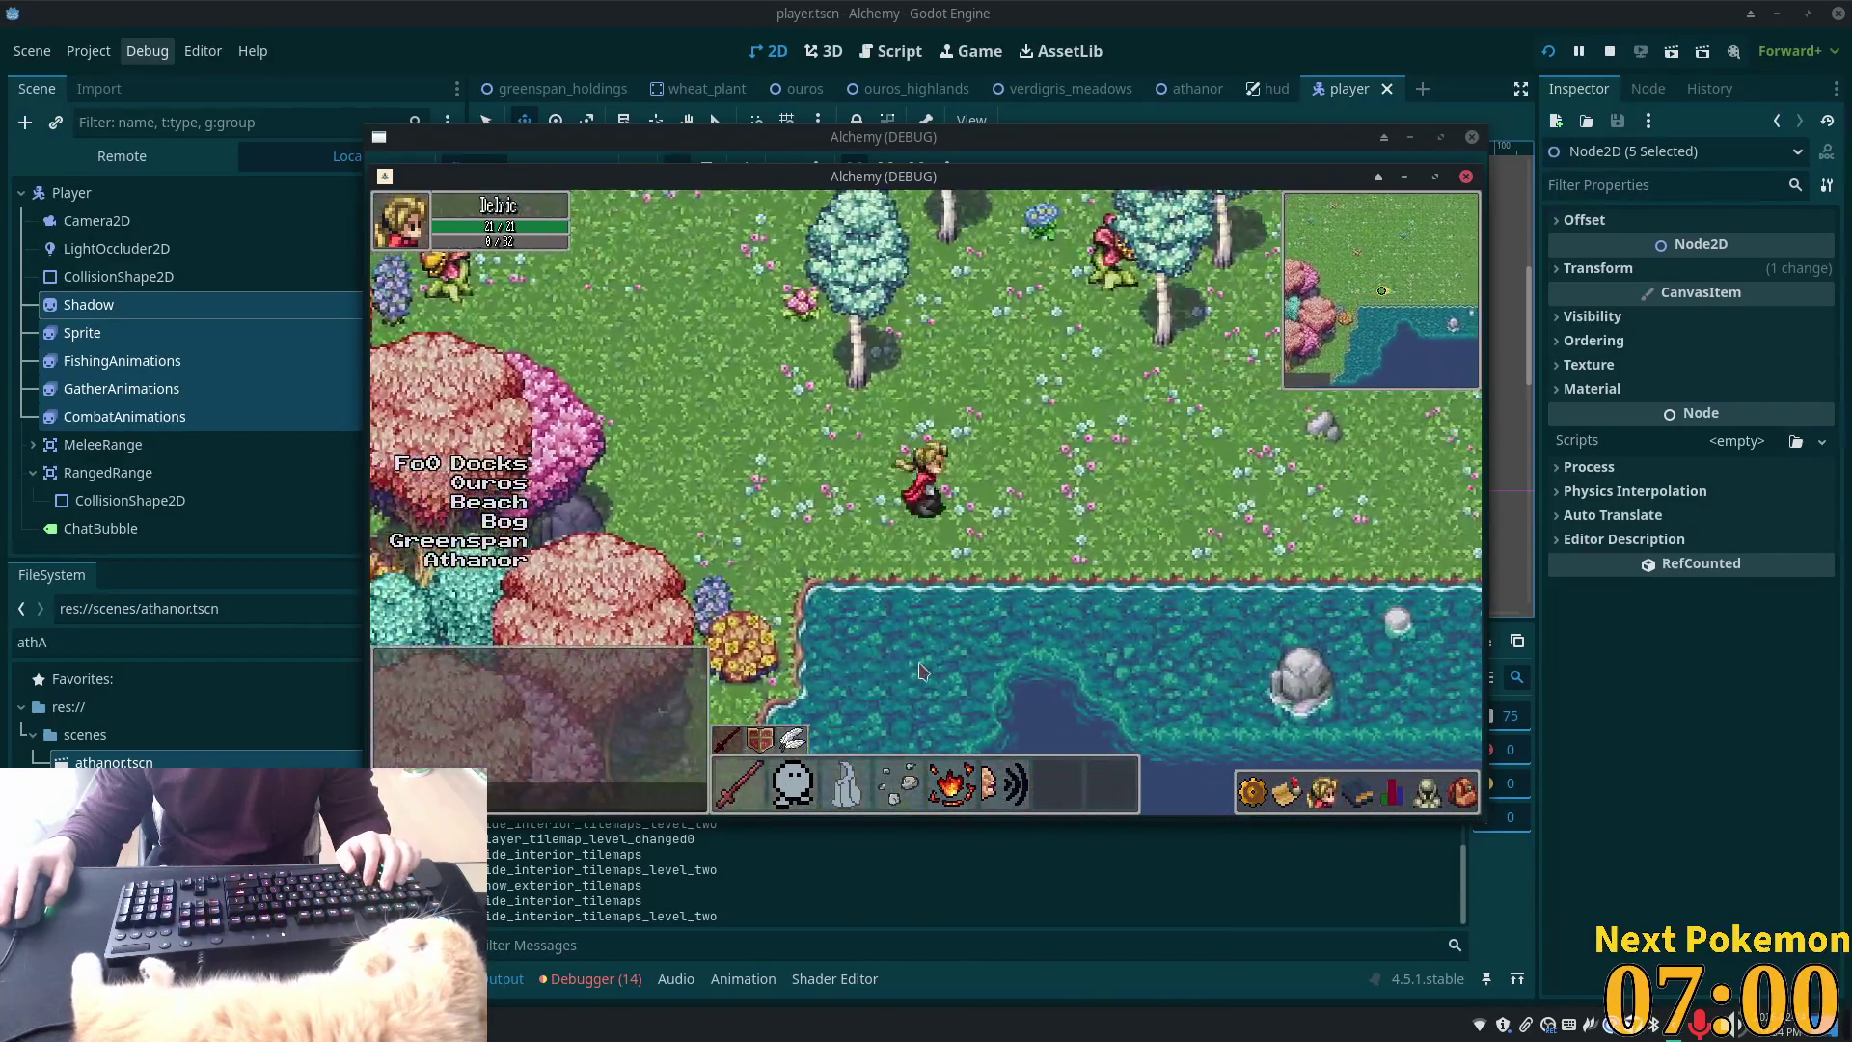
pyautogui.press('Right')
pyautogui.press('Up')
pyautogui.press('Right')
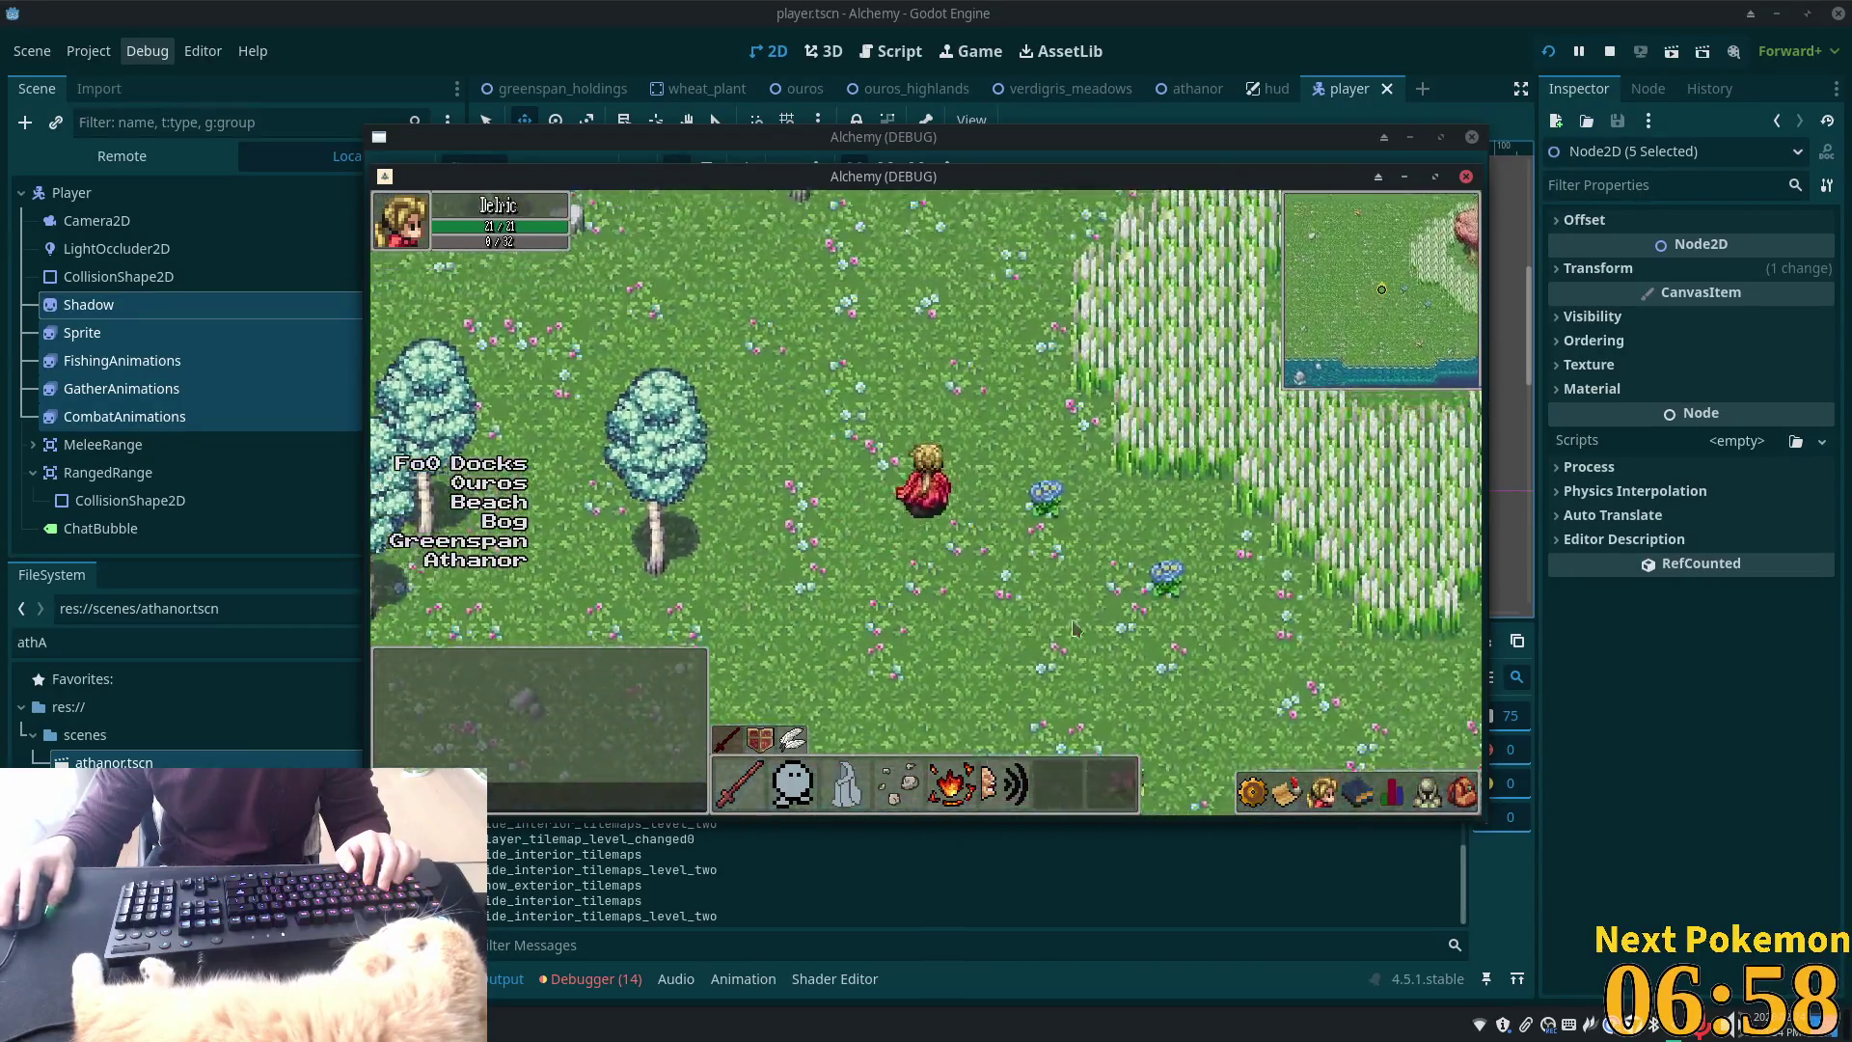
pyautogui.press('Right')
pyautogui.press('Up')
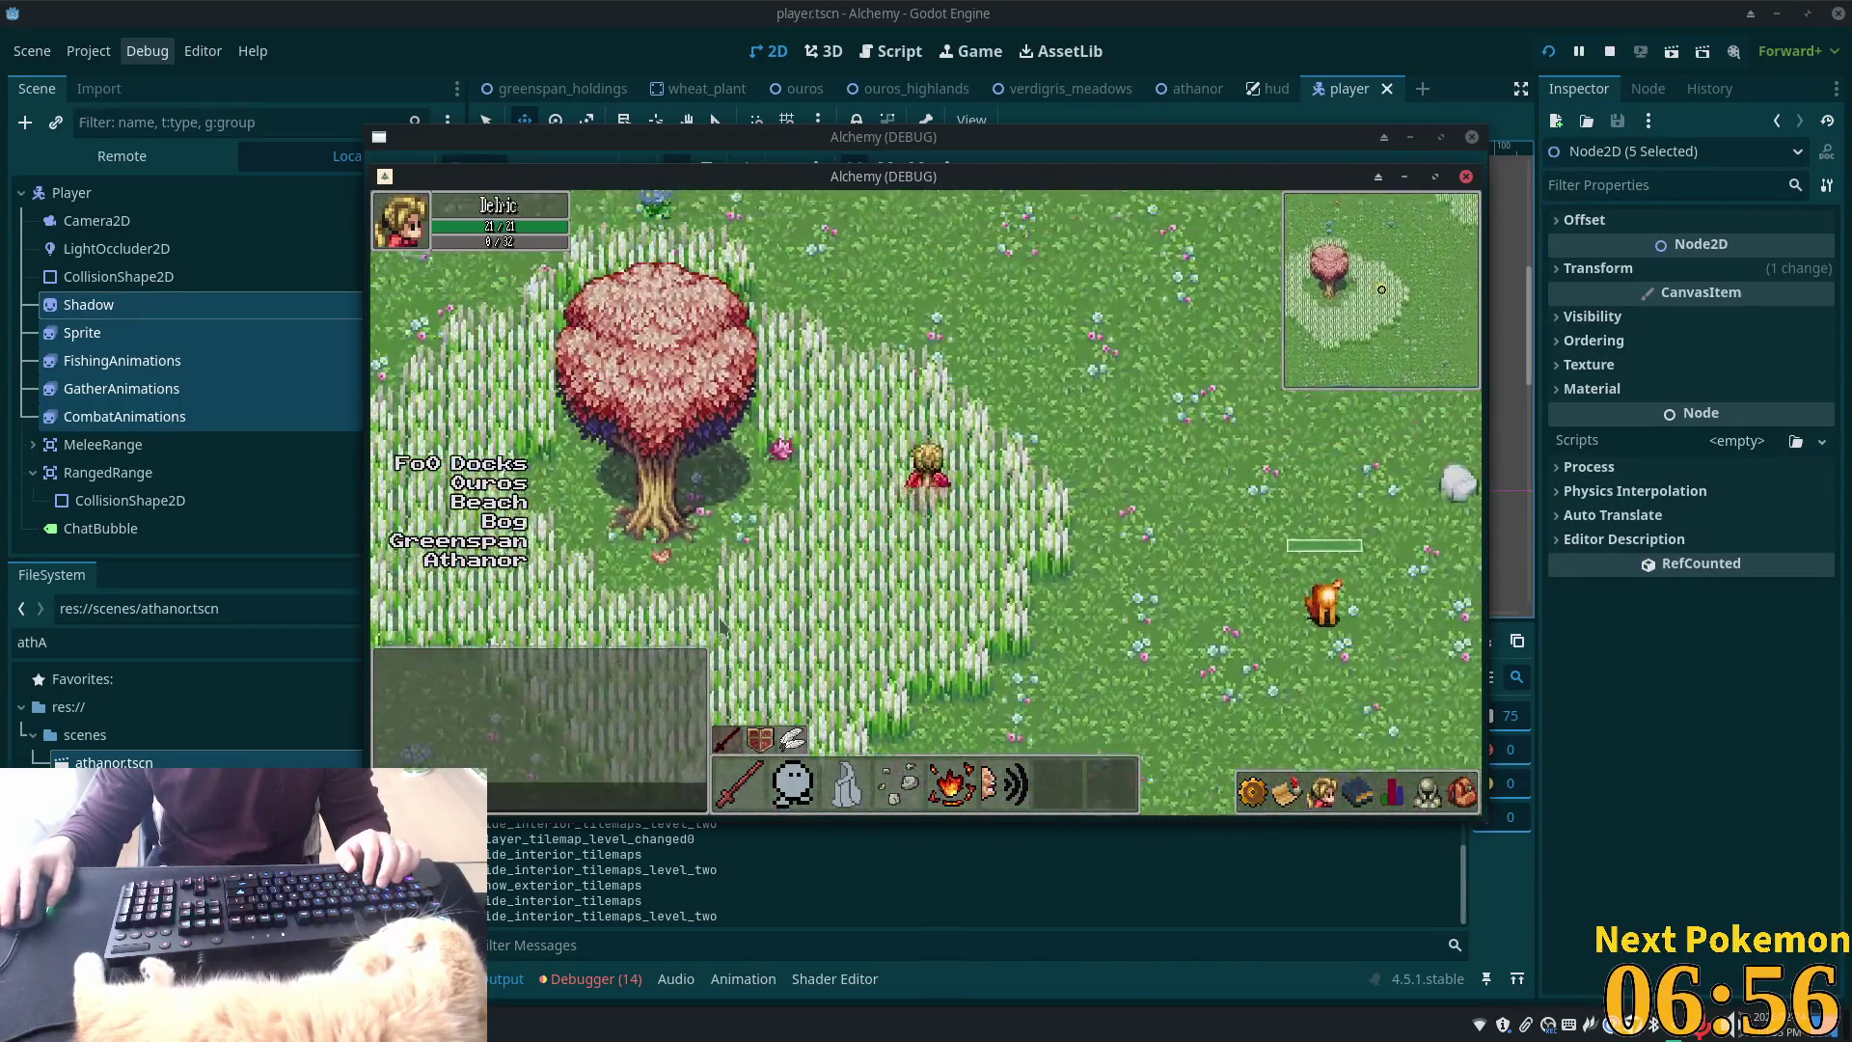
pyautogui.press('Right')
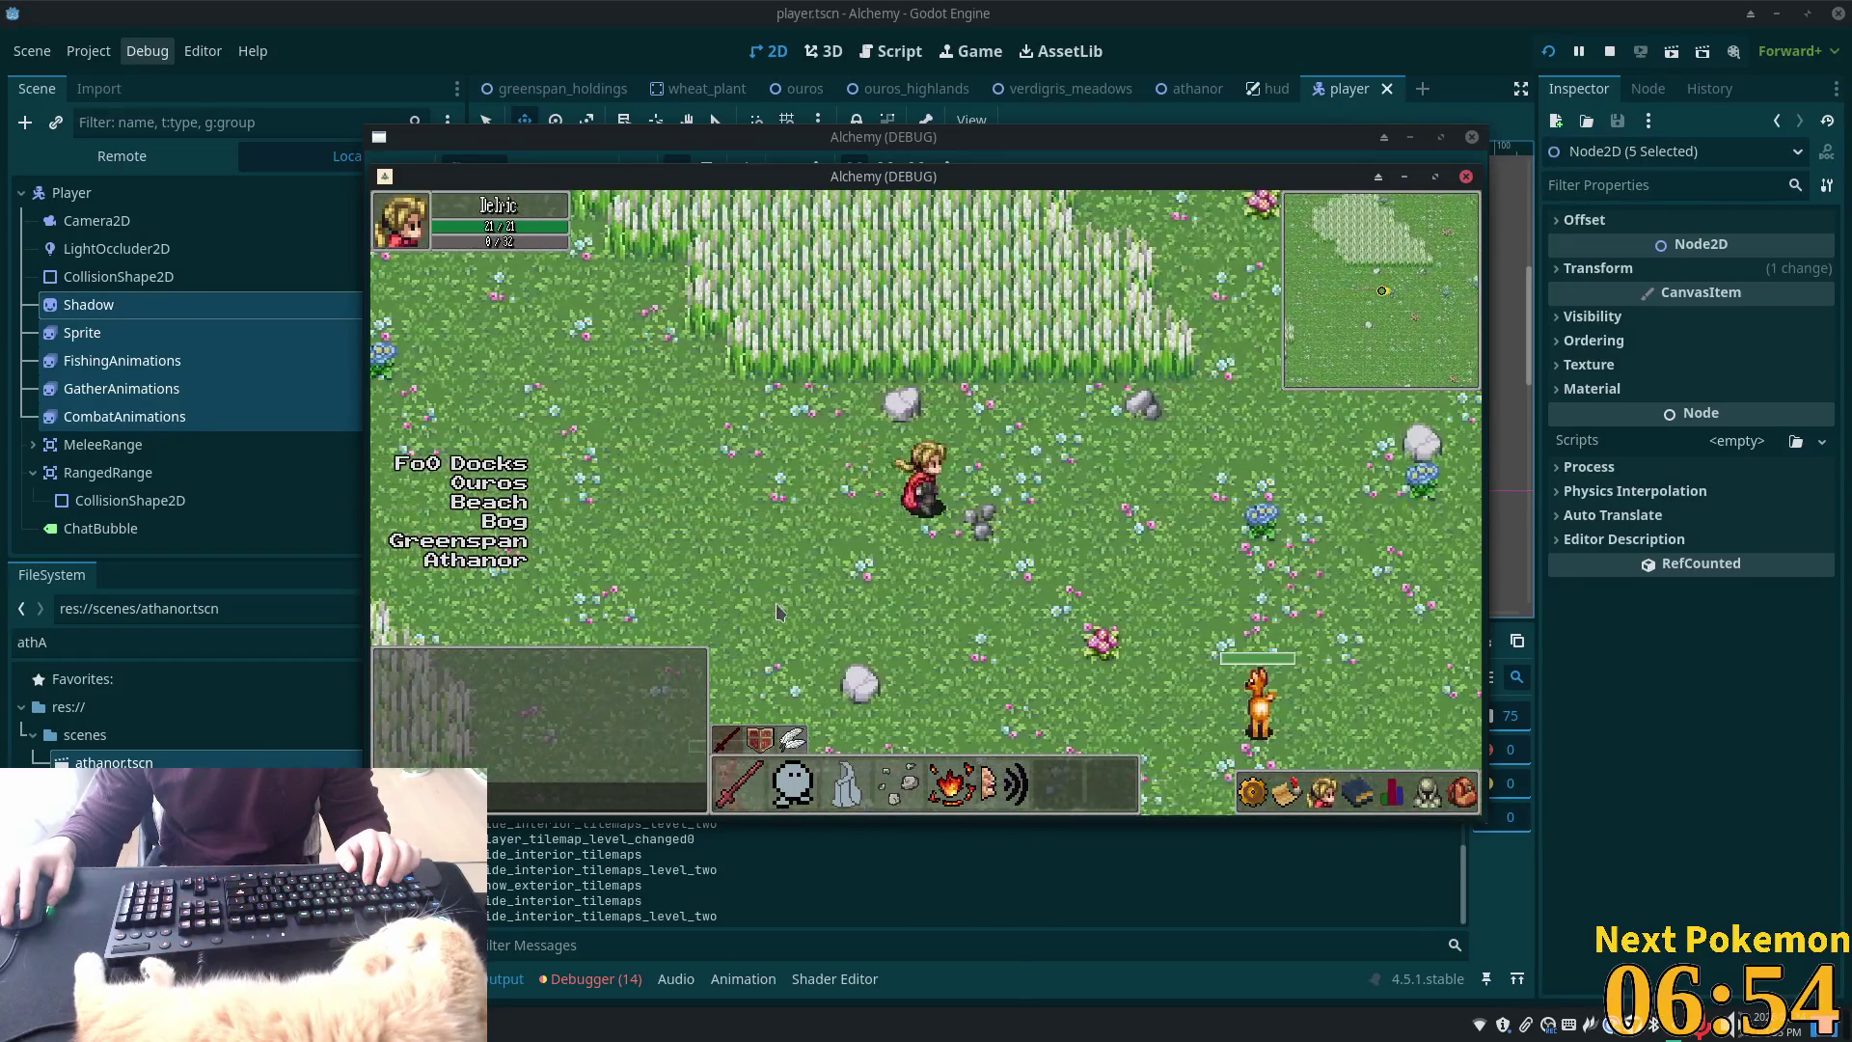
pyautogui.press('Right')
pyautogui.press('Down')
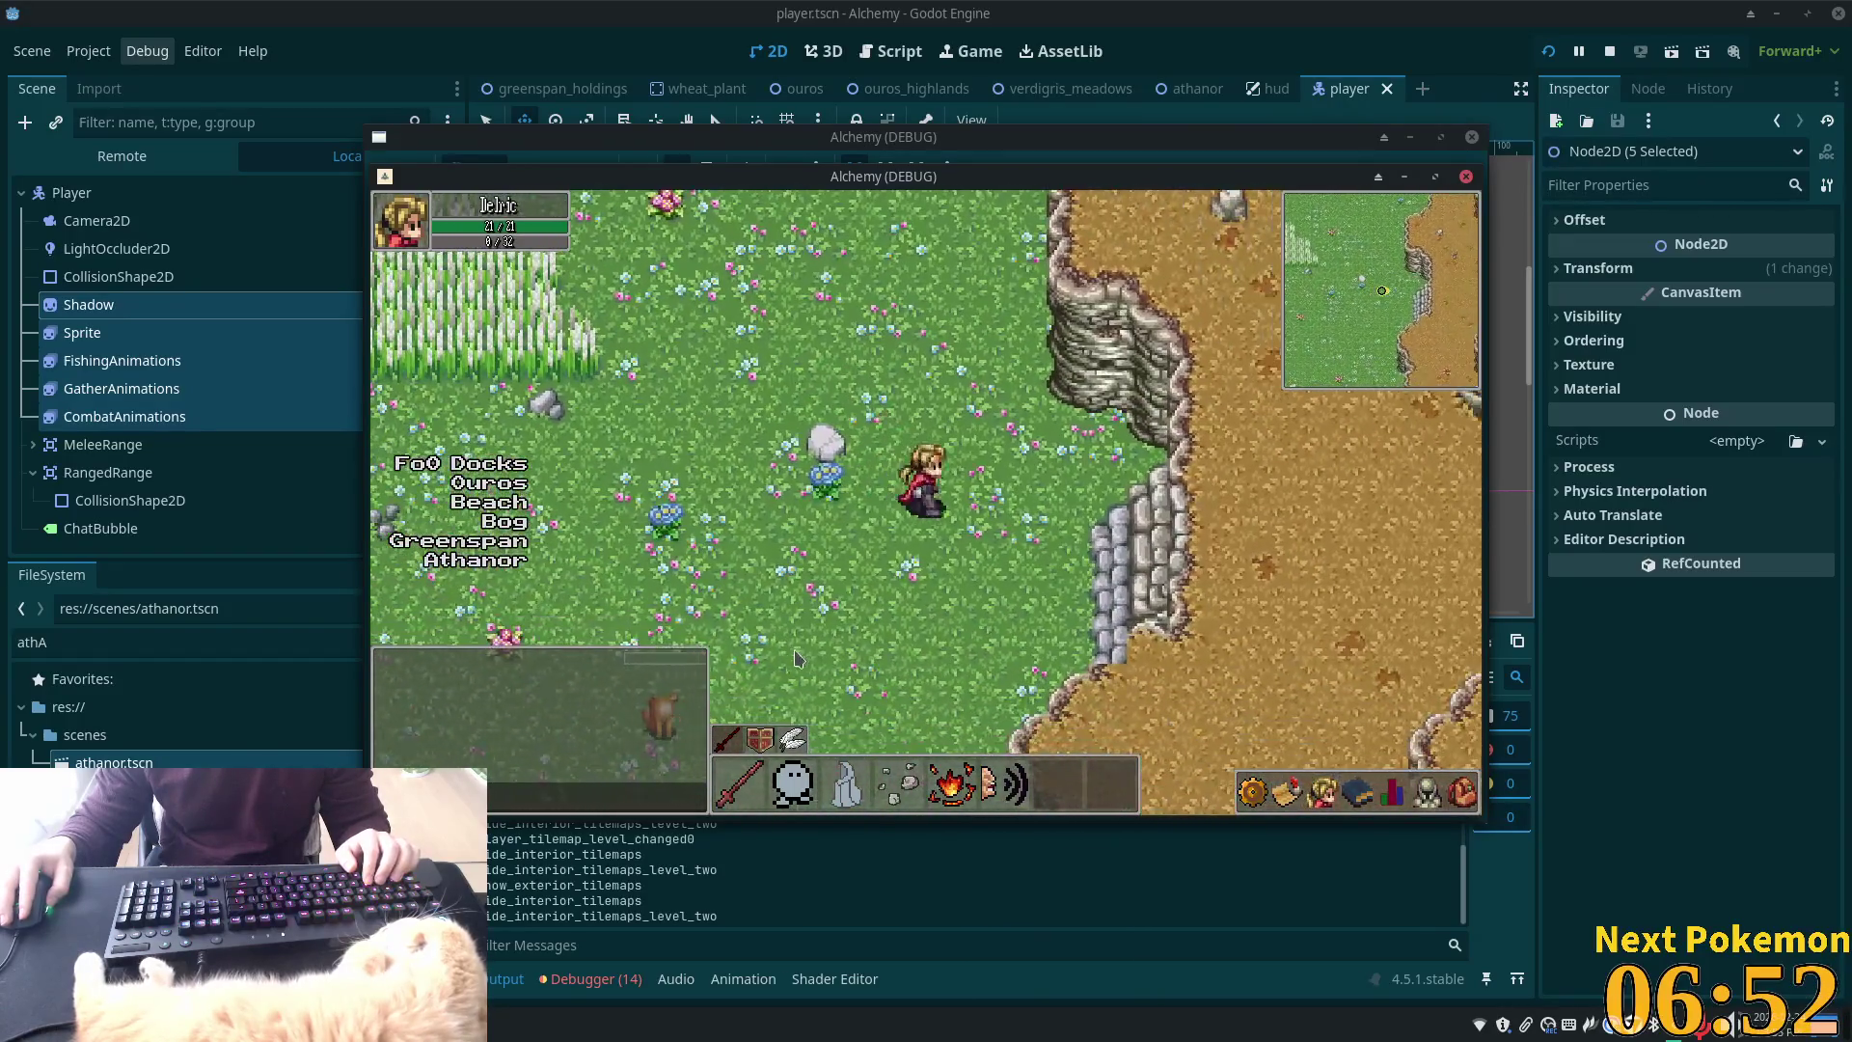
# Teleport to Ouros and walk west past the stone bridge into the rocky area
pyautogui.click(516, 491)
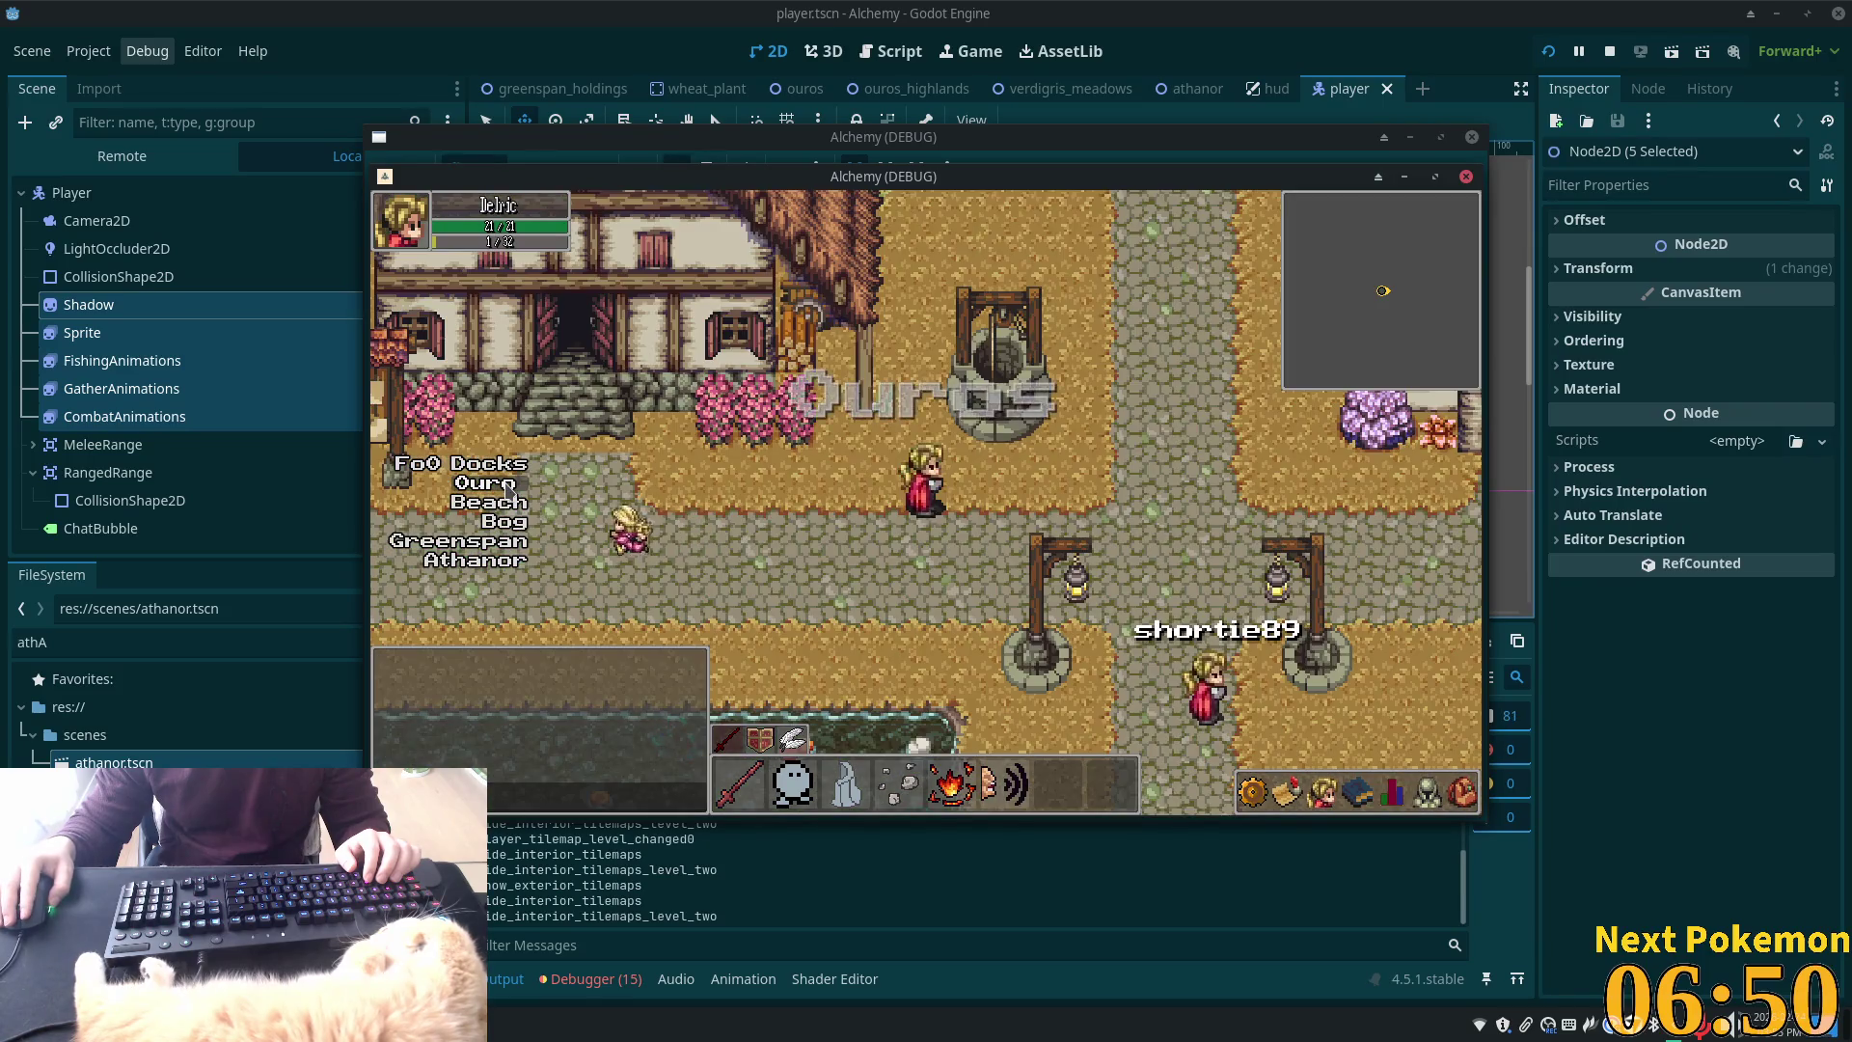
pyautogui.press('Left')
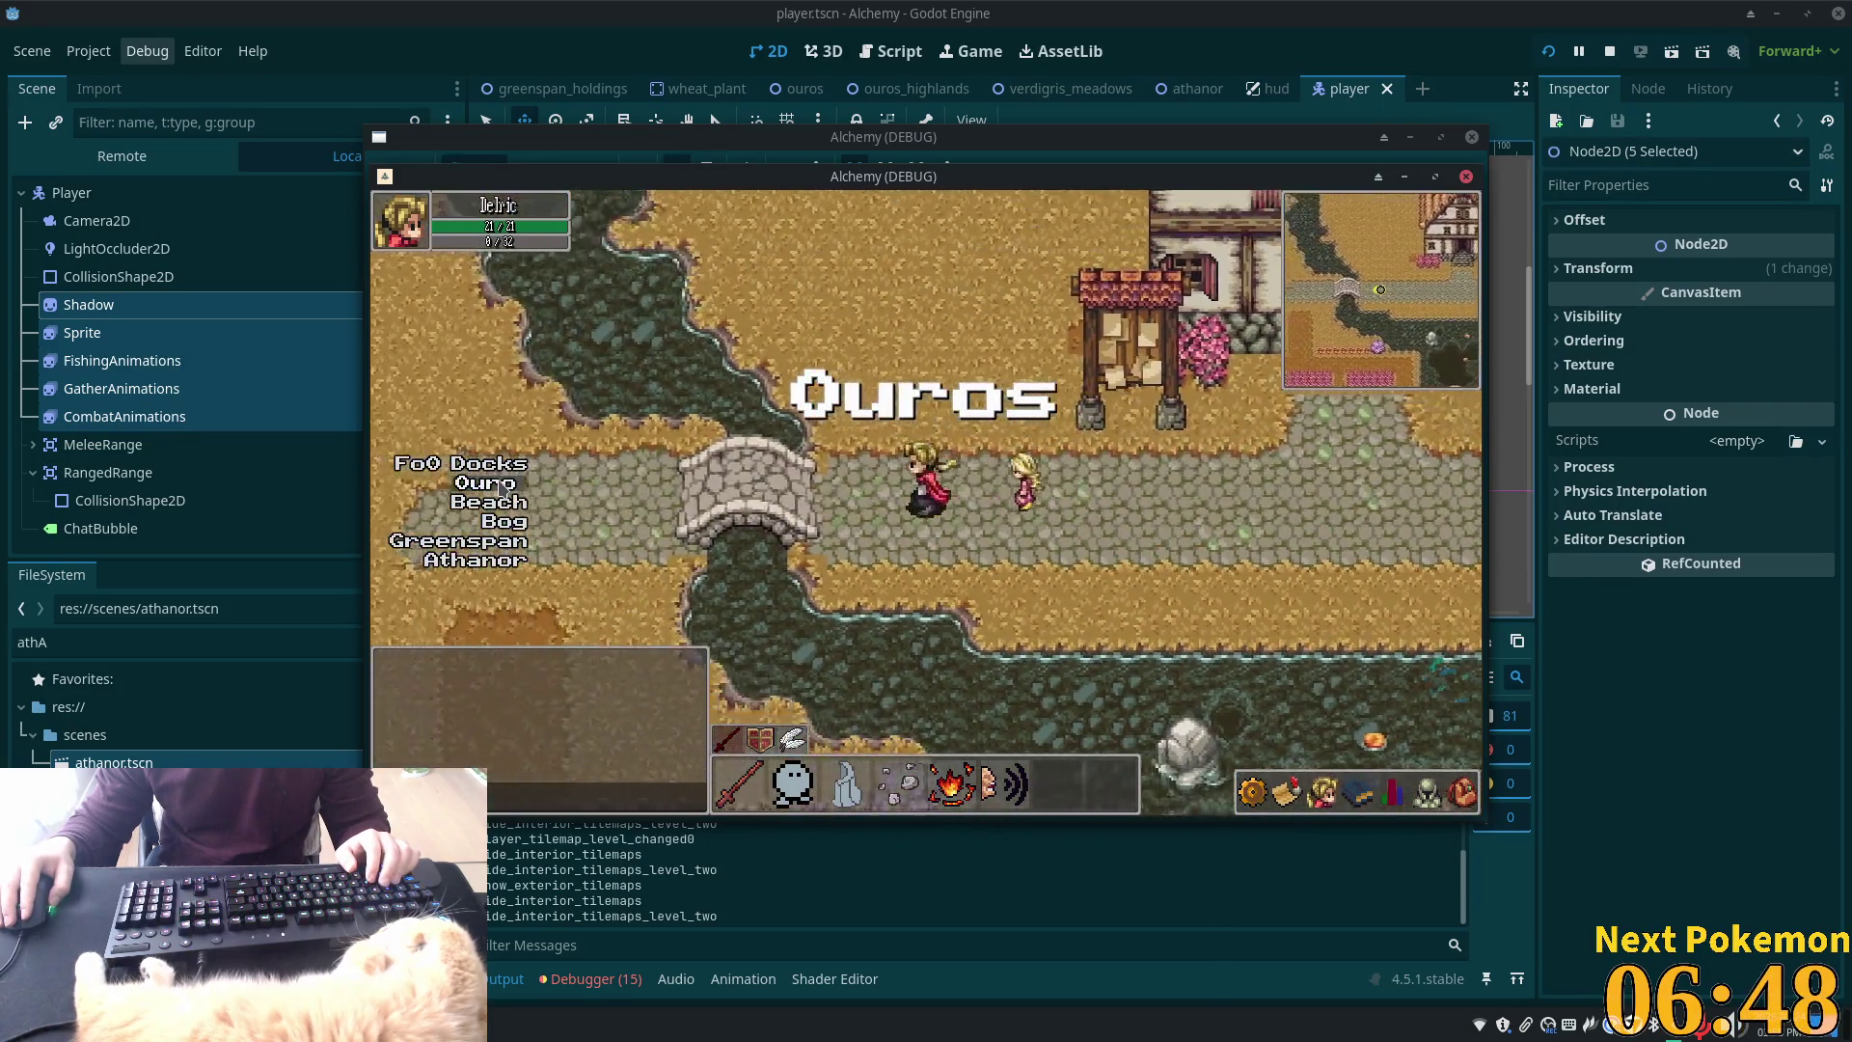
pyautogui.click(497, 489)
pyautogui.press('Left')
pyautogui.press('Down')
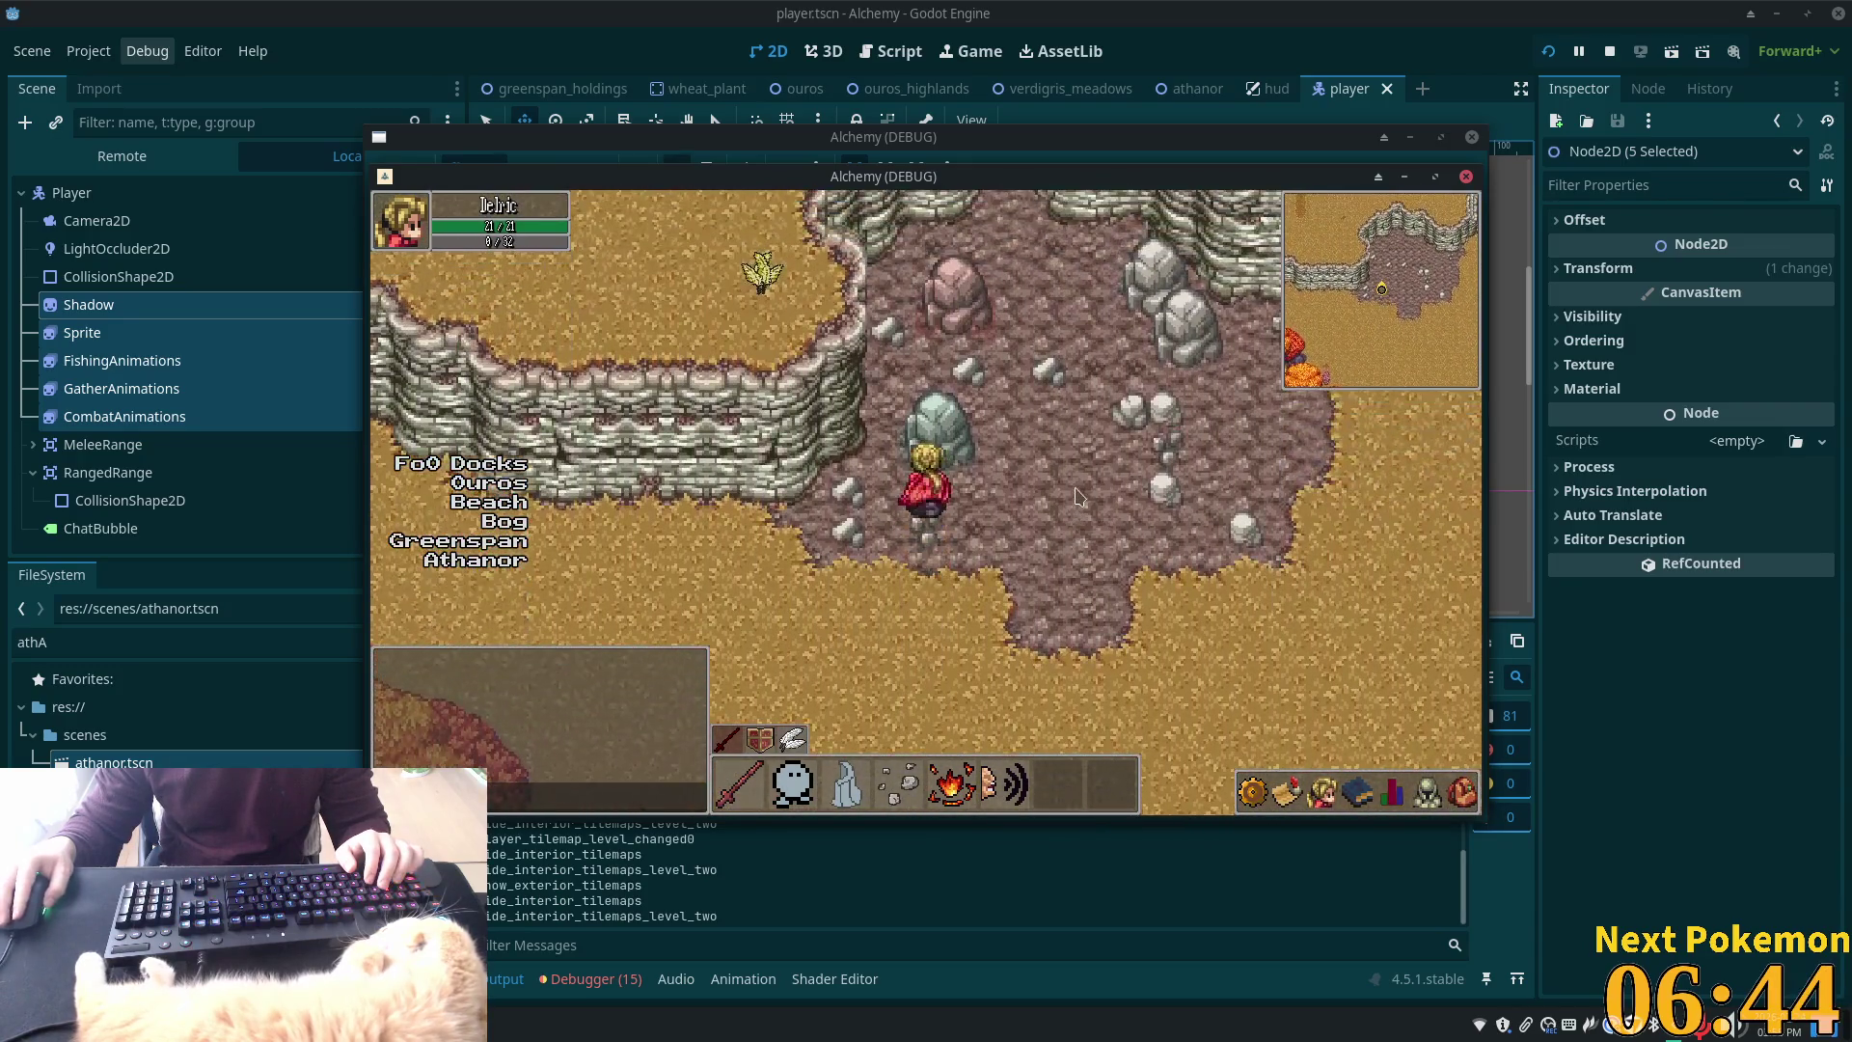
# Cross the rocky basin onto sand, then follow the stone path east over the bridge to the house
pyautogui.click(1071, 502)
pyautogui.press('Up')
pyautogui.press('Left')
pyautogui.press('Down')
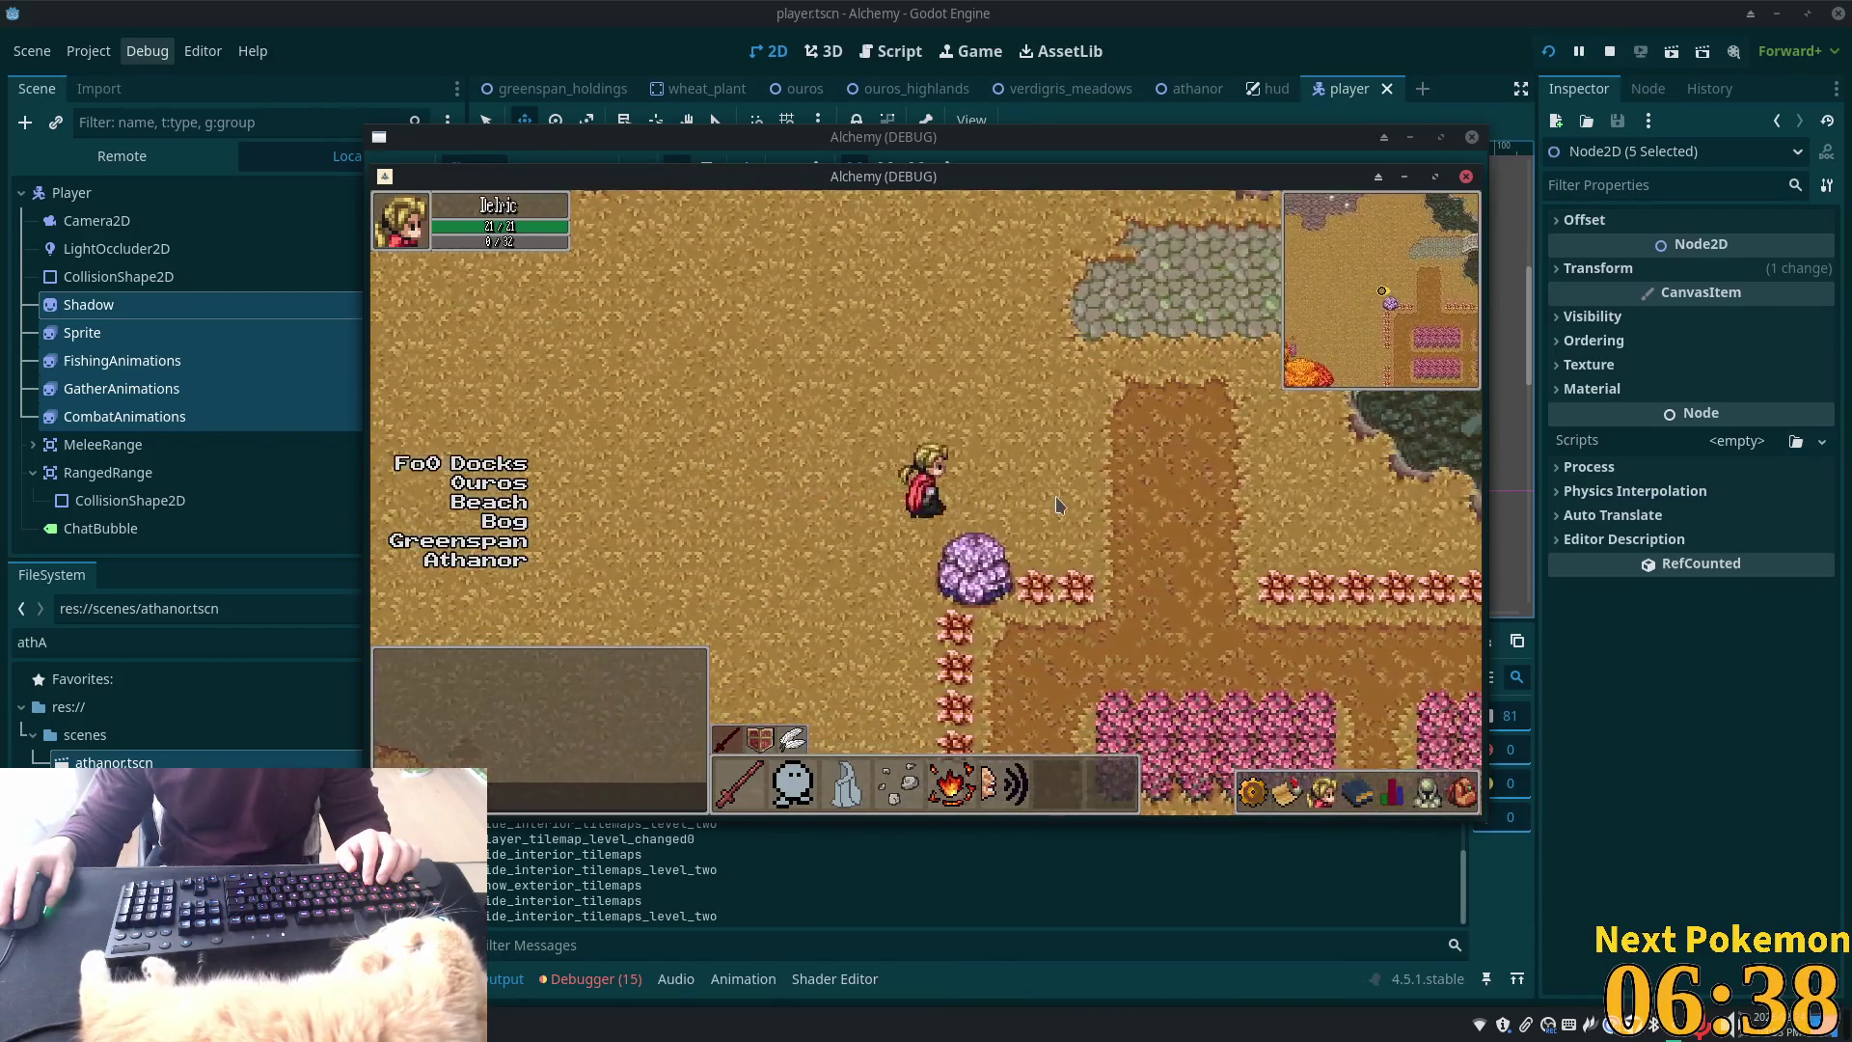
pyautogui.press('Up')
pyautogui.press('Right')
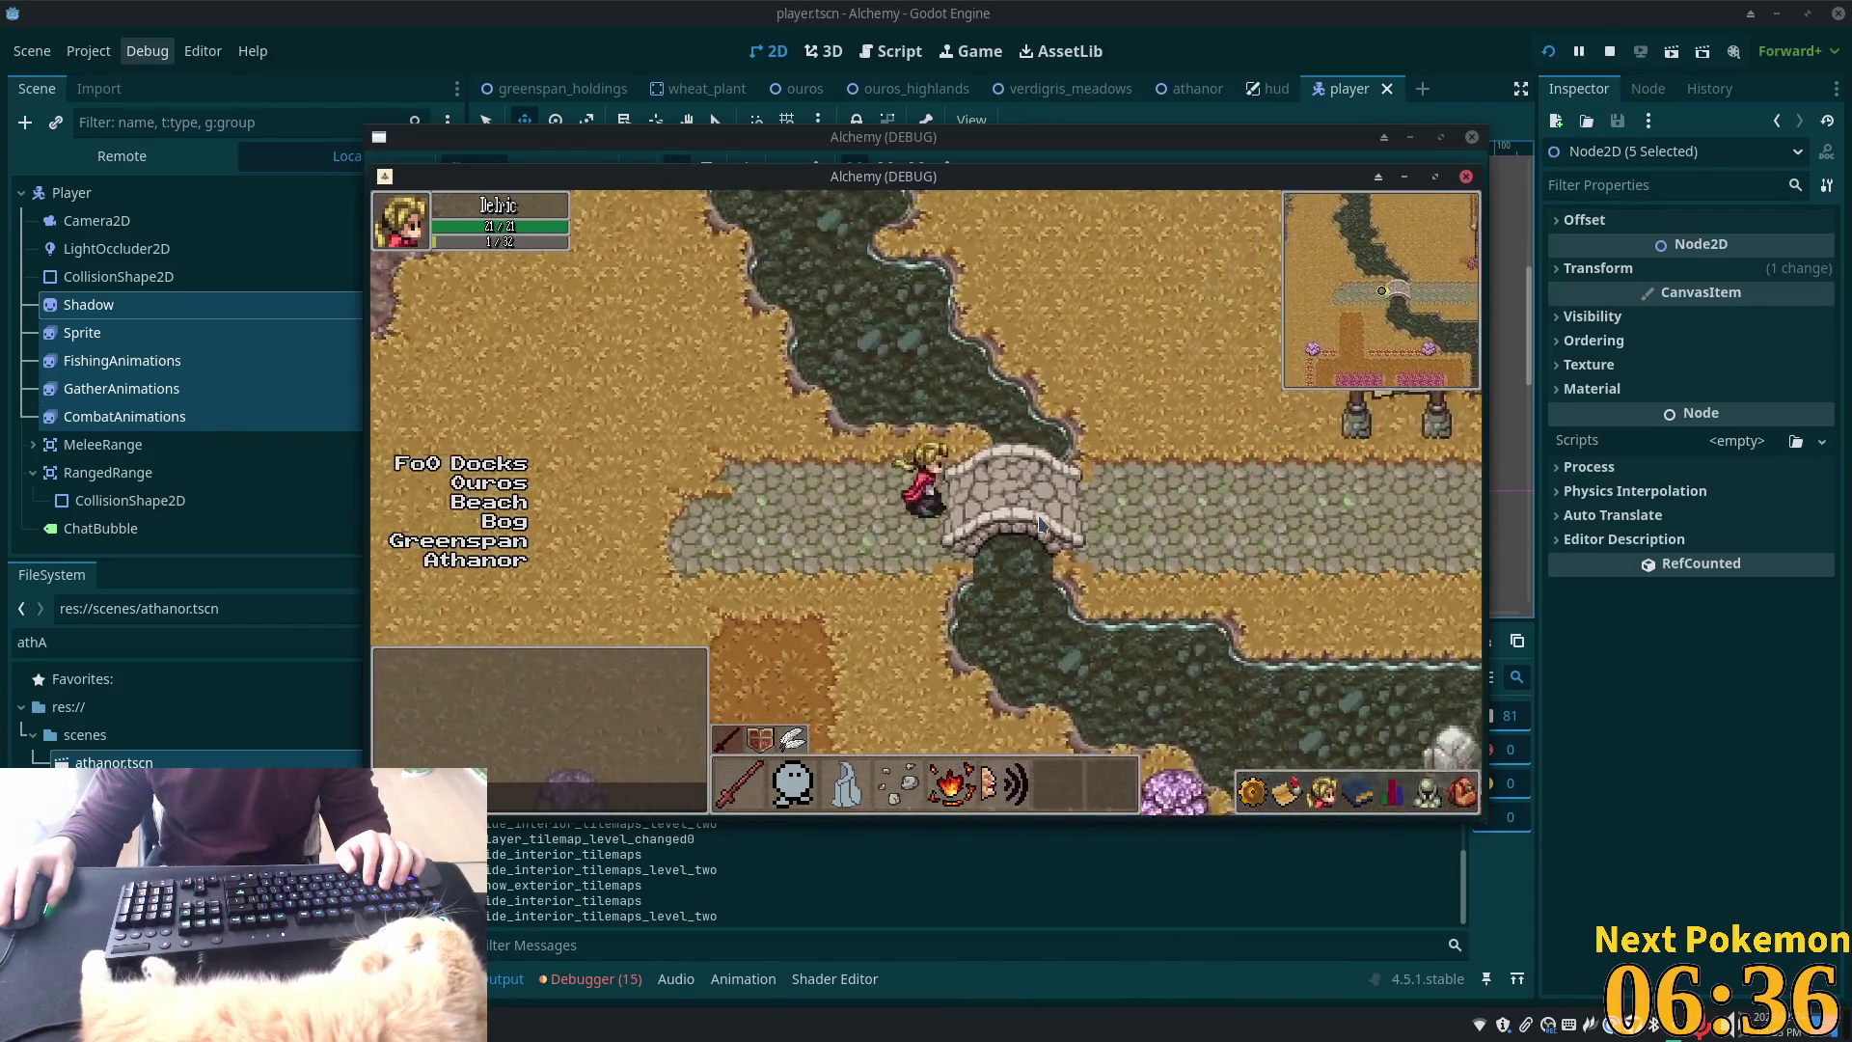
pyautogui.press('Right')
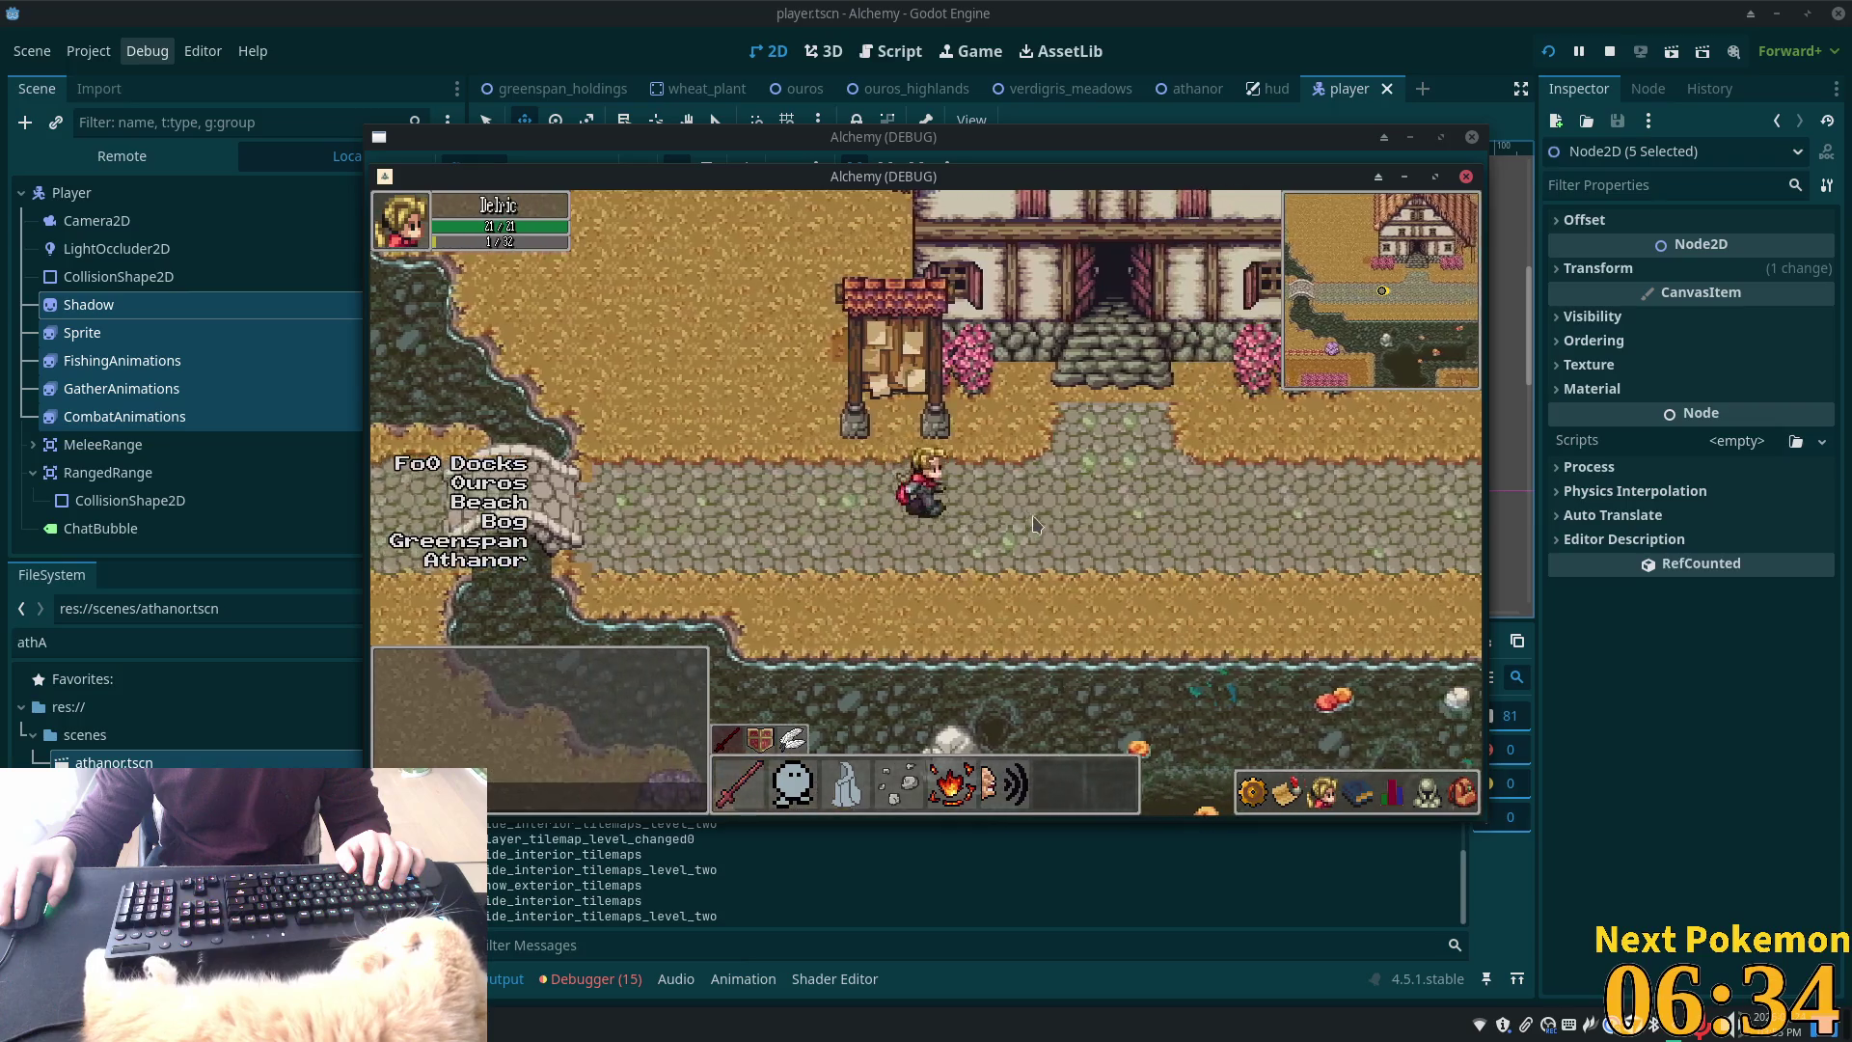
pyautogui.press('Right')
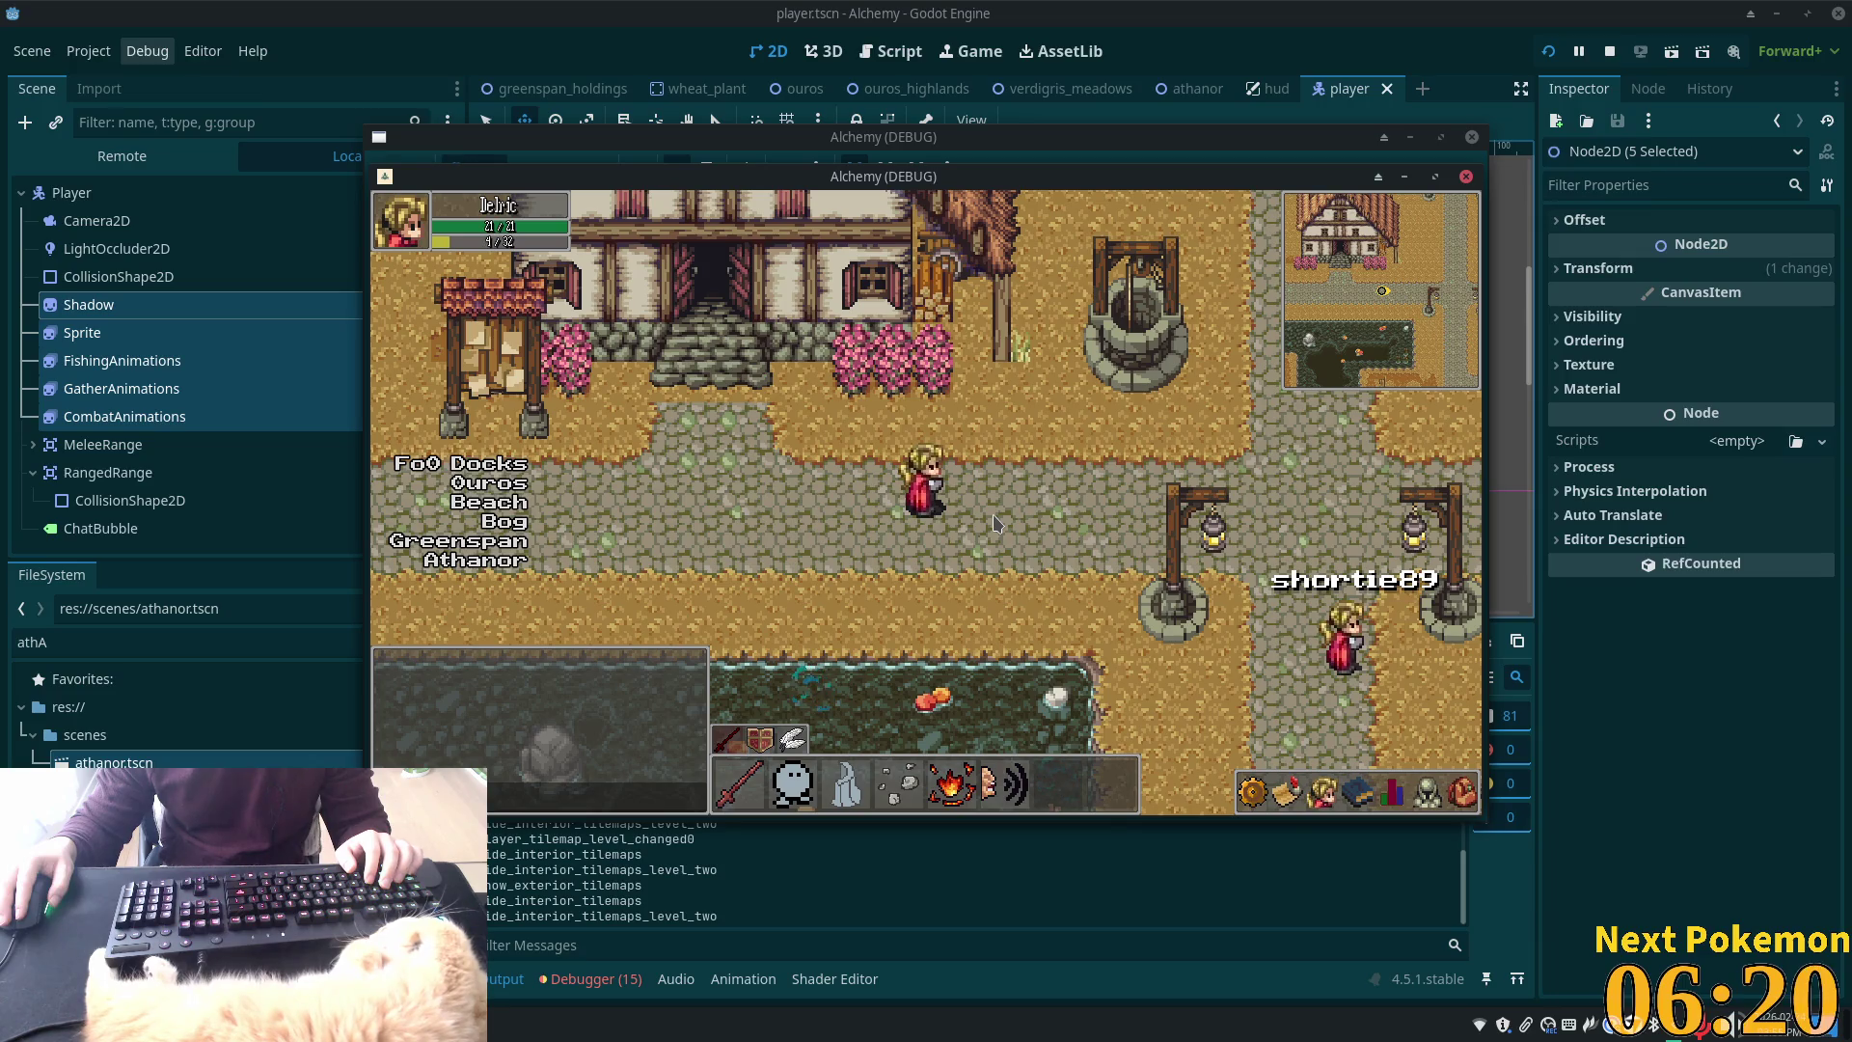
# Walk north-east past the well to the lamp-post crossroads and west toward the cart
pyautogui.press('Right')
pyautogui.press('Up')
pyautogui.press('Up')
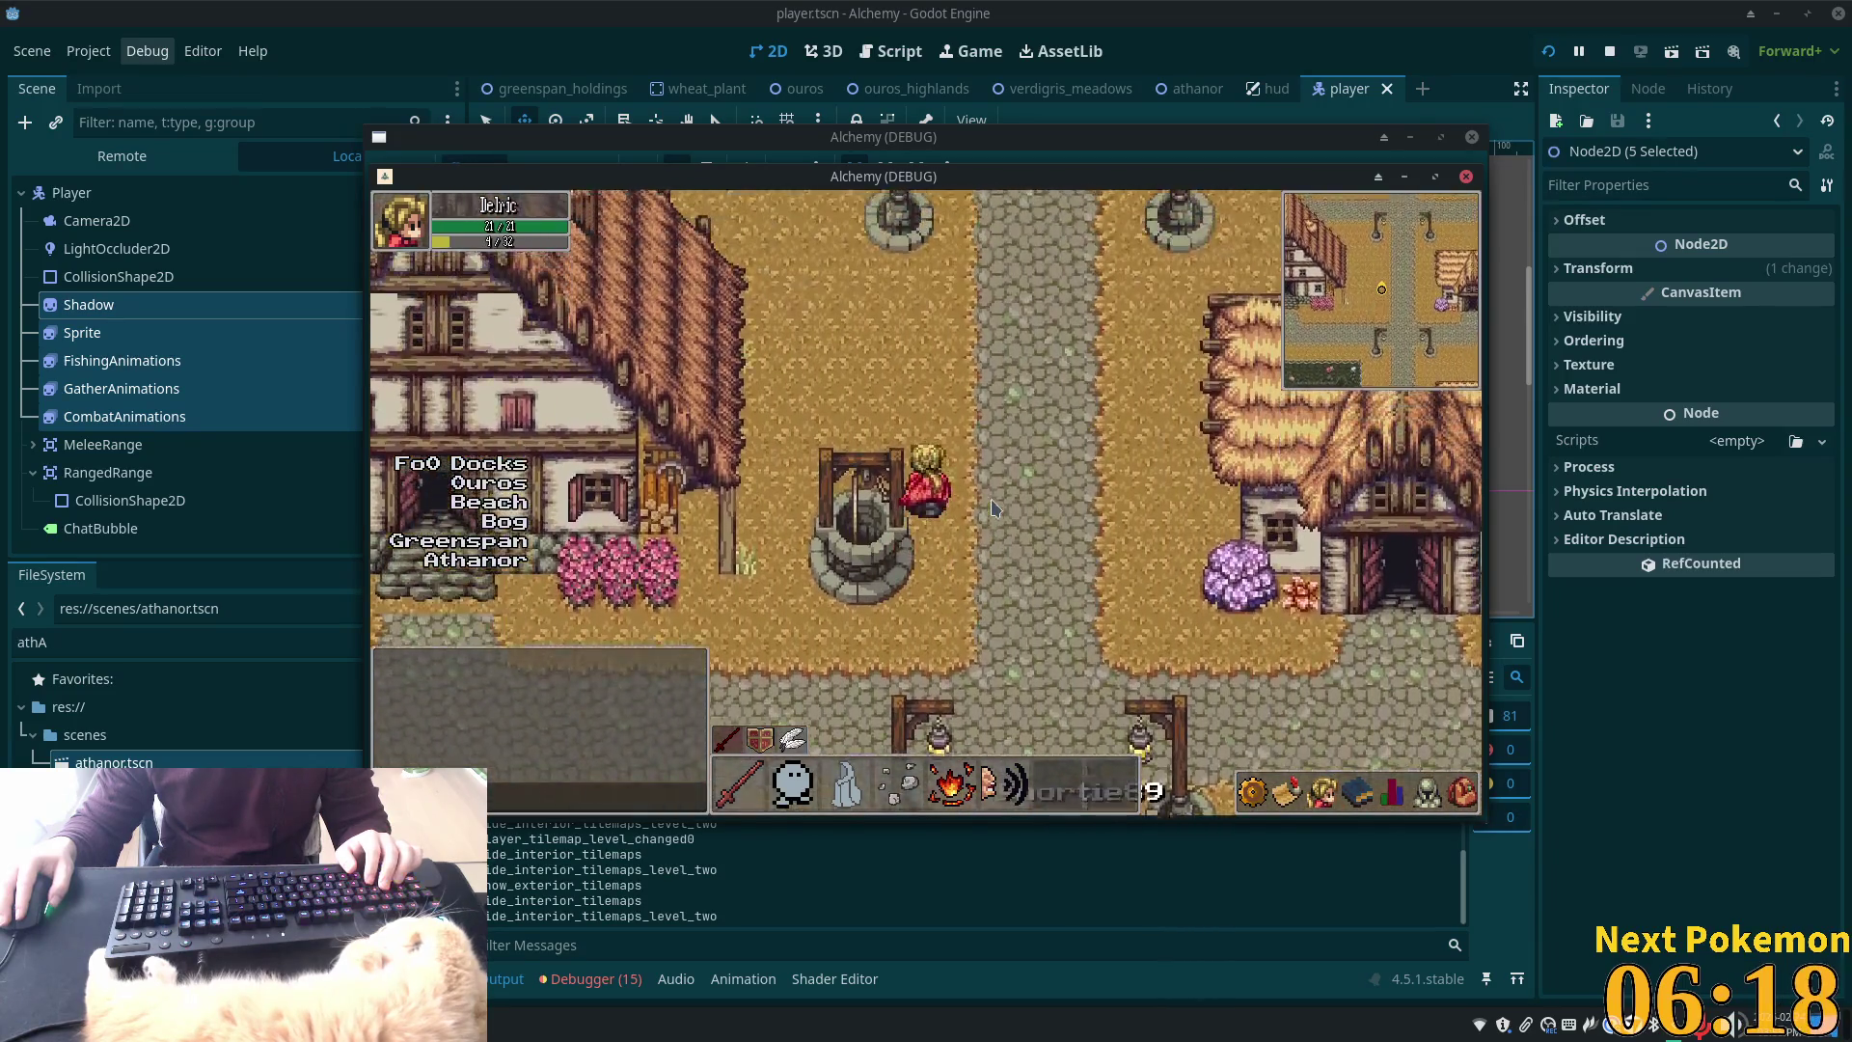
pyautogui.press('Up')
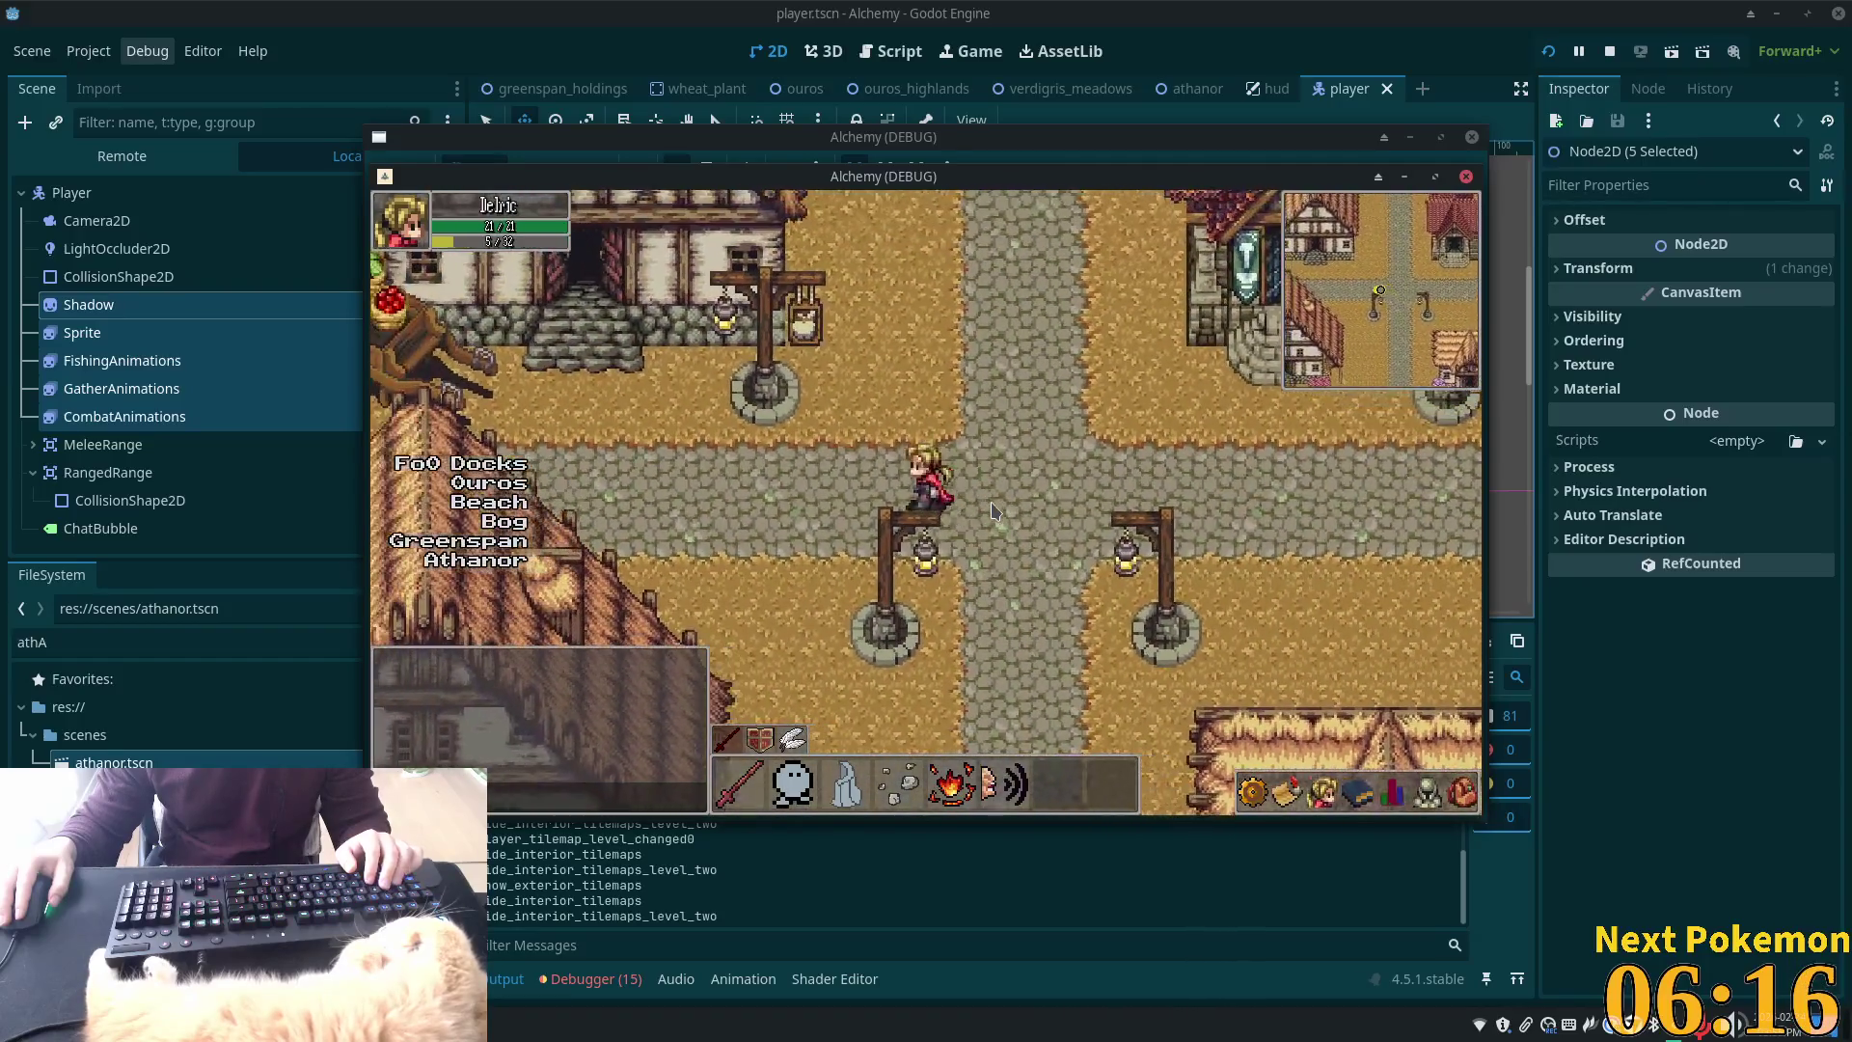
pyautogui.press('Left')
# Enter the shop, walk up to the counter beside the shopkeeper, and leave again
pyautogui.press('Right')
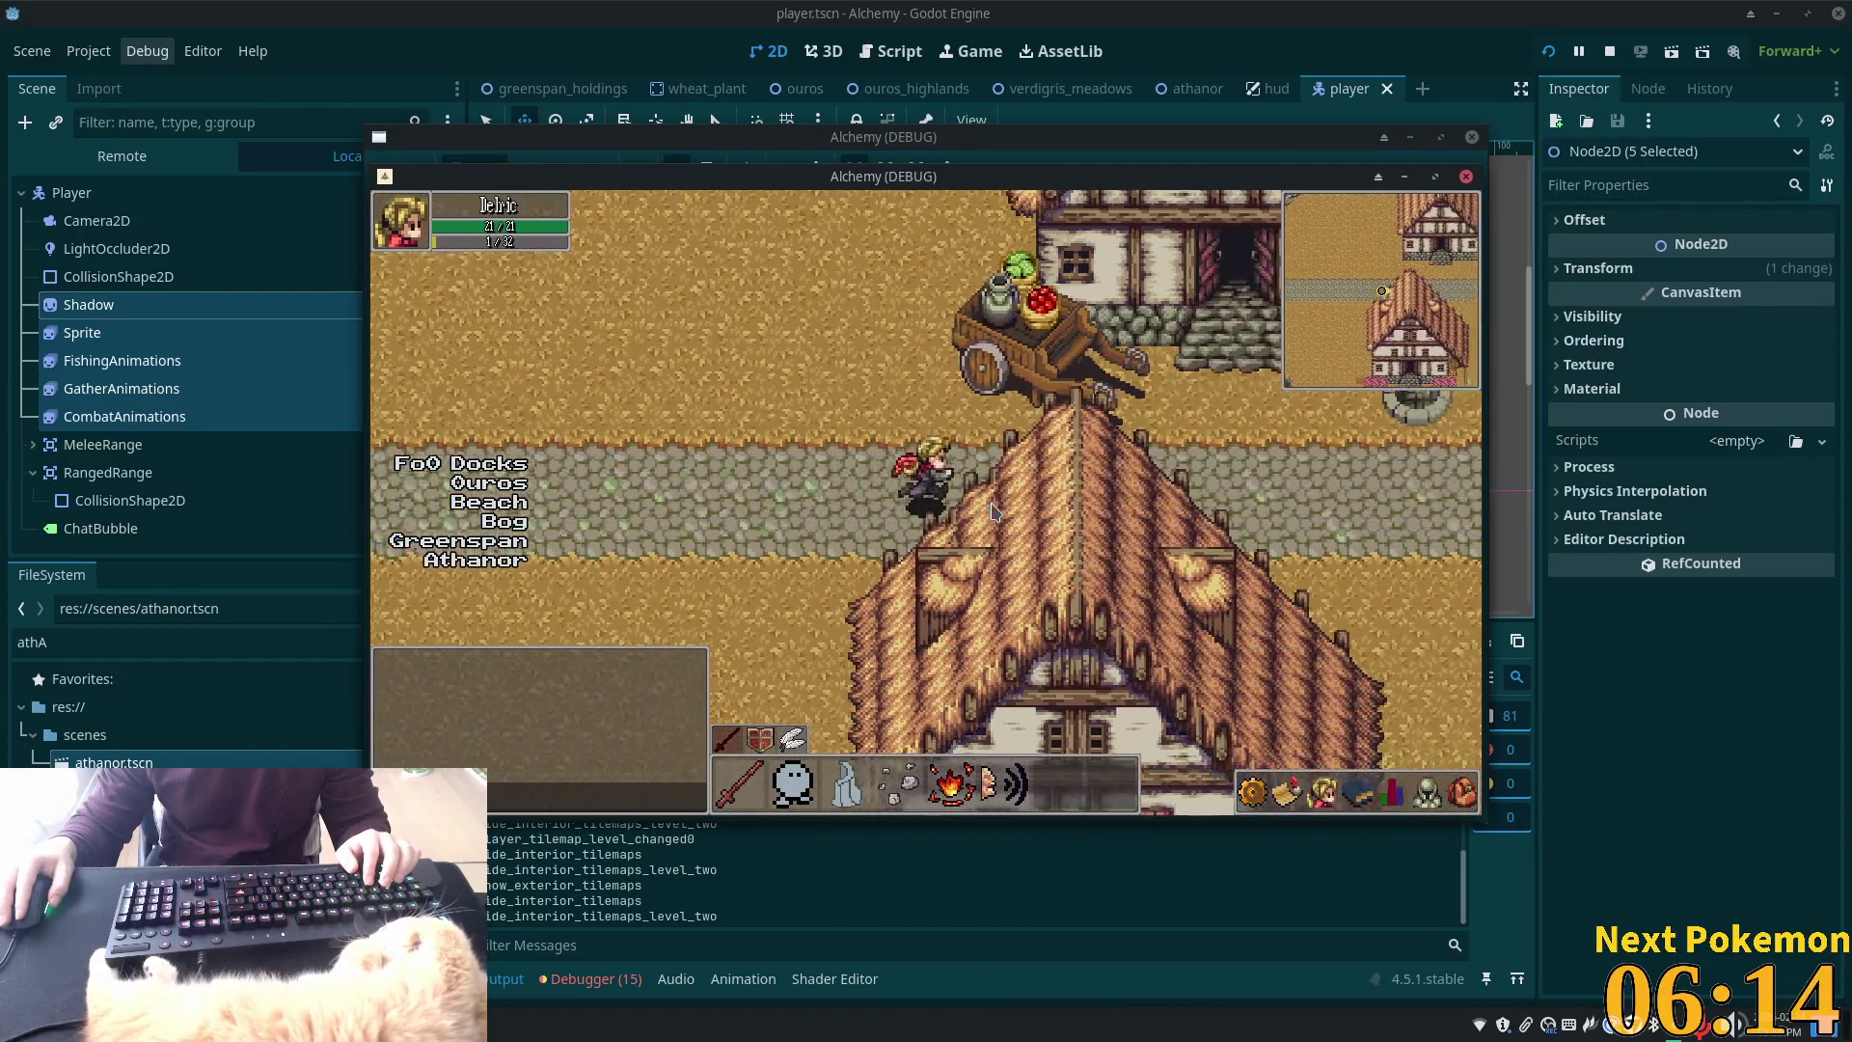
pyautogui.press('Up')
pyautogui.press('Up')
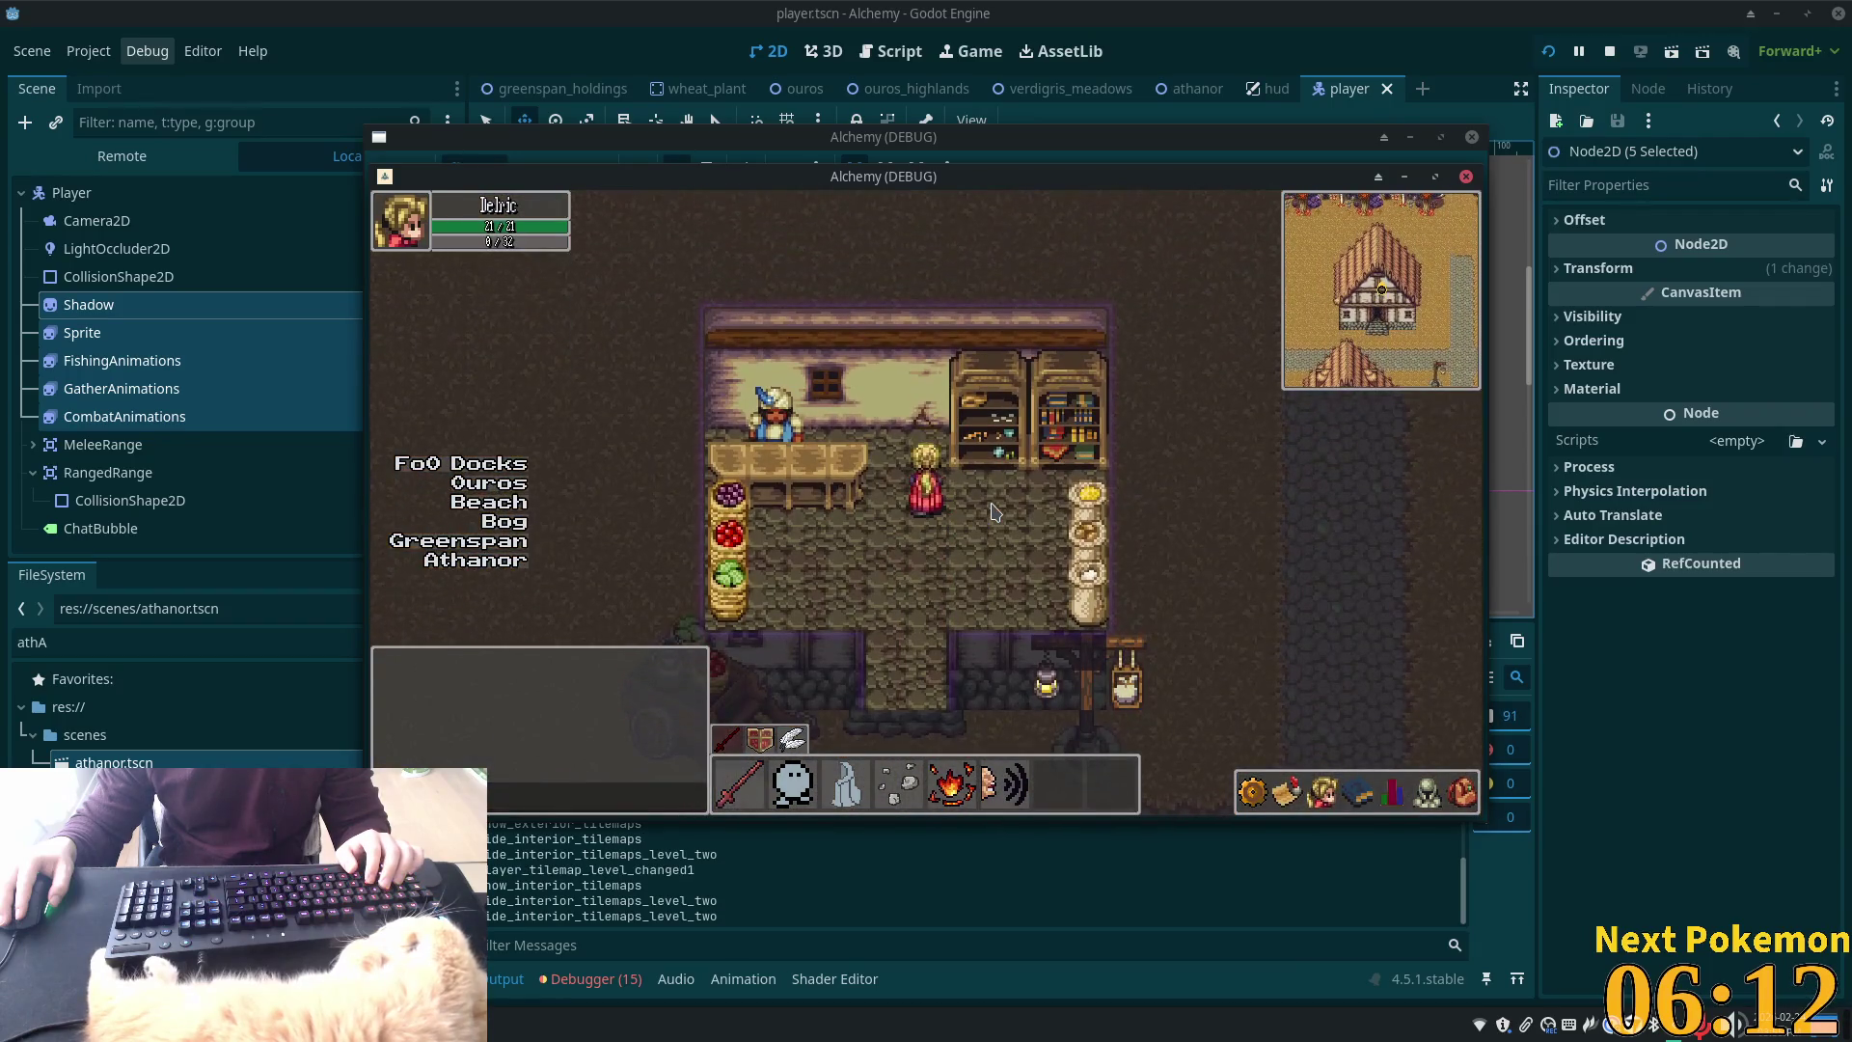
pyautogui.press('Up')
pyautogui.press('Left')
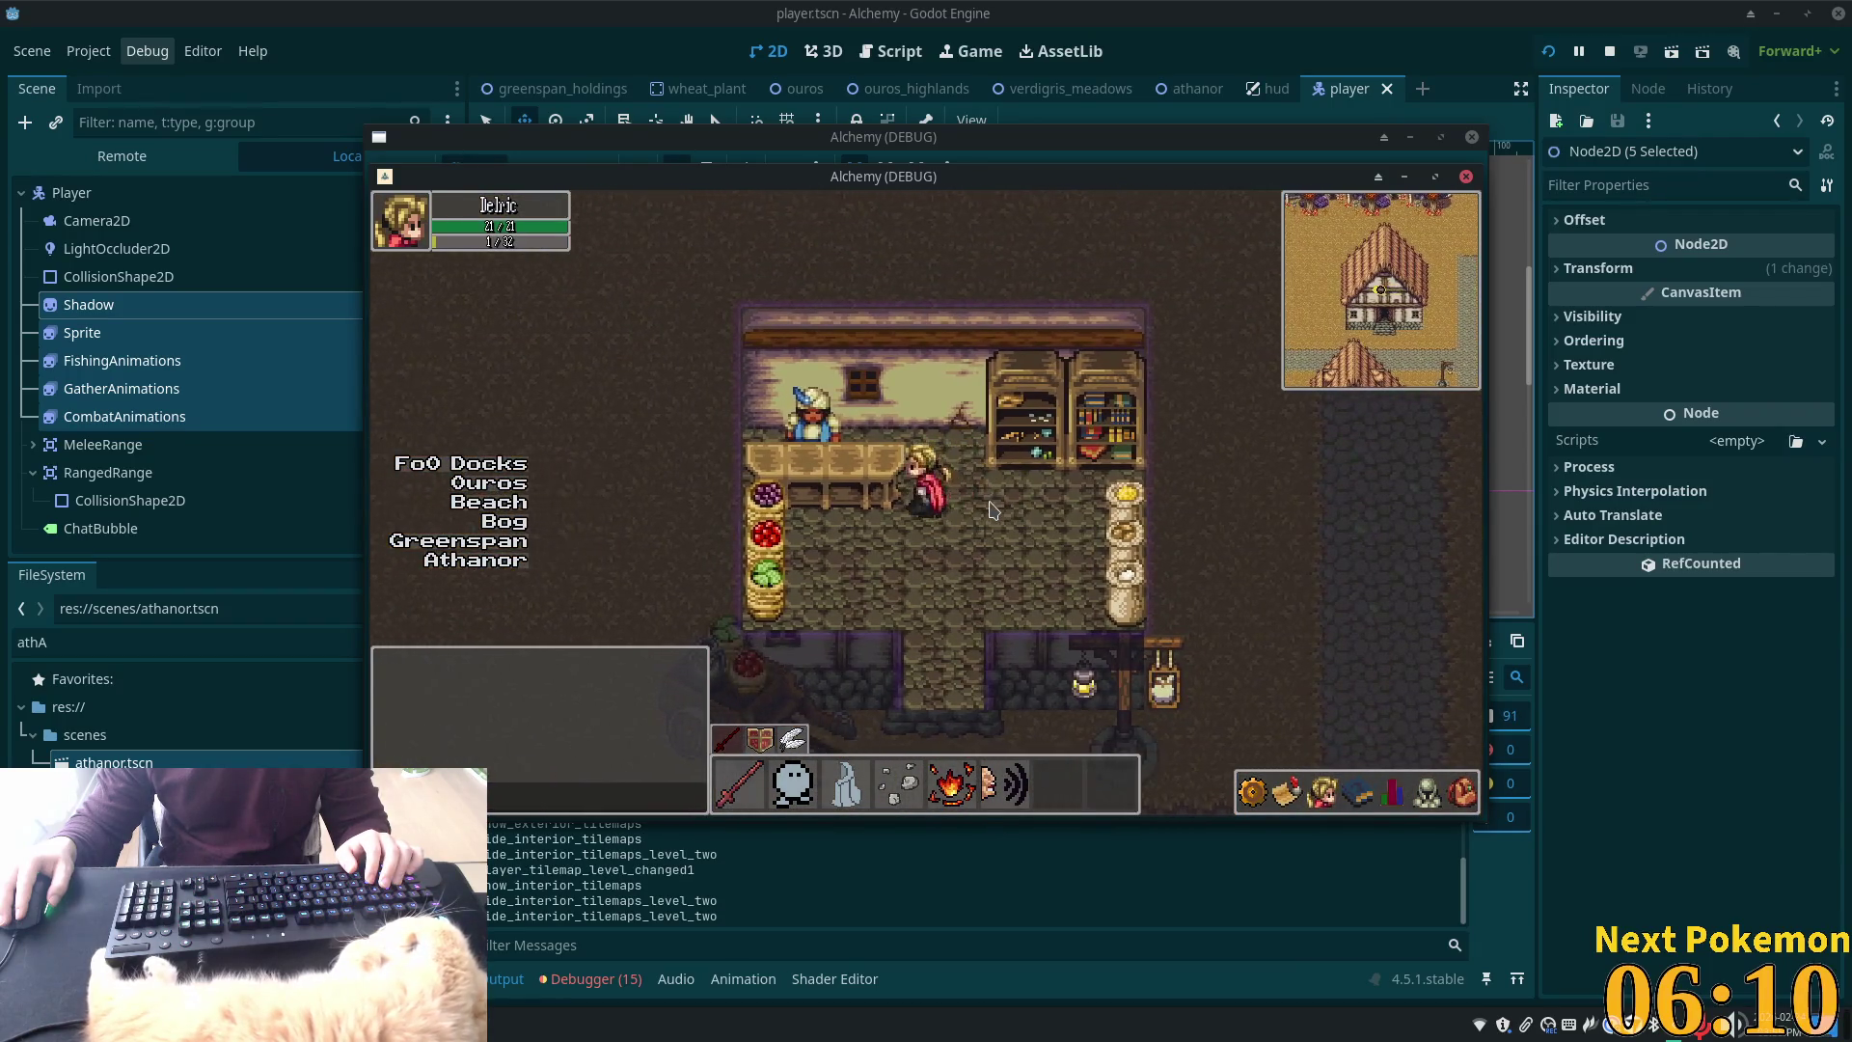
pyautogui.press('Down')
pyautogui.press('Right')
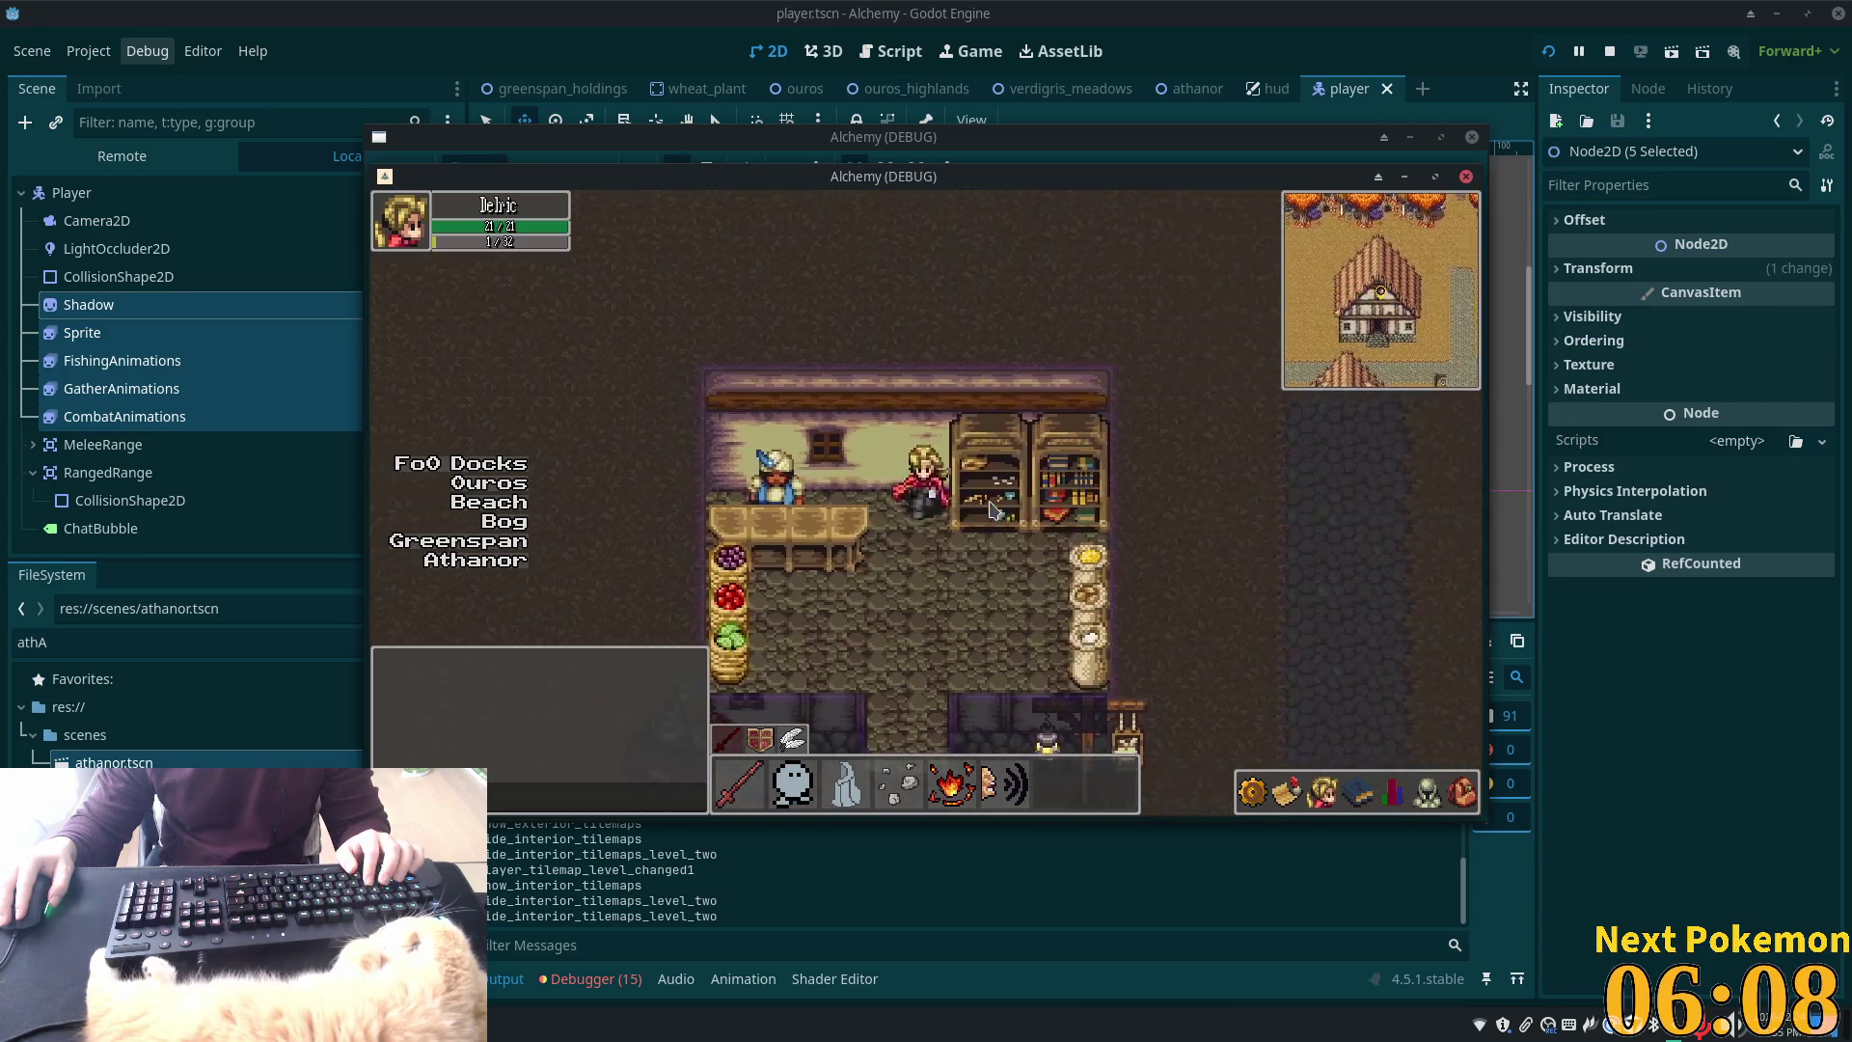
pyautogui.press('Down')
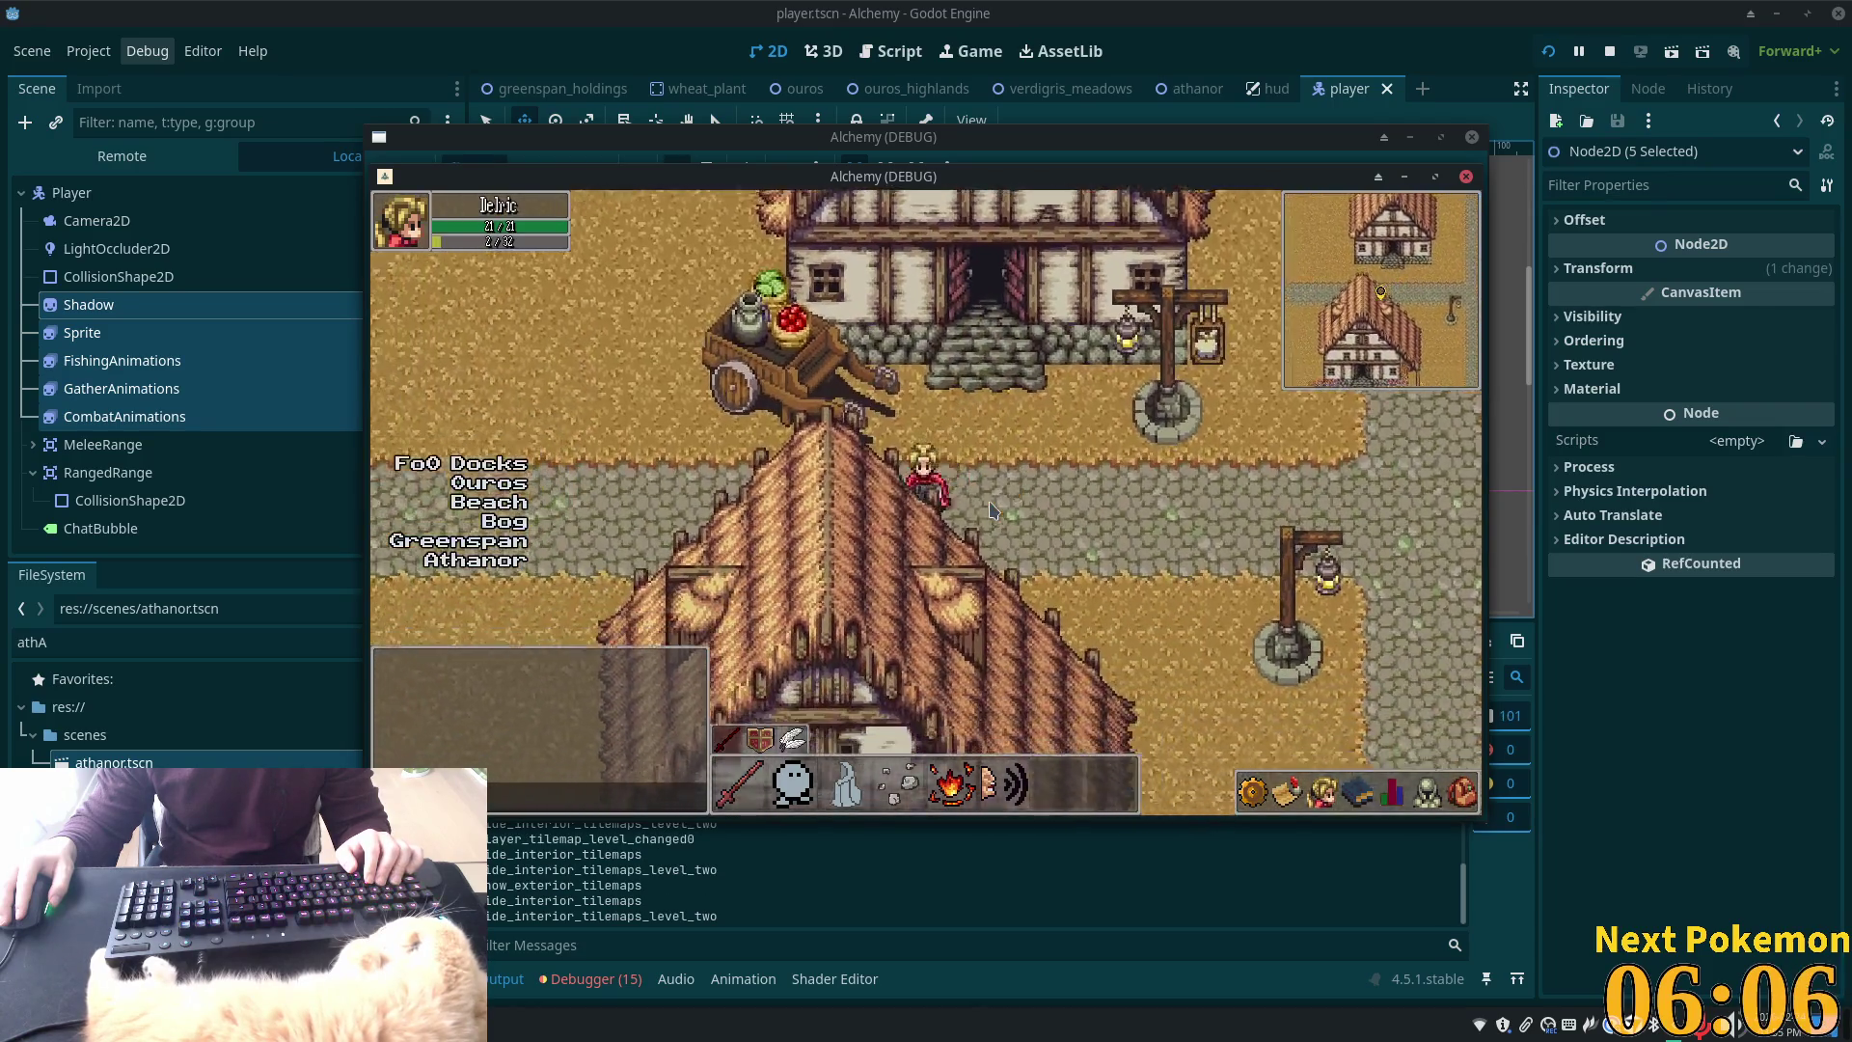
# Walk west over the bridge into the desert and along the base of the cliff walls
pyautogui.press('Left')
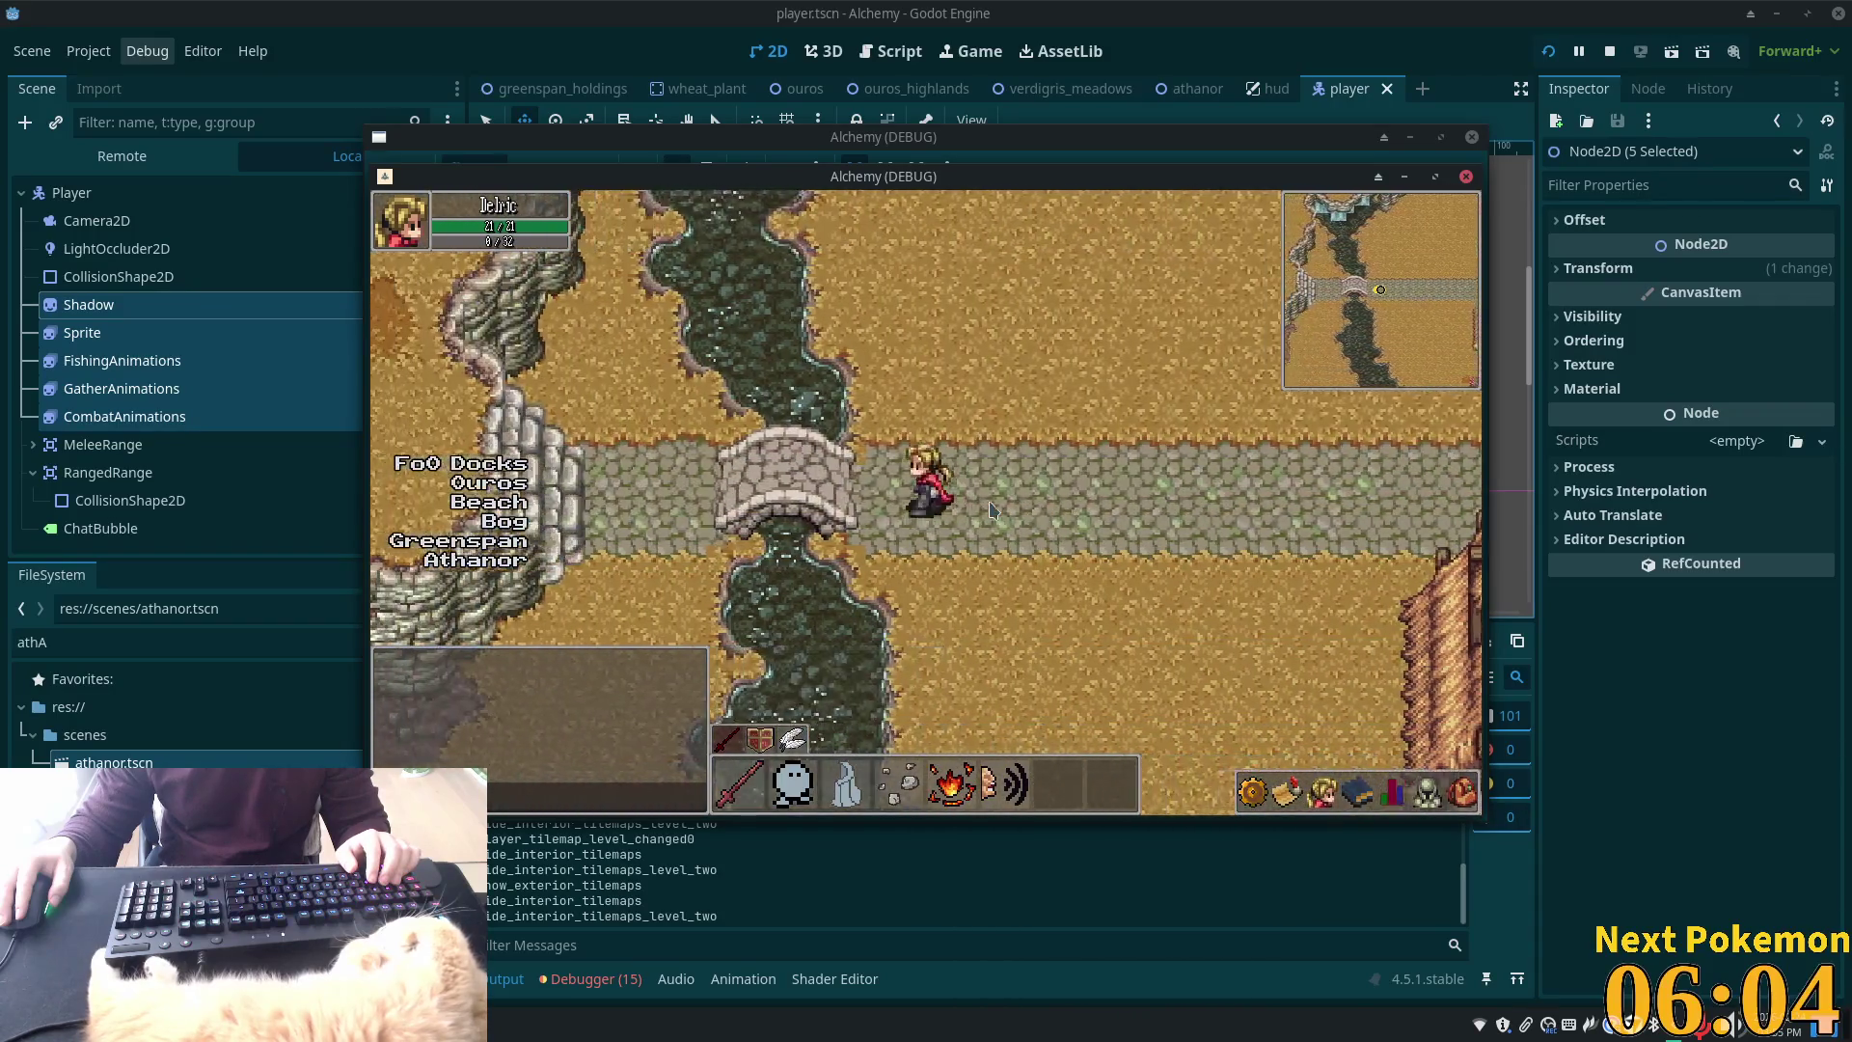
pyautogui.press('Left')
pyautogui.press('Up')
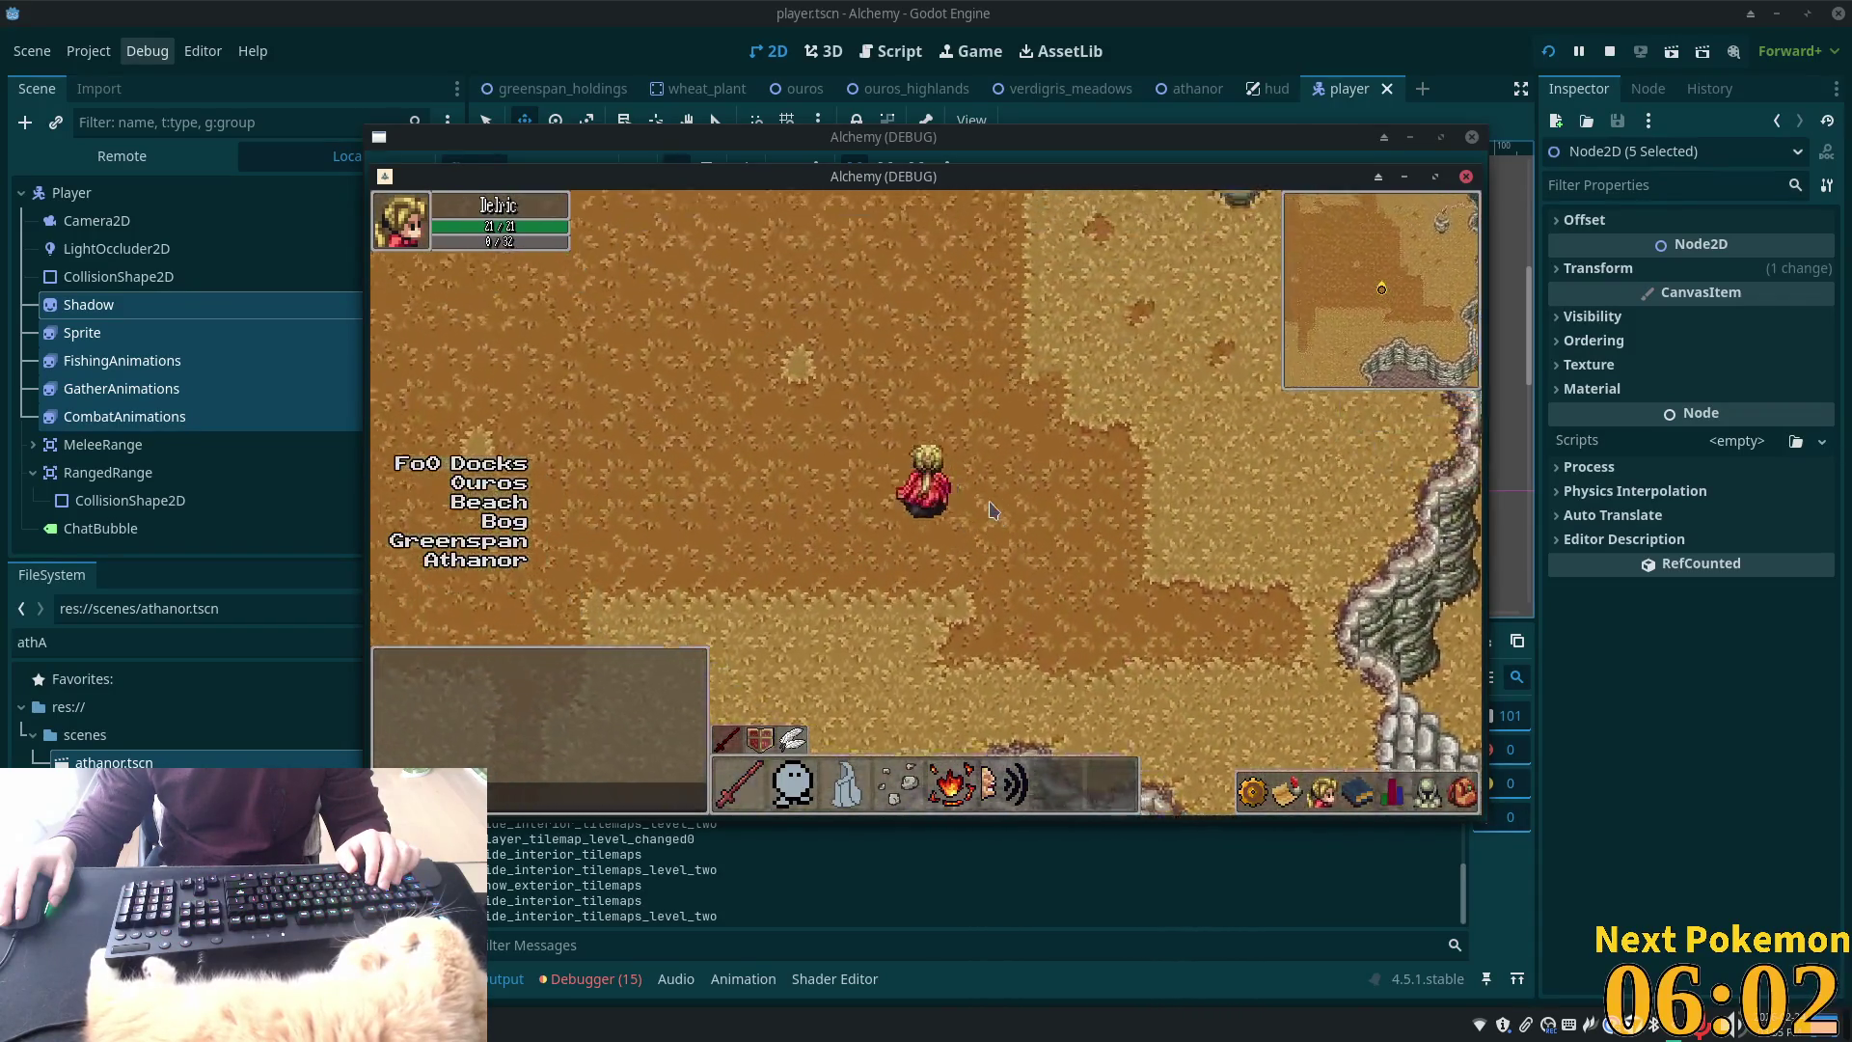
pyautogui.press('Left')
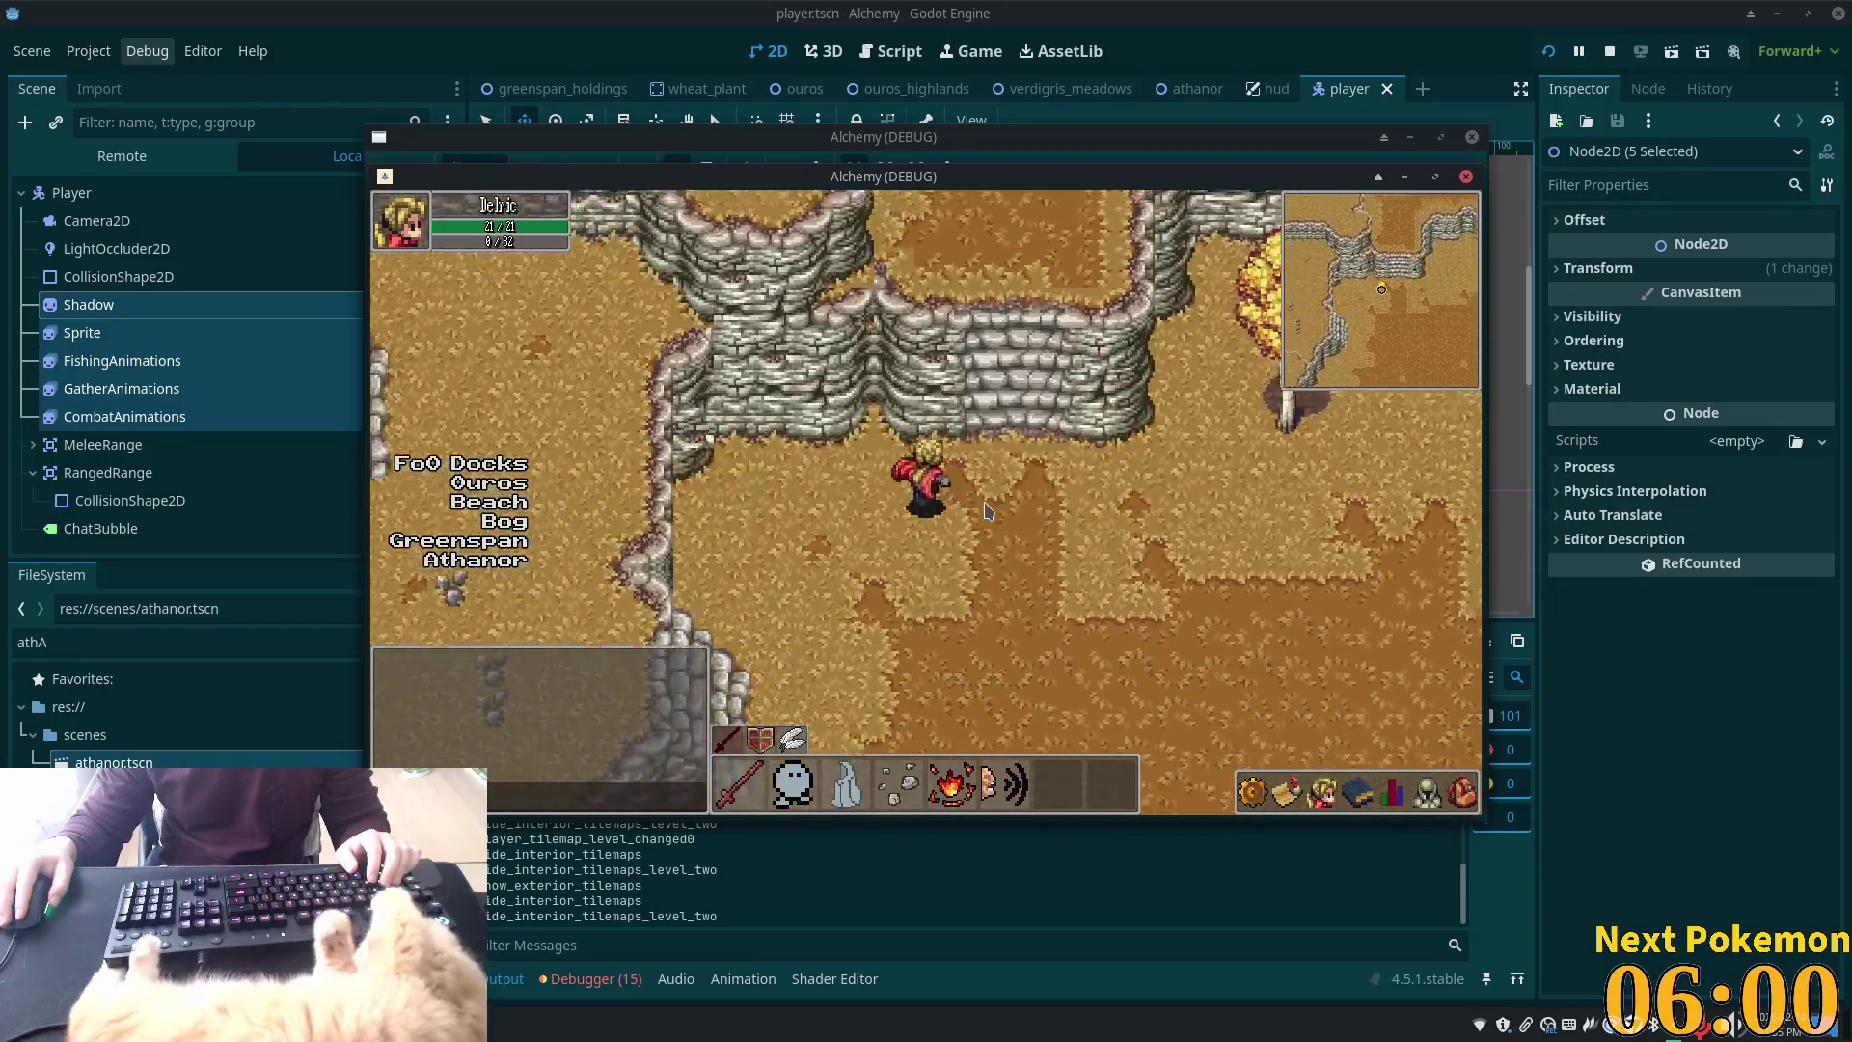
pyautogui.press('Right')
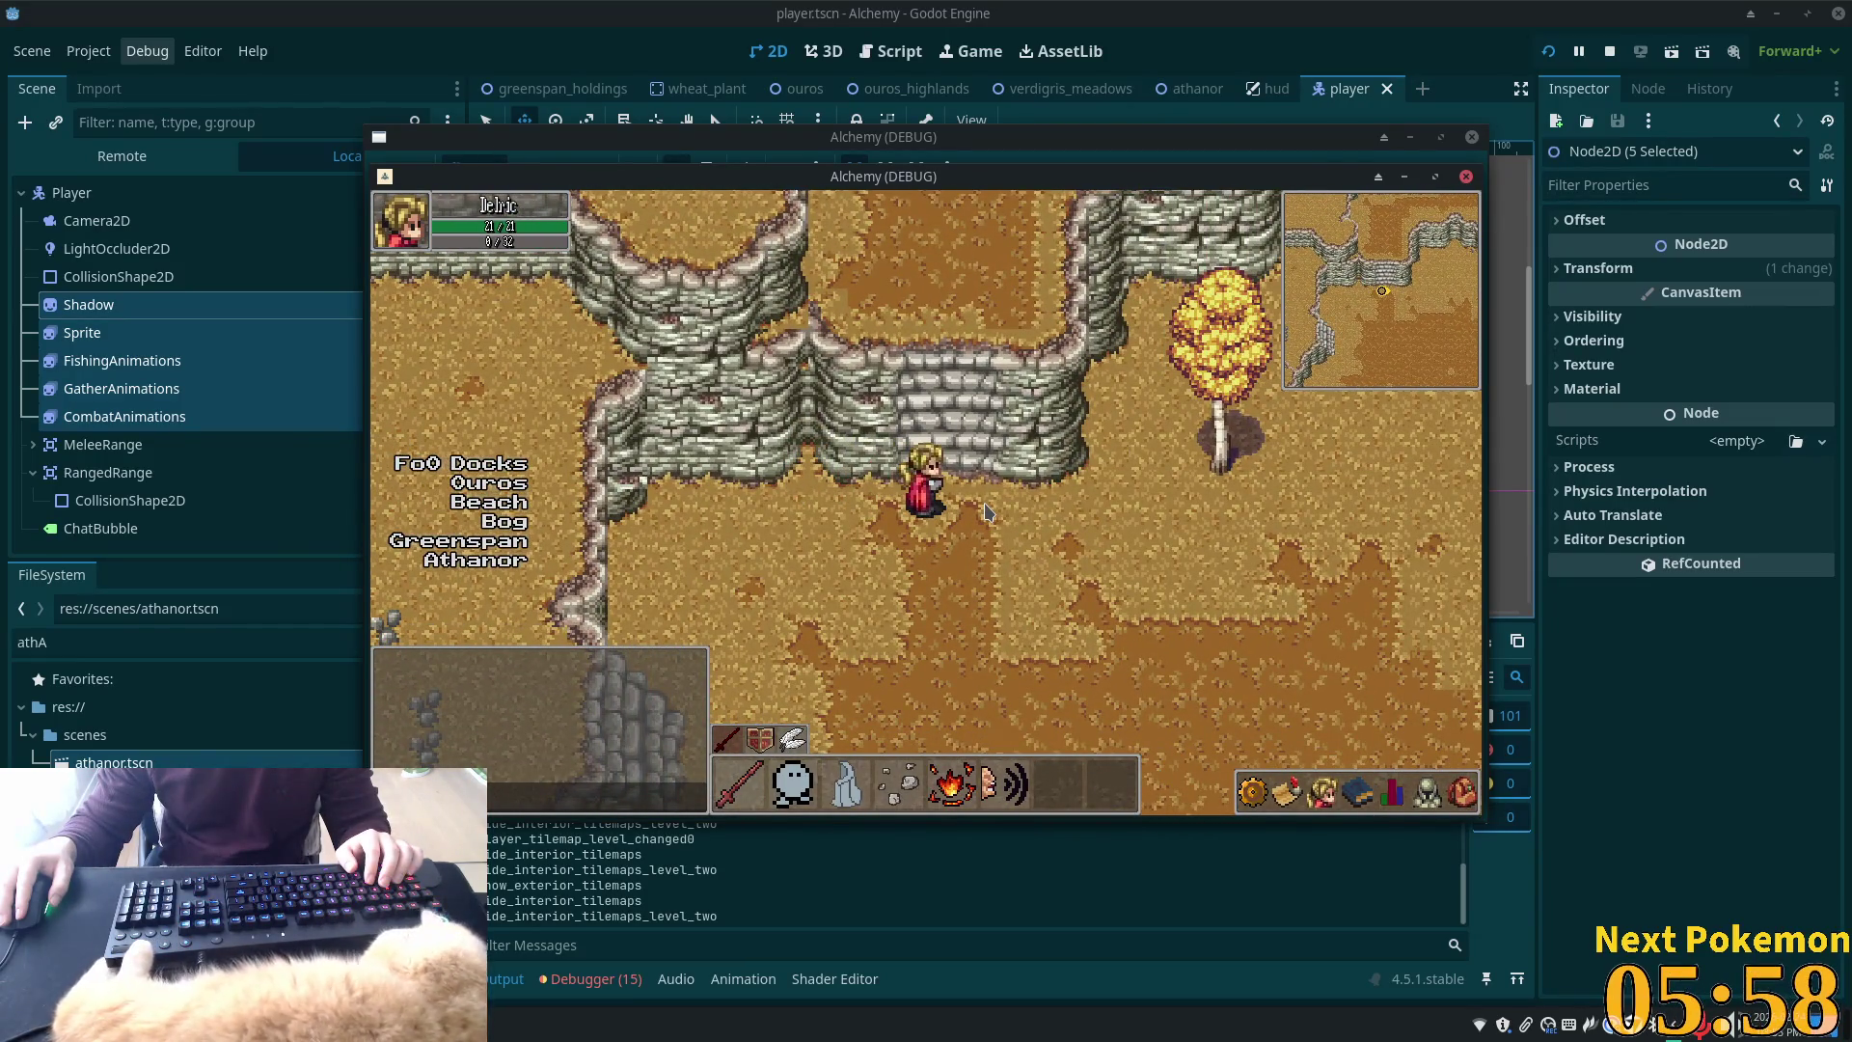